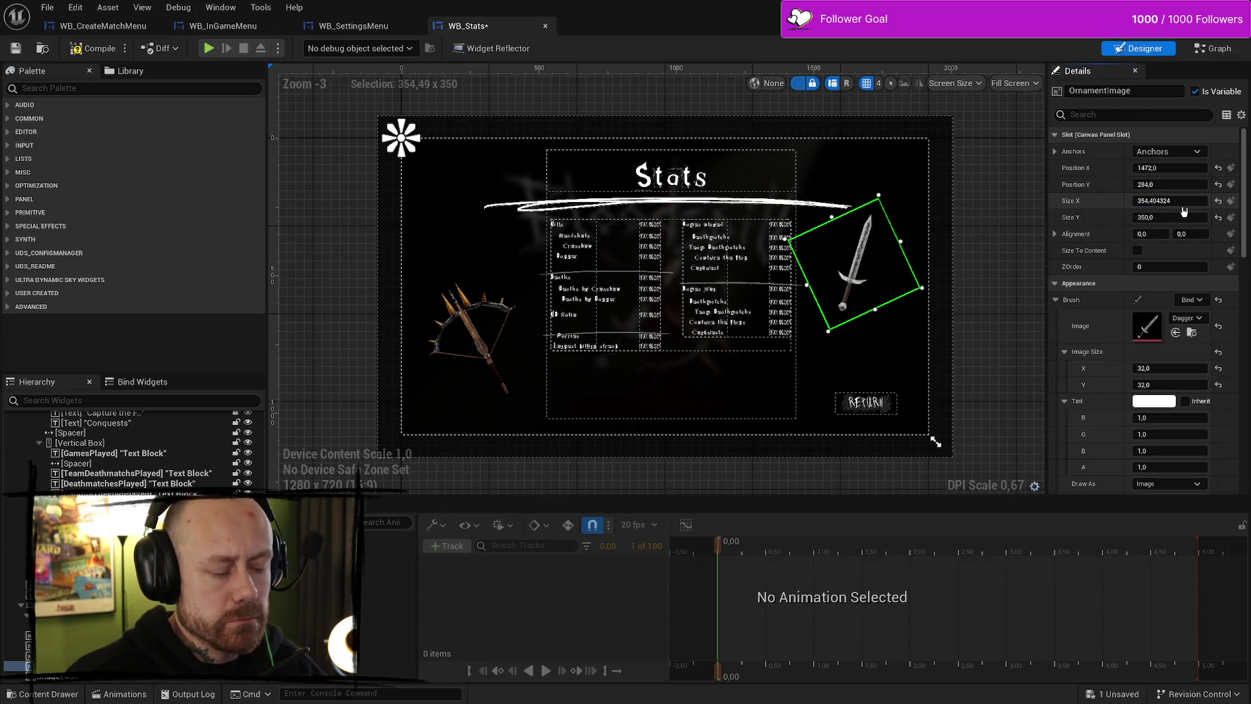
Undo the sword ornament's size change and nudge it slightly higher
key(ctrl+z)
mouse_move(1173, 184)
mouse_down()
mouse_move(1146, 185)
mouse_move(1180, 168)
mouse_move(1157, 171)
mouse_up()
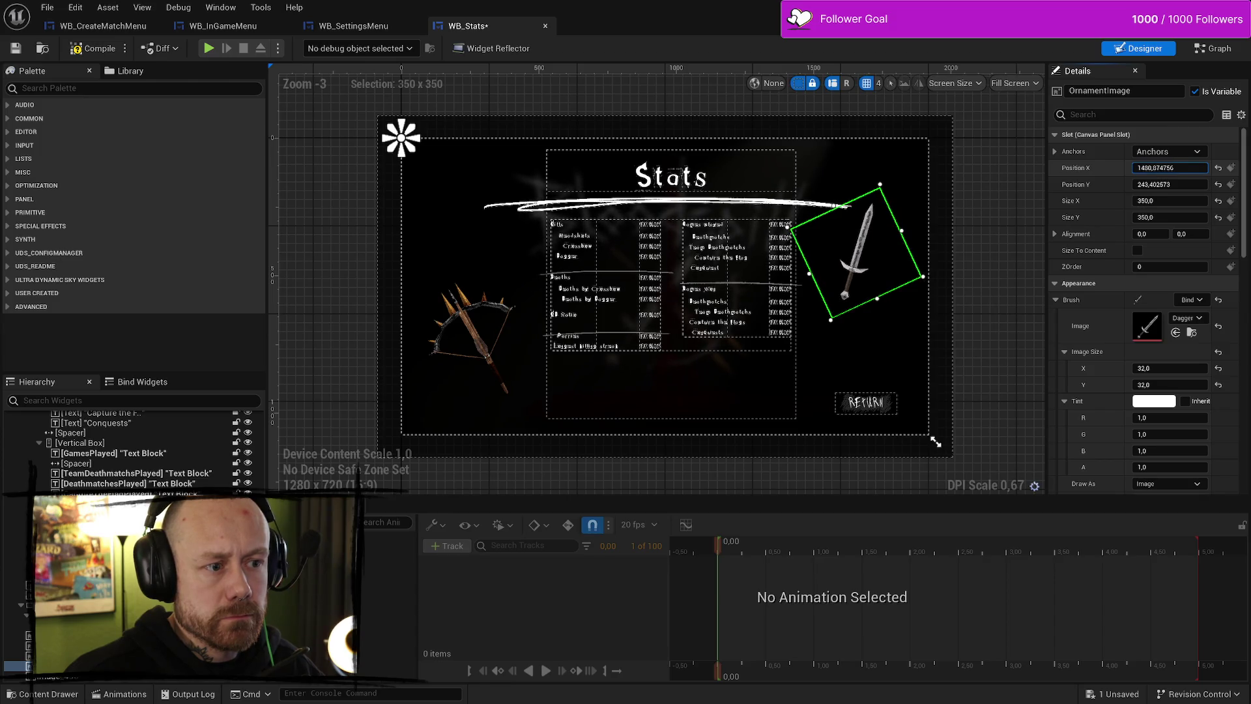
scroll(1177, 303, down, 5)
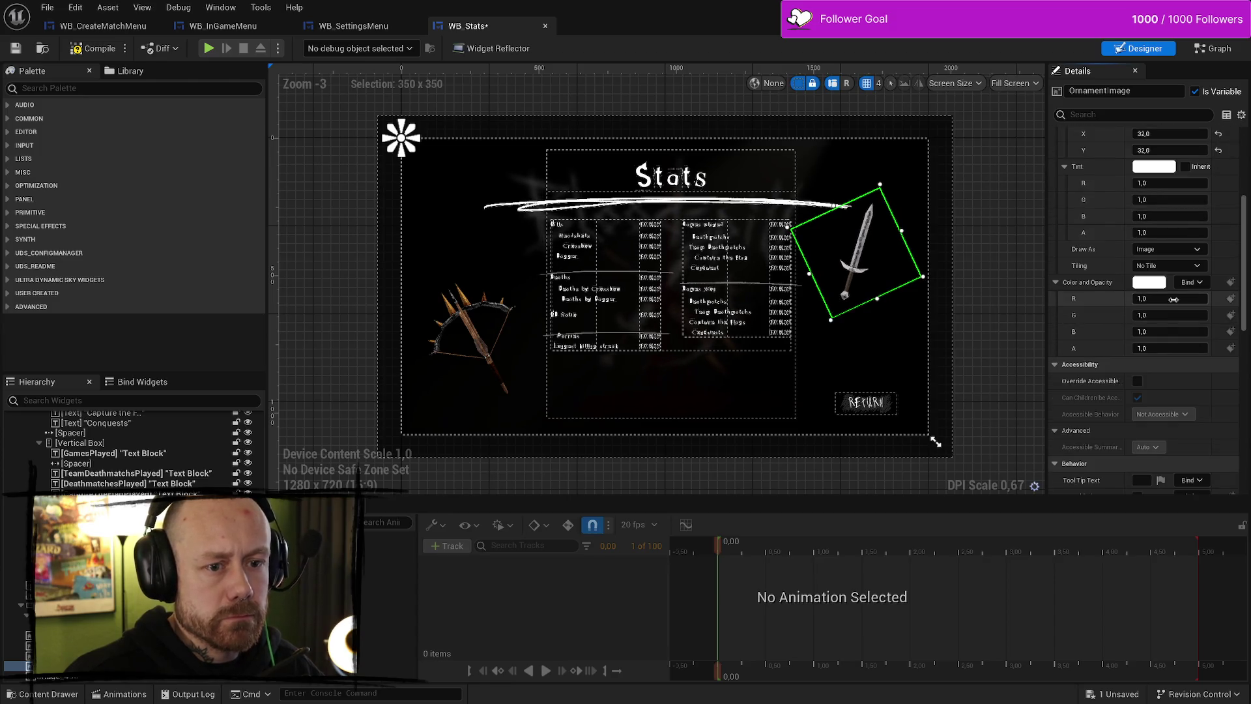
scroll(1177, 303, down, 5)
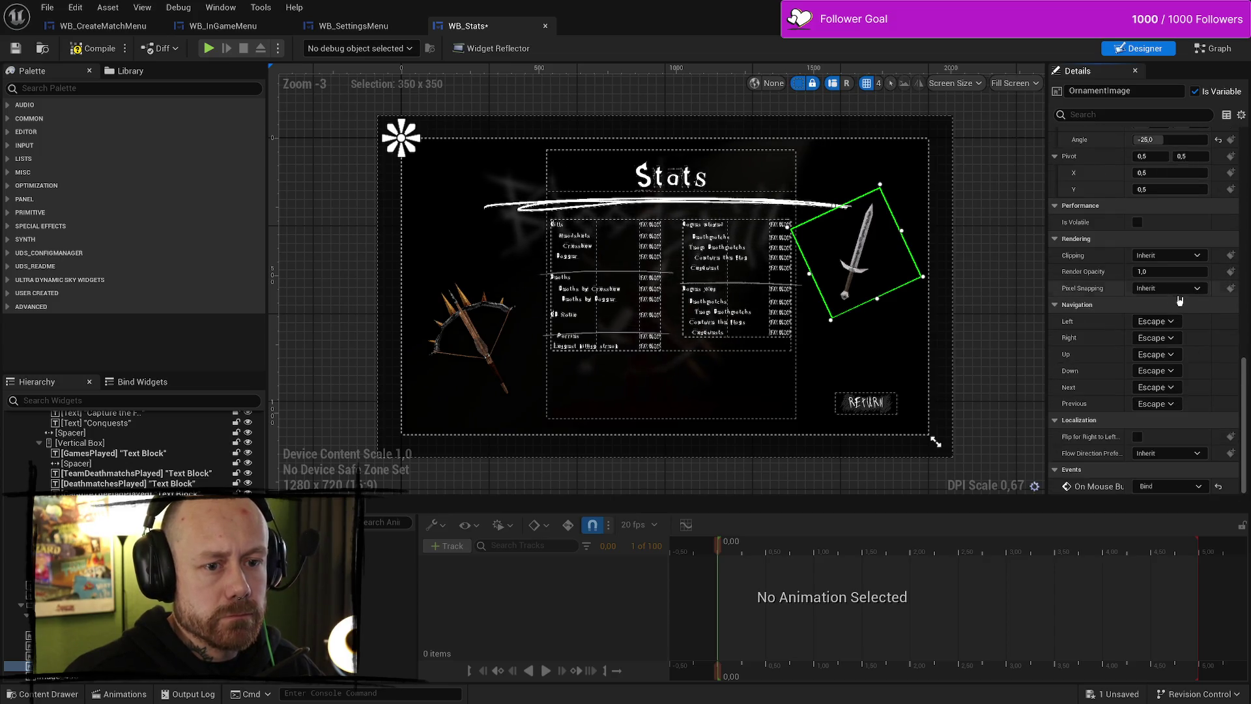
scroll(1176, 303, up, 1)
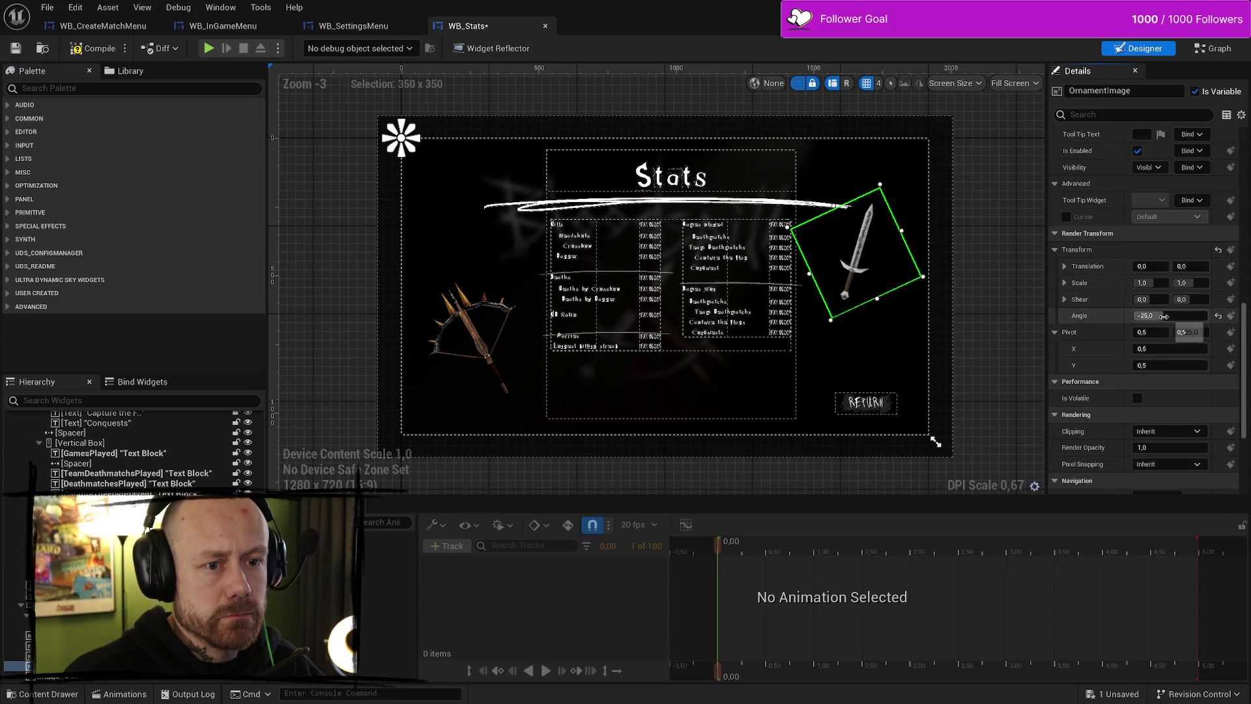
Tilt the sword ornament to -16 degrees, select the bow image, and open the event graph
drag(1164, 316, 1170, 316)
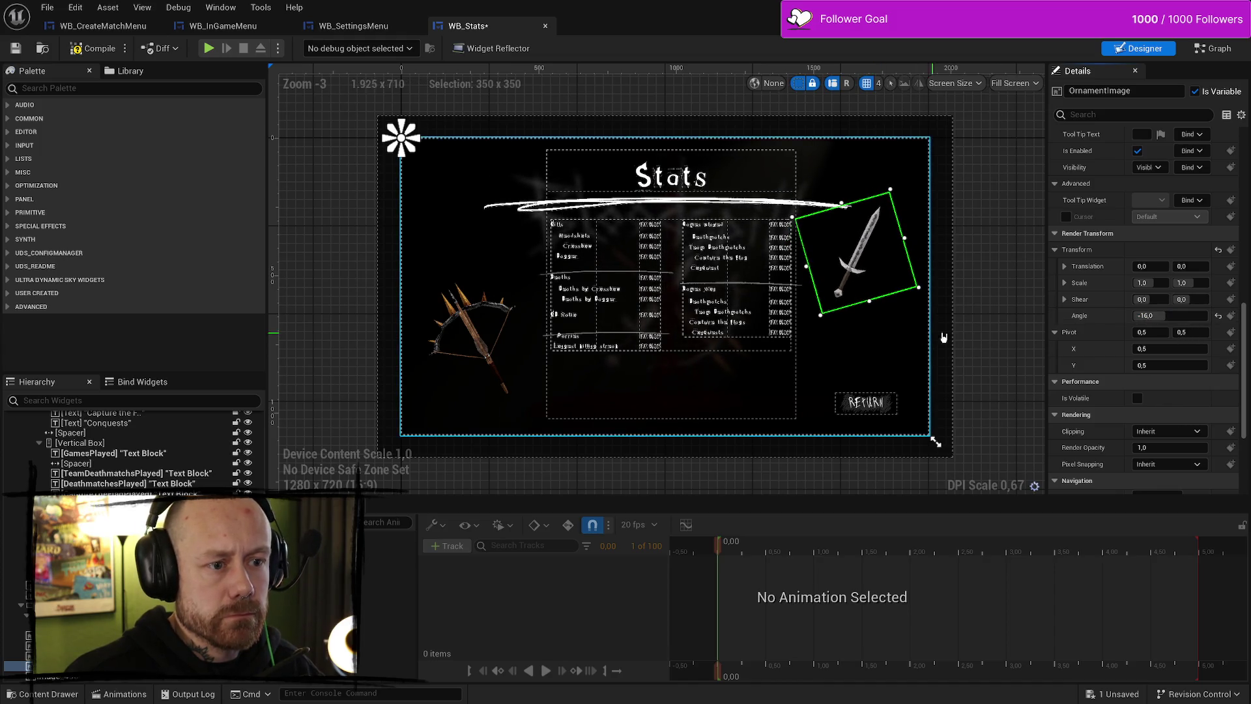
click(486, 352)
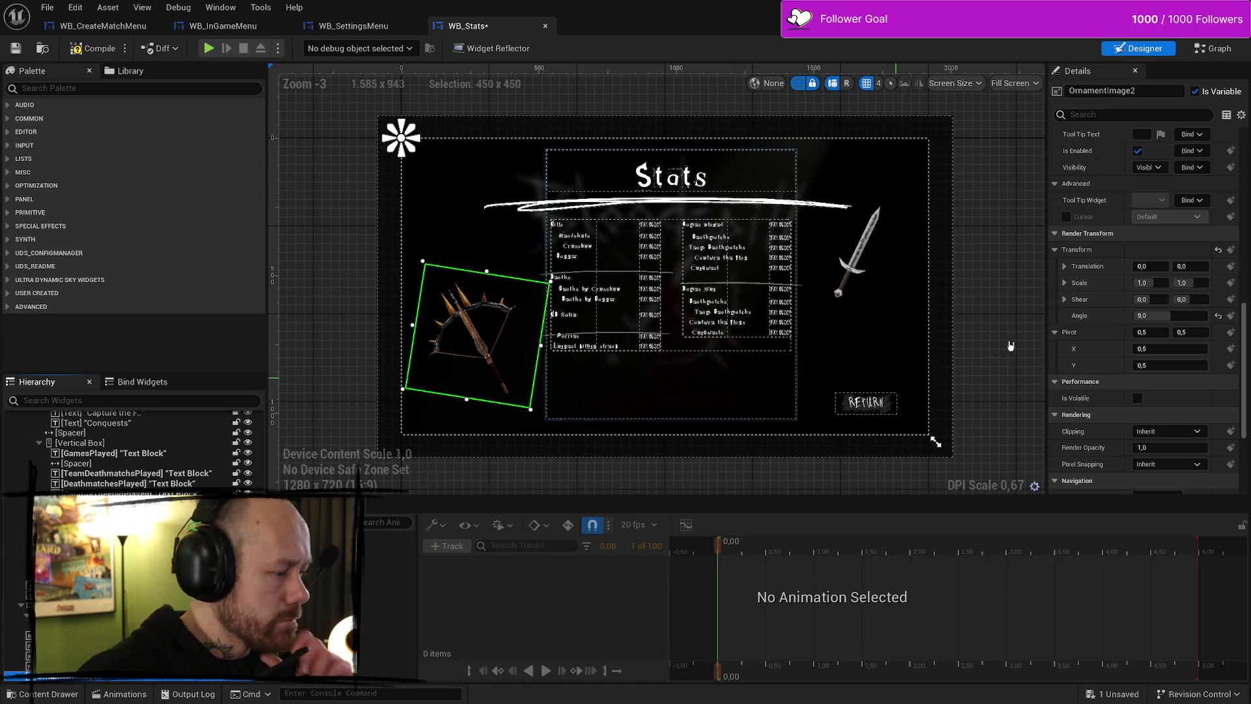
click(1213, 48)
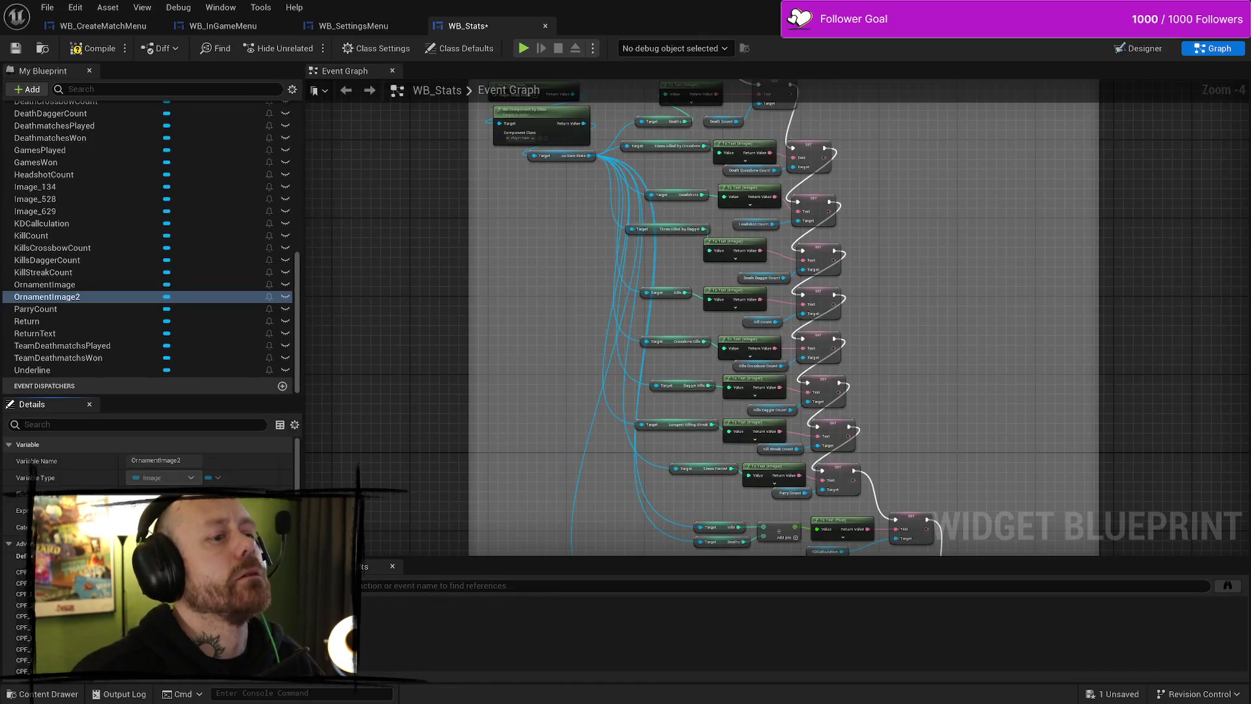
scroll(678, 202, down, 2)
scroll(673, 209, up, 1)
scroll(673, 209, up, 3)
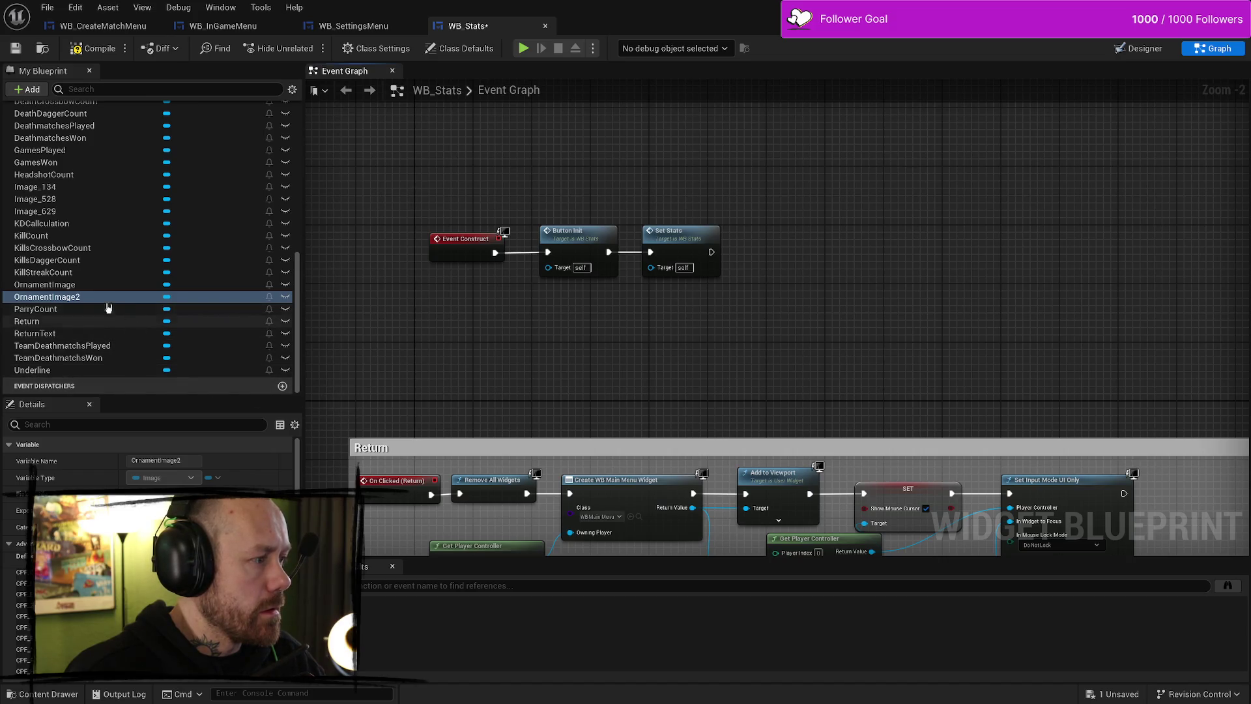
drag(45, 284, 481, 352)
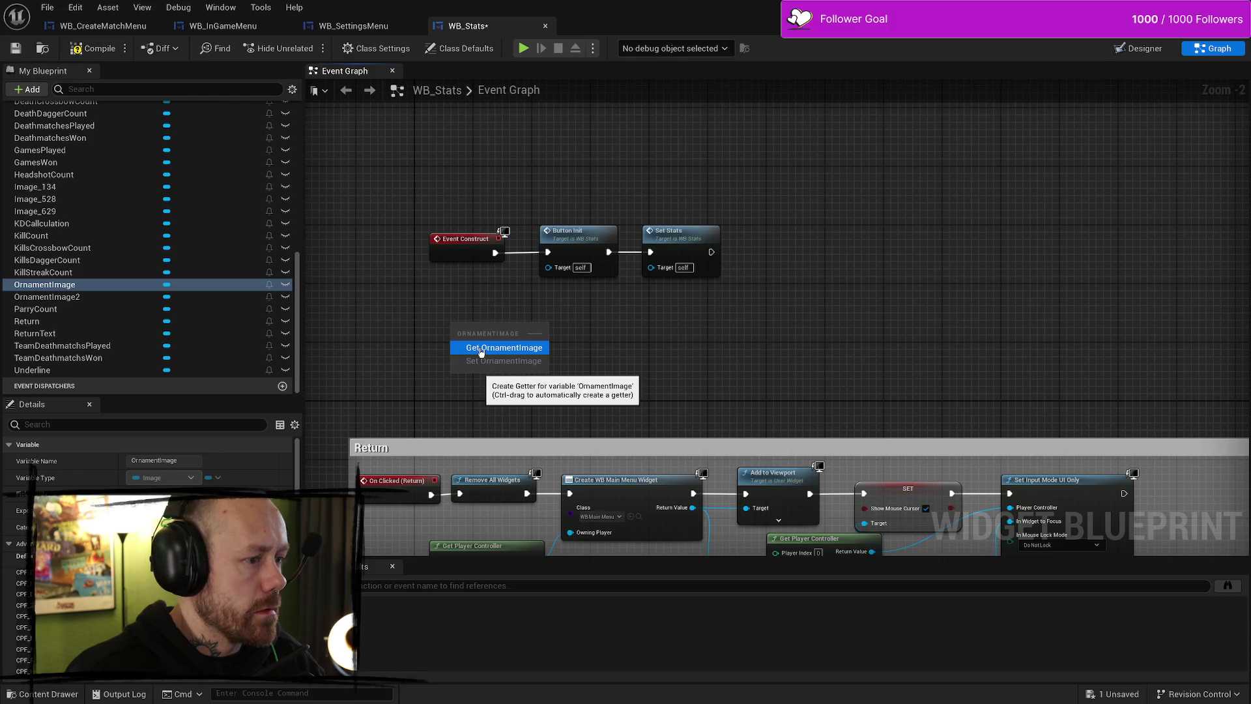
click(481, 347)
mouse_move(47, 297)
mouse_down()
mouse_move(607, 402)
mouse_move(450, 356)
mouse_move(469, 373)
mouse_move(859, 349)
mouse_up()
scroll(716, 307, up, 2)
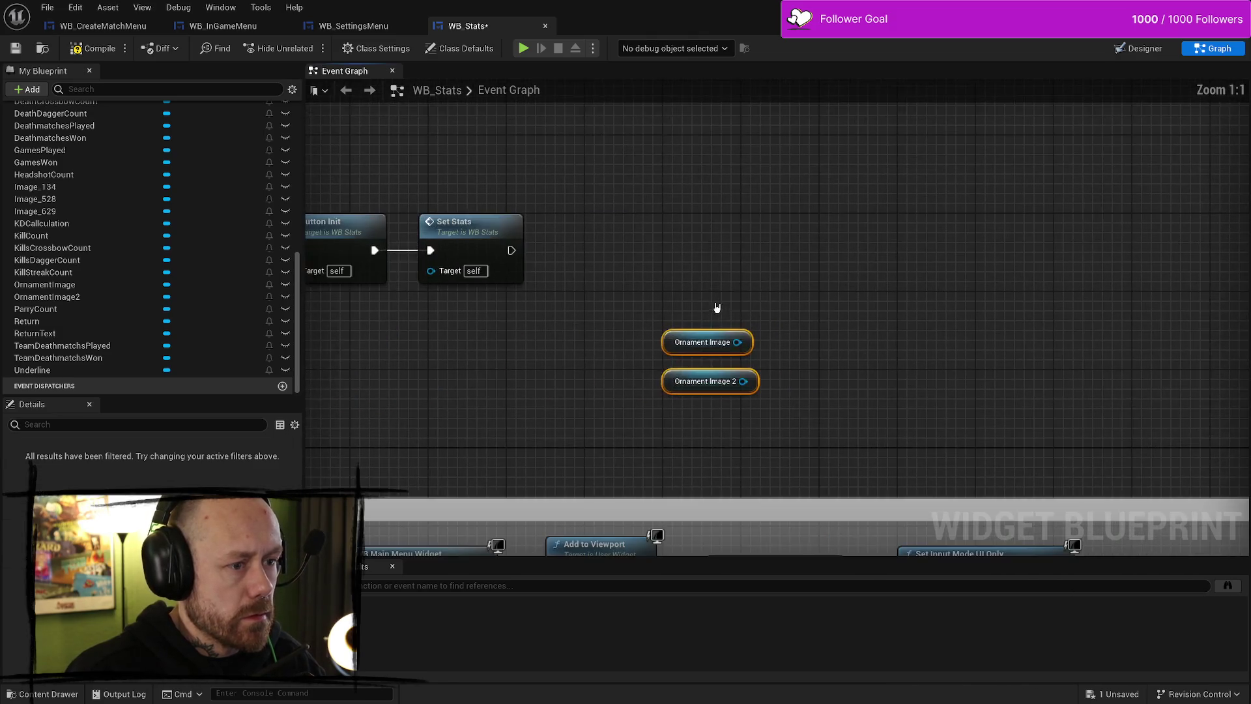
key(Delete)
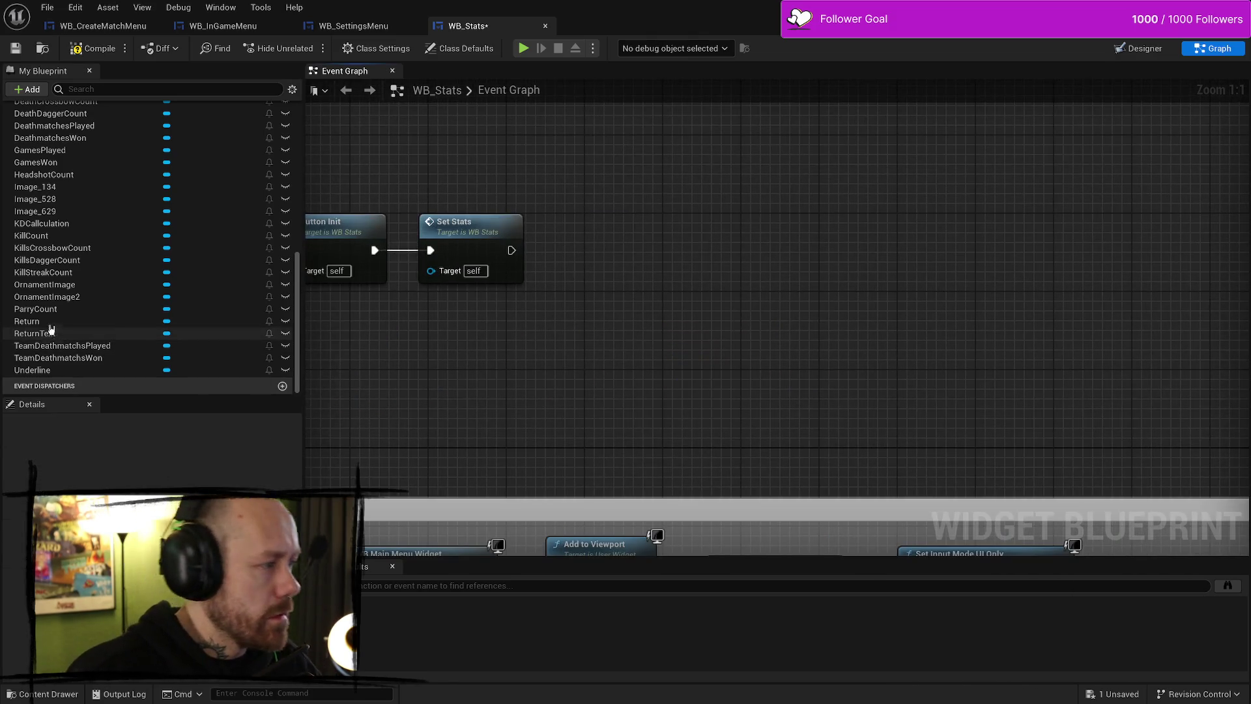
click(46, 284)
drag(612, 352, 611, 352)
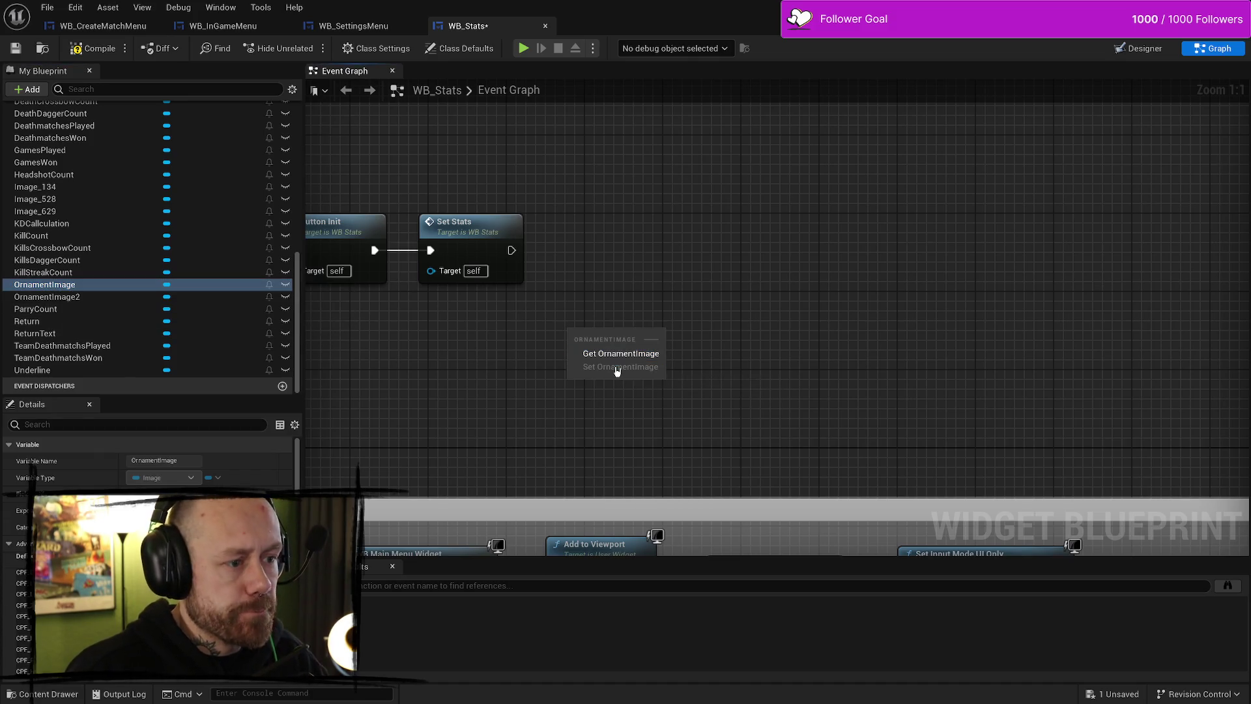
key(Escape)
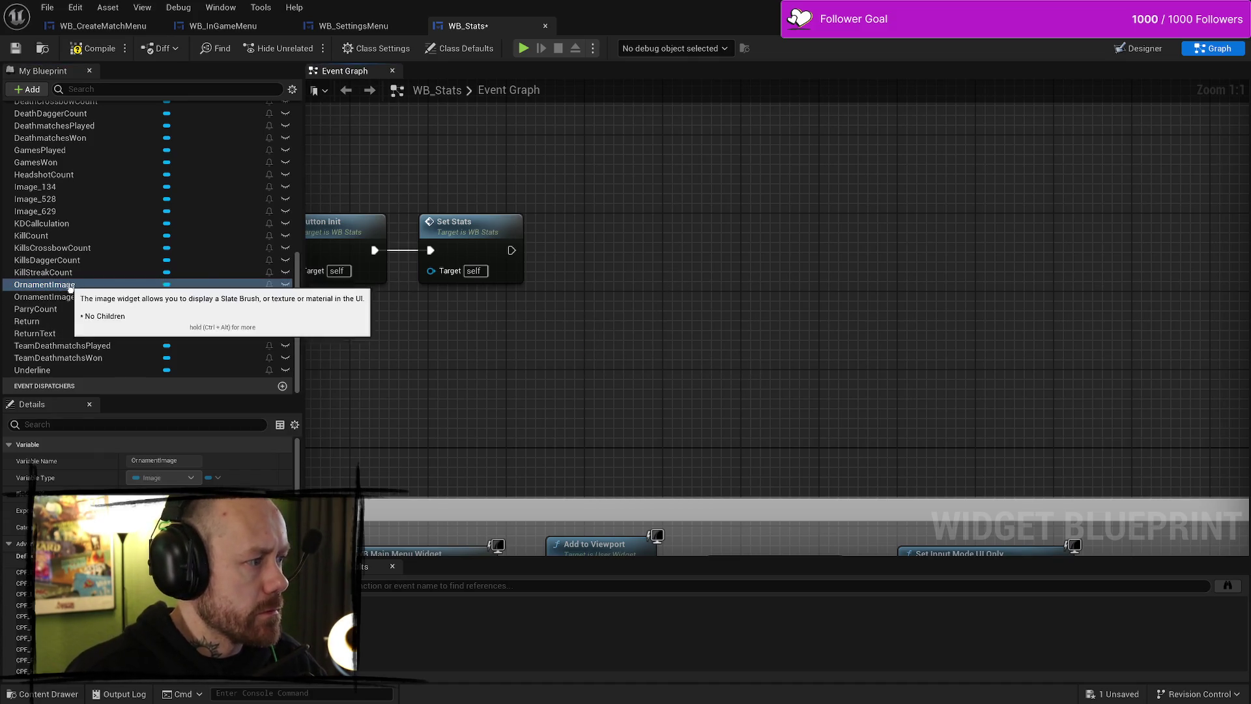
key(Home)
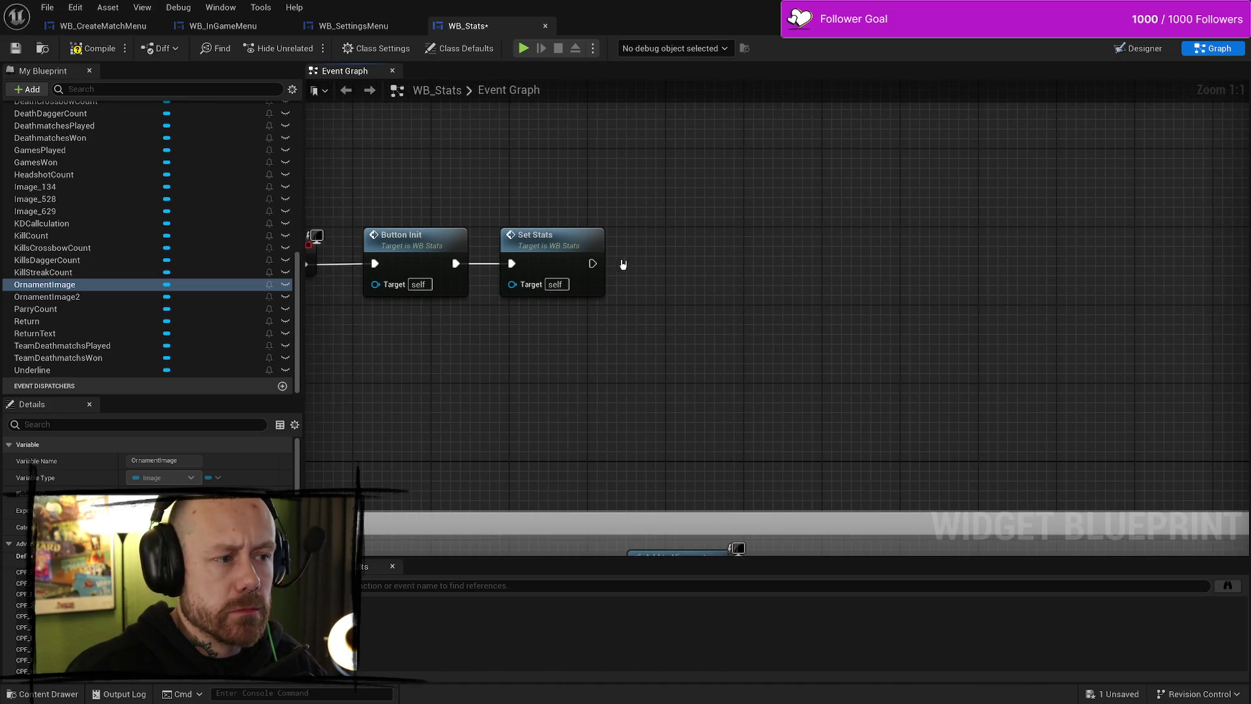
click(1127, 48)
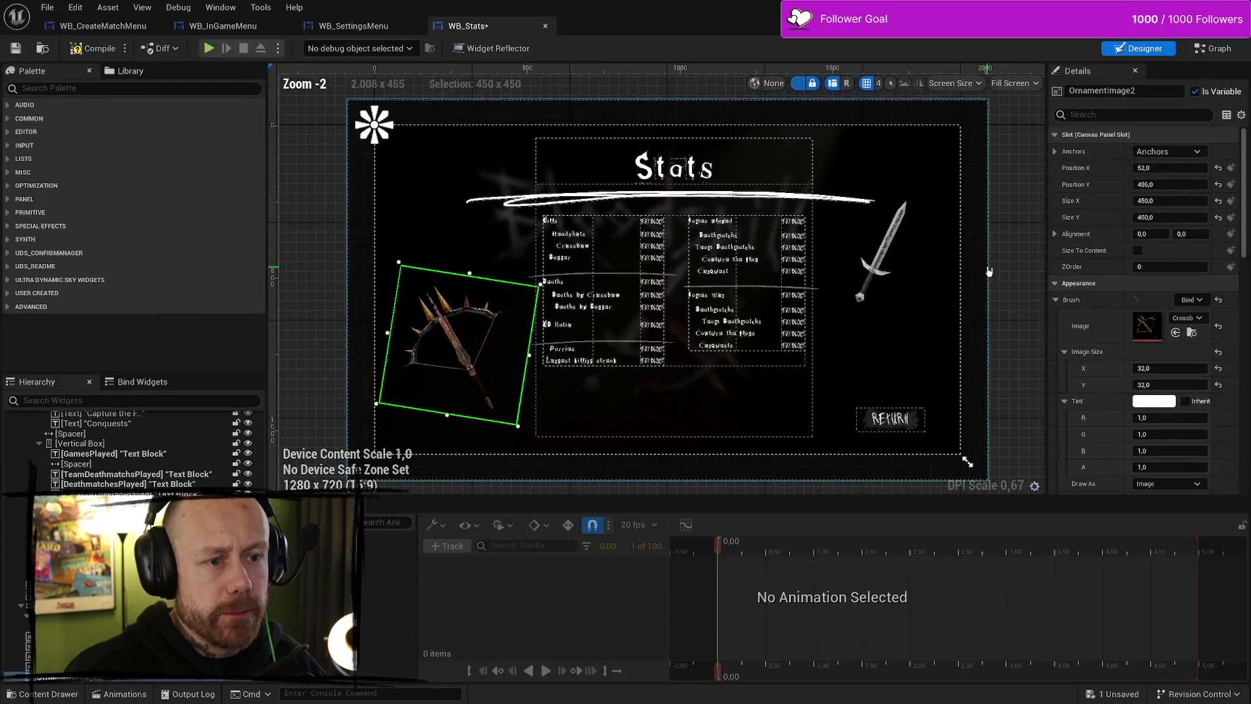
click(869, 280)
click(1213, 48)
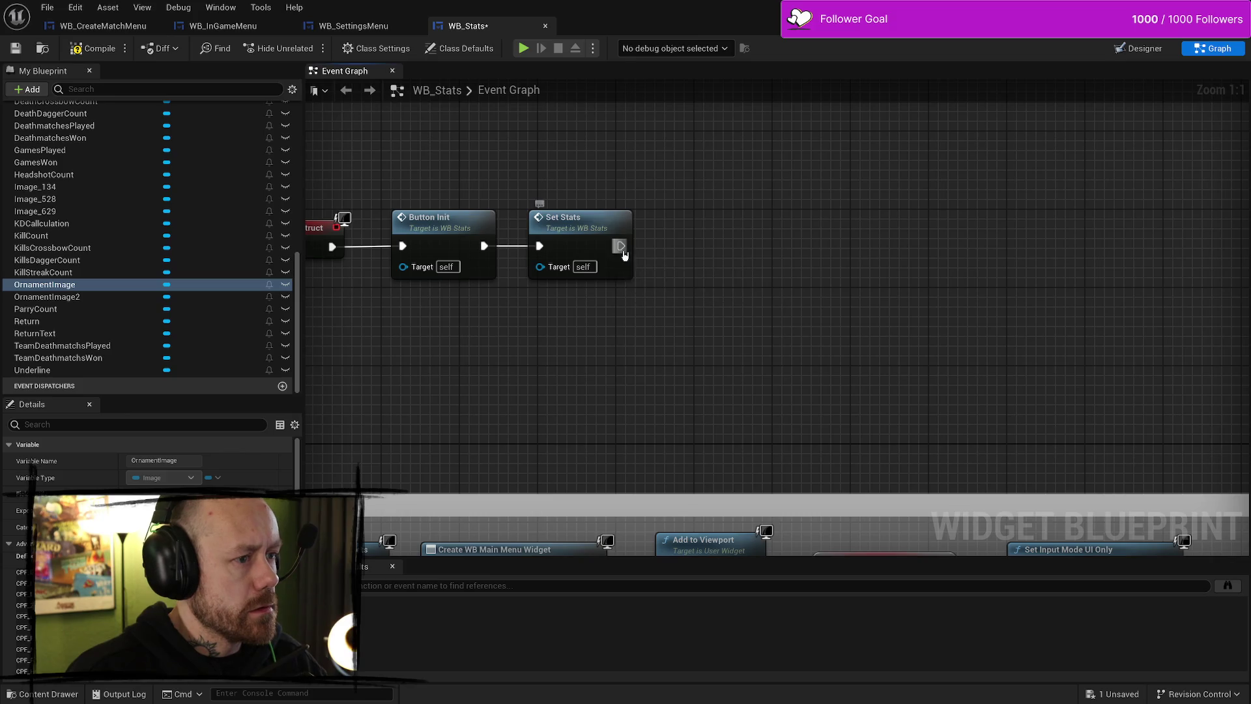
Cancel a dangling Set Stats wire and add an Ornament Image getter to the graph
drag(620, 246, 717, 251)
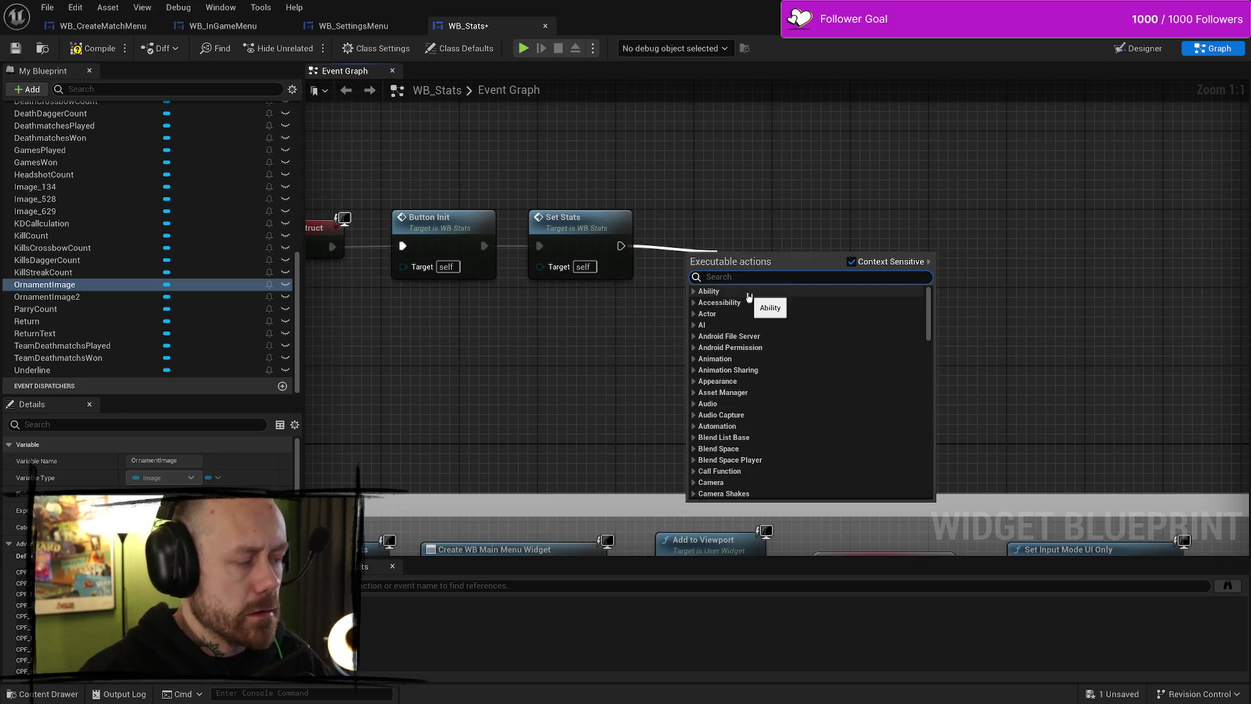
click(252, 344)
drag(659, 375, 729, 336)
text(set)
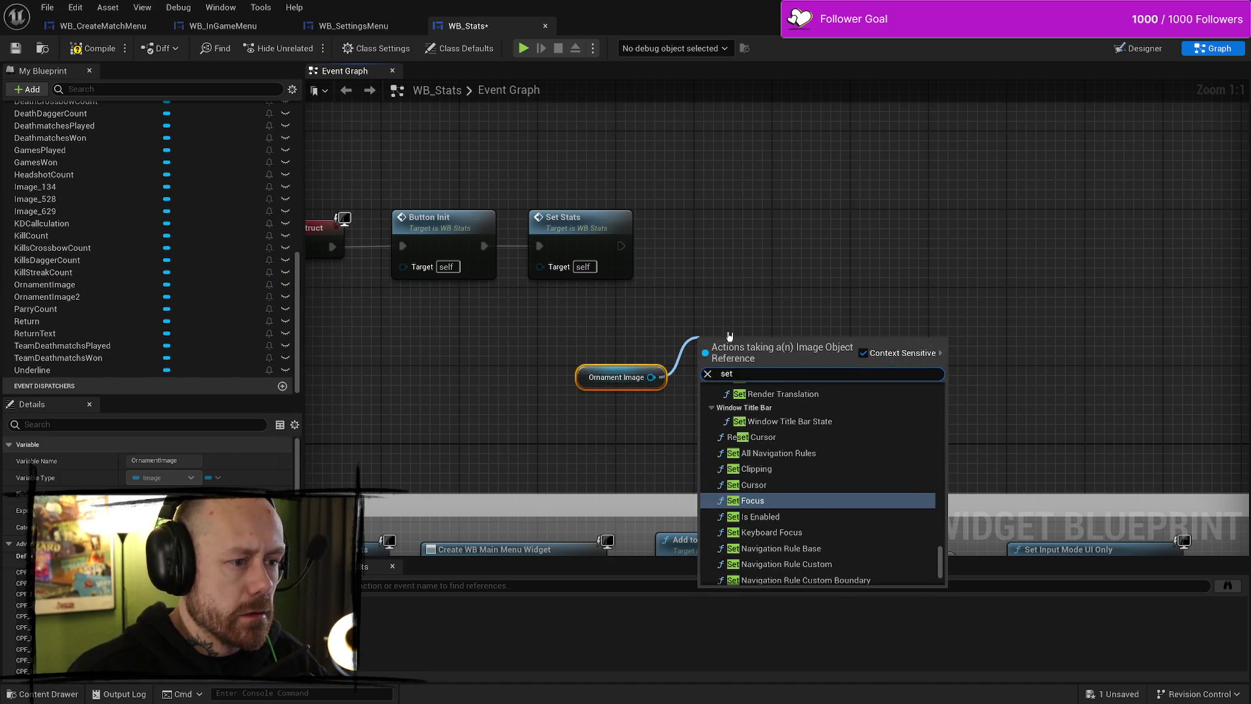
text(i)
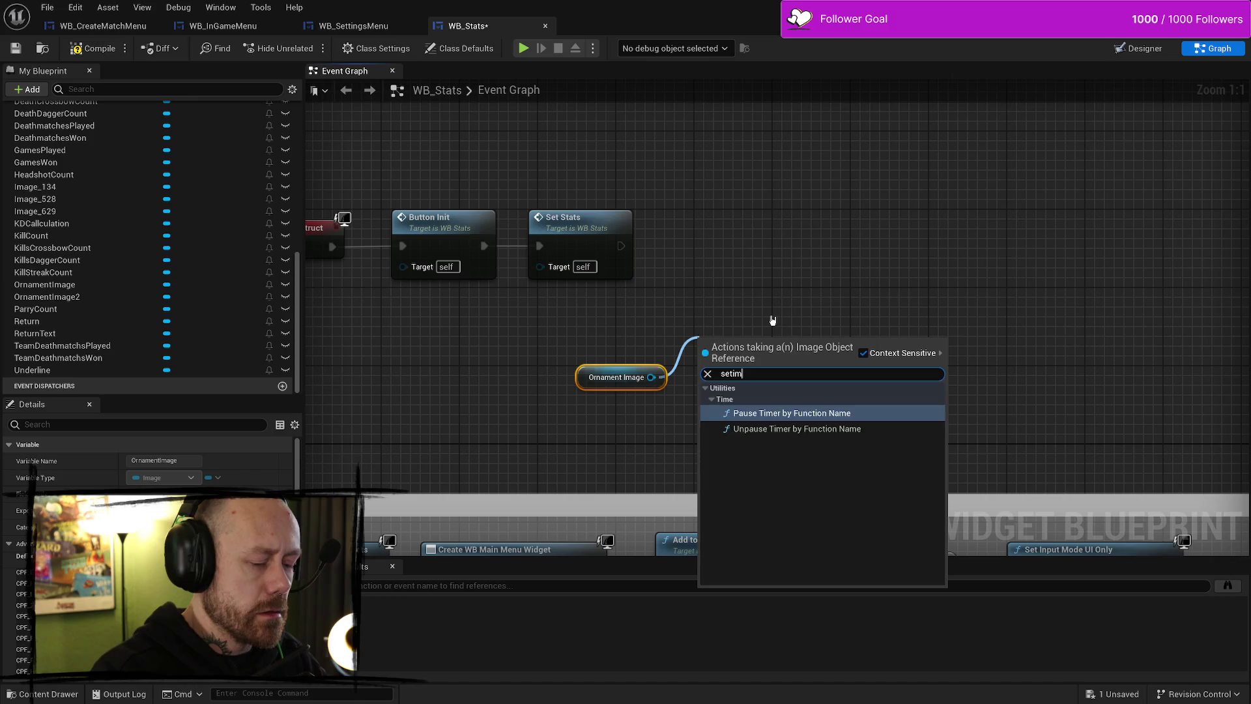
click(796, 296)
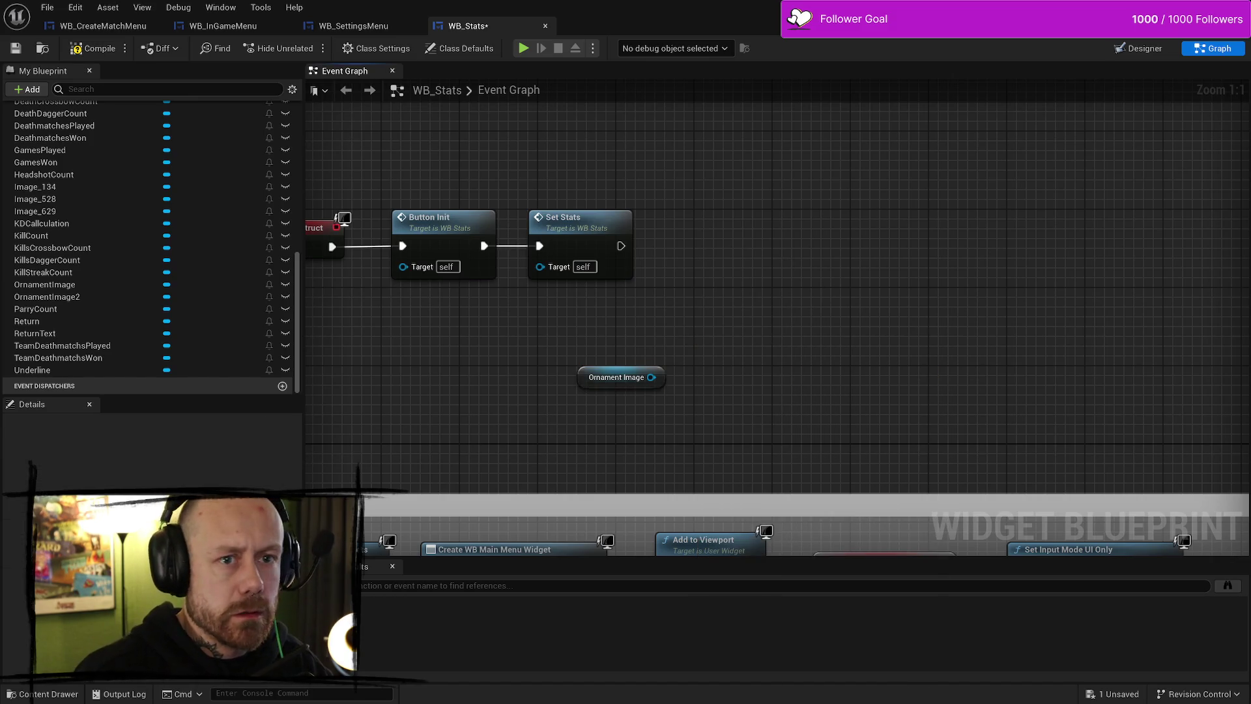
click(1118, 49)
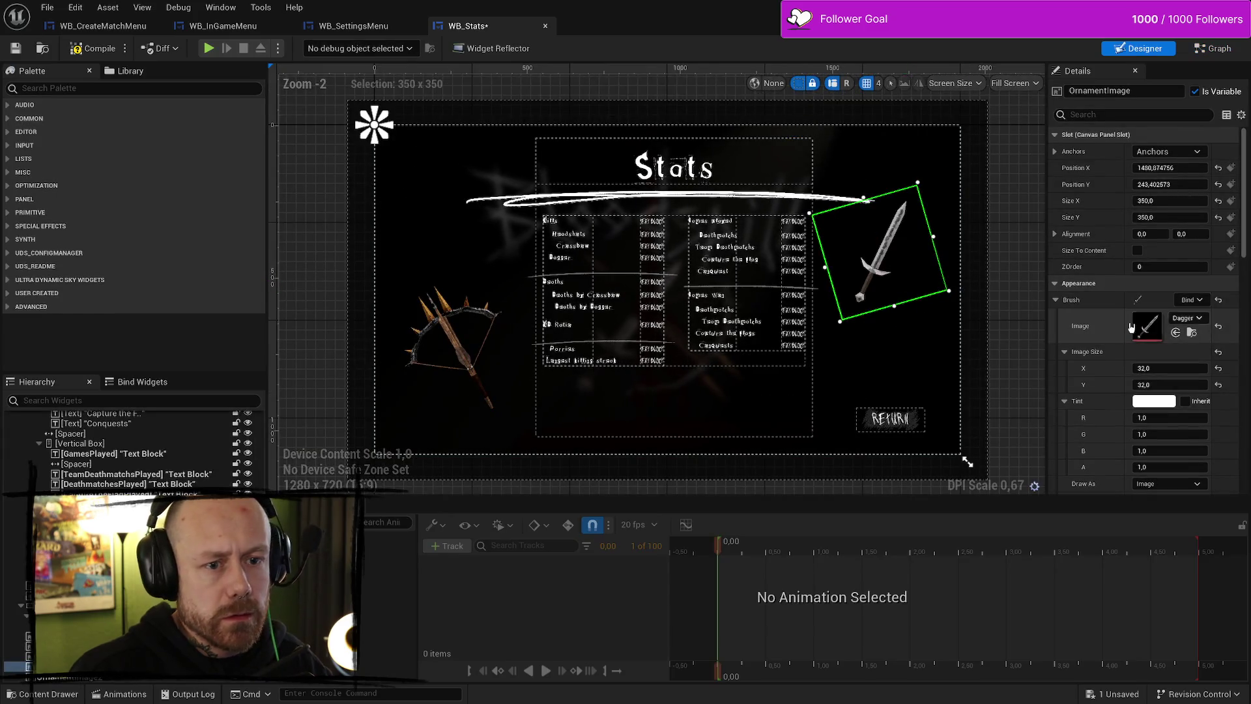
click(1215, 52)
Try a Set Brush from Texture node off Ornament Image, then delete it and search actions again
mouse_move(651, 377)
mouse_down()
mouse_move(745, 315)
mouse_move(767, 315)
mouse_up()
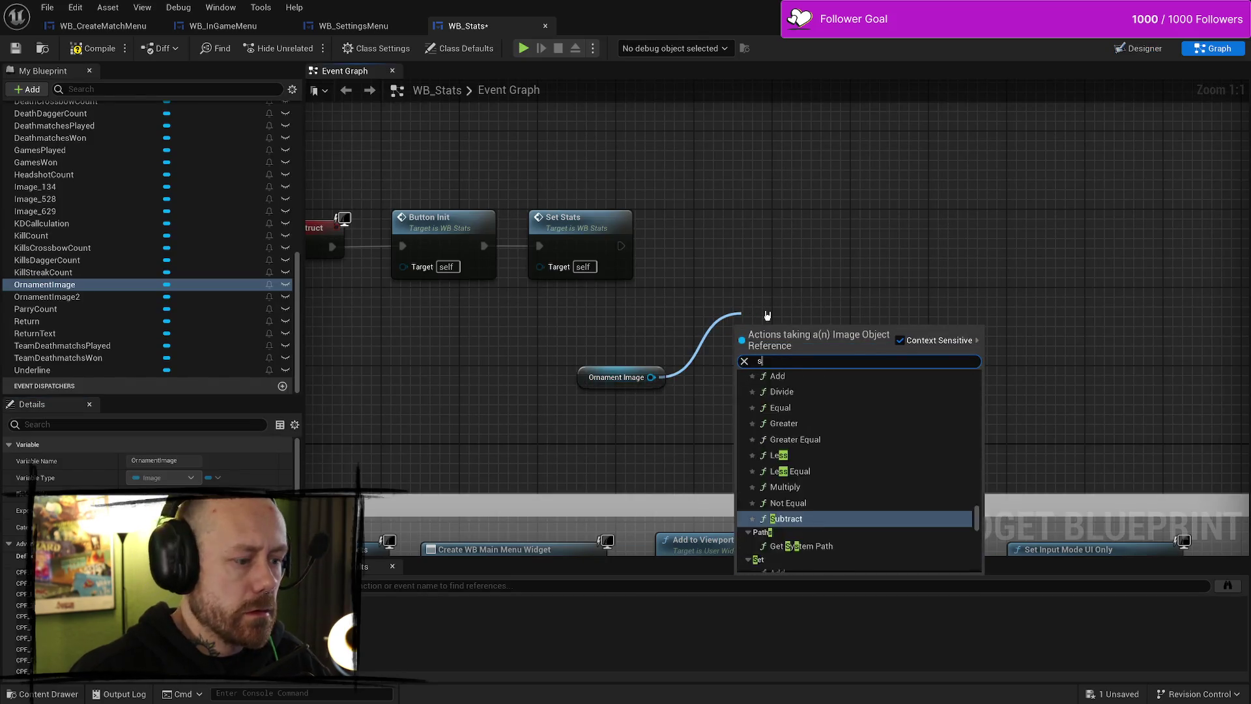
text(set brush im)
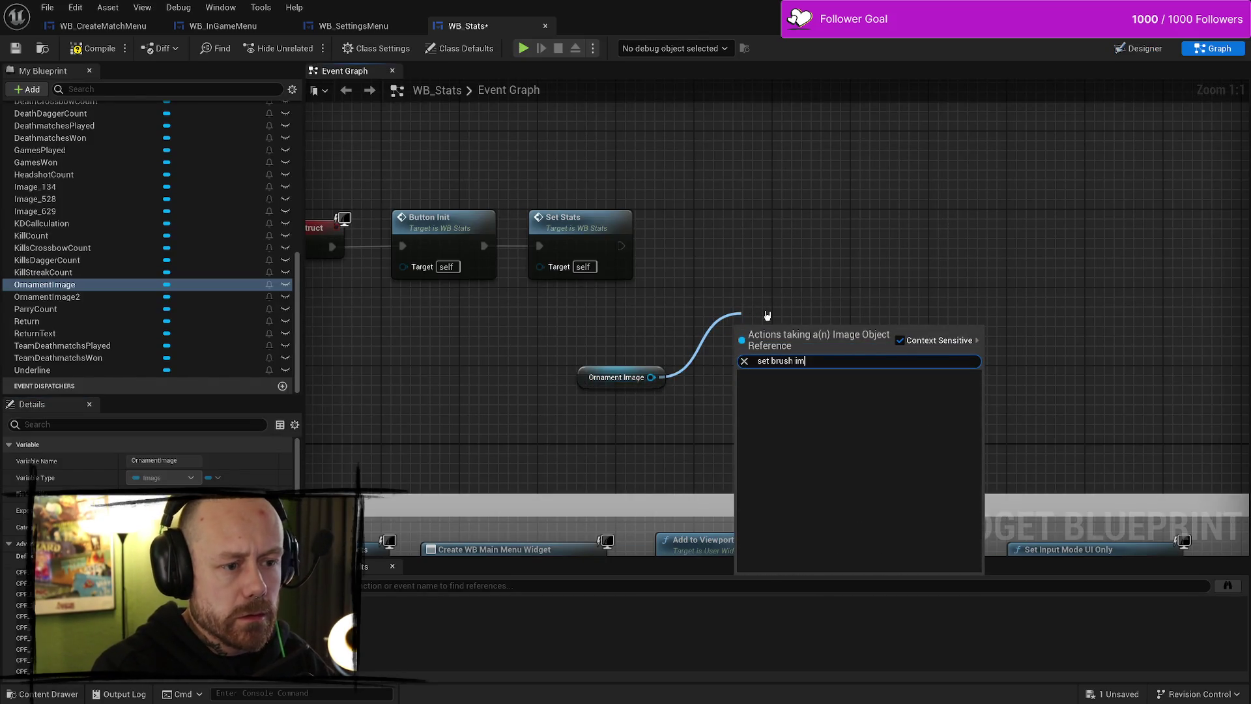
key(BackSpace)
key(BackSpace)
key(BackSpace)
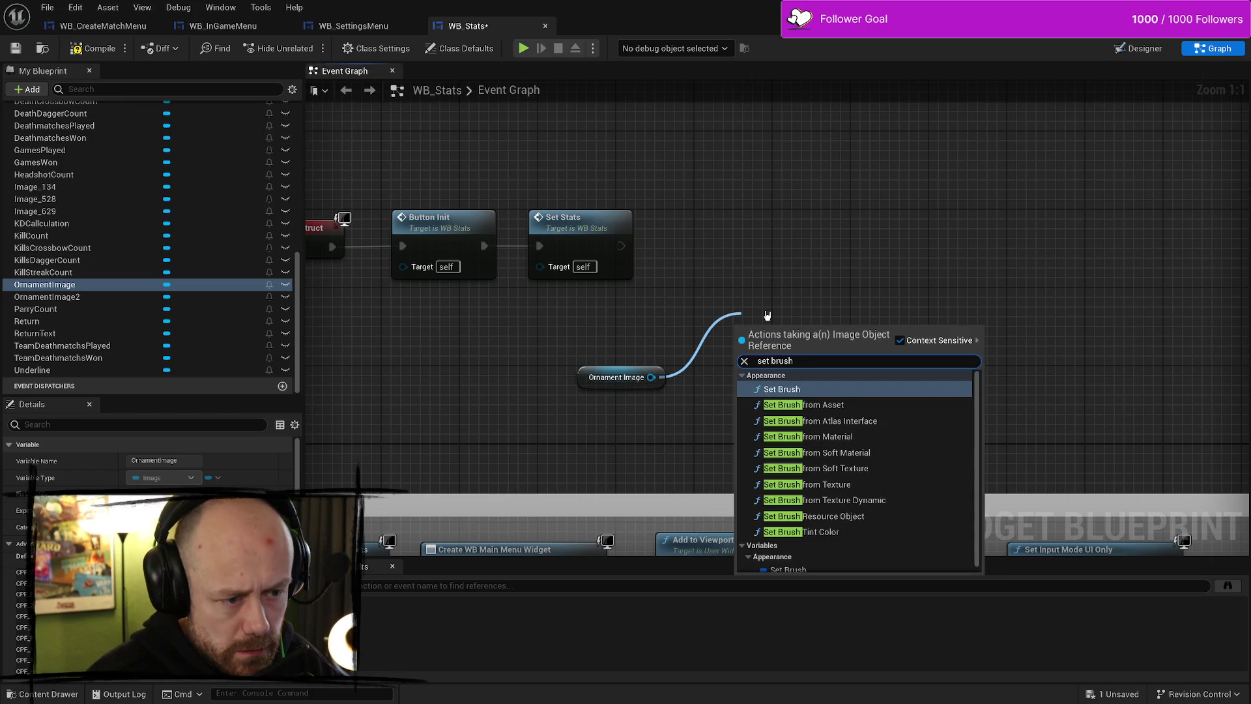
key(Down)
key(Down)
key(Down)
key(Return)
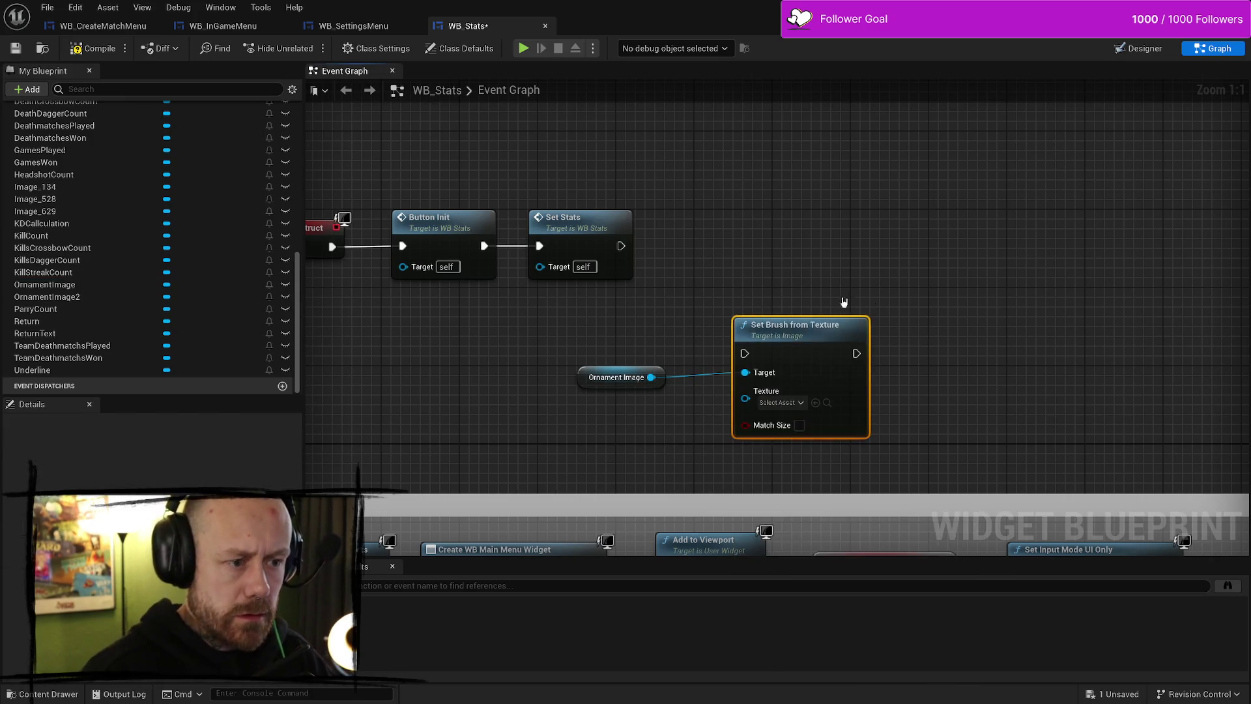
drag(769, 390, 788, 371)
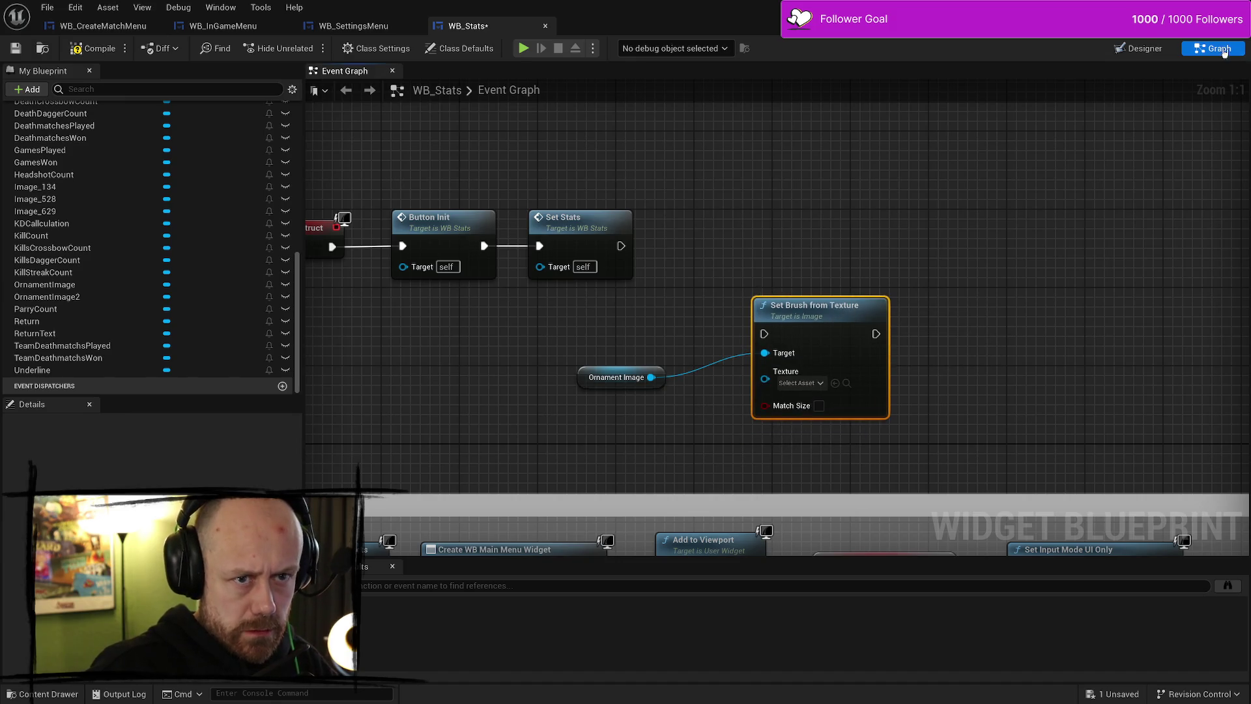
click(1147, 50)
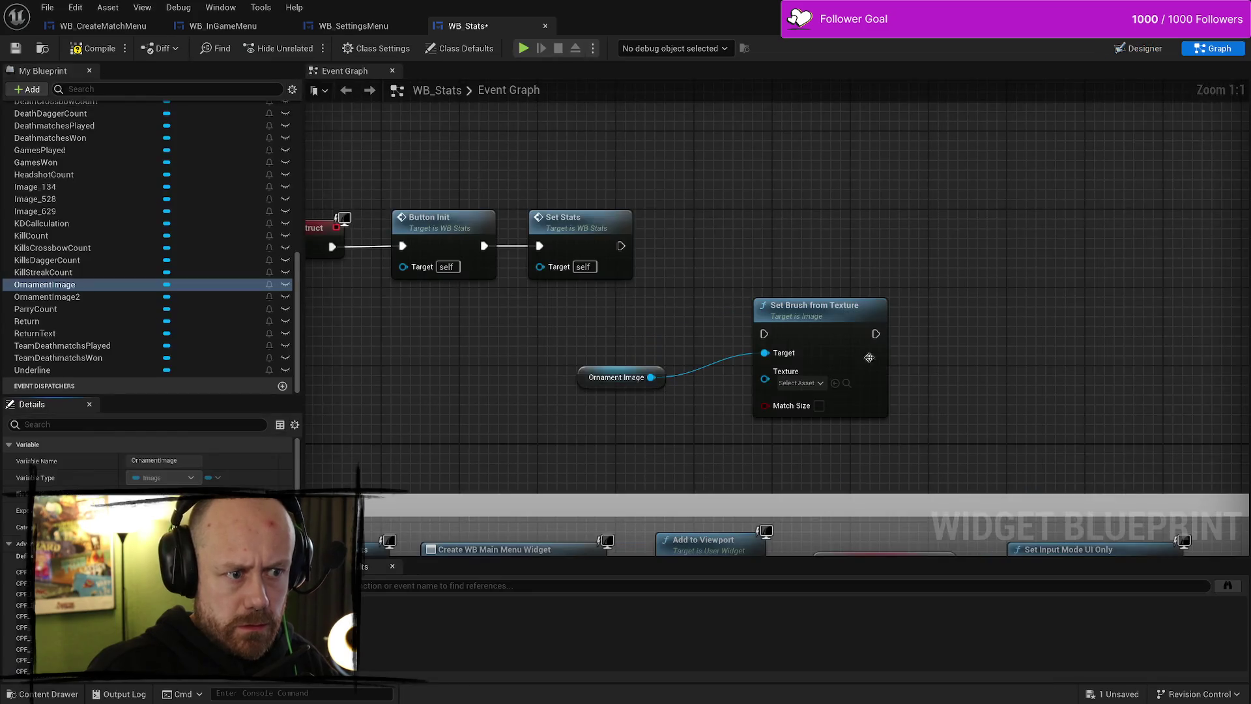
click(844, 315)
key(Delete)
mouse_move(660, 375)
mouse_down()
mouse_move(749, 404)
mouse_move(735, 342)
mouse_up()
Add a Set Brush node wired to Ornament Image, promote In Brush, then delete its getter
text(set brush)
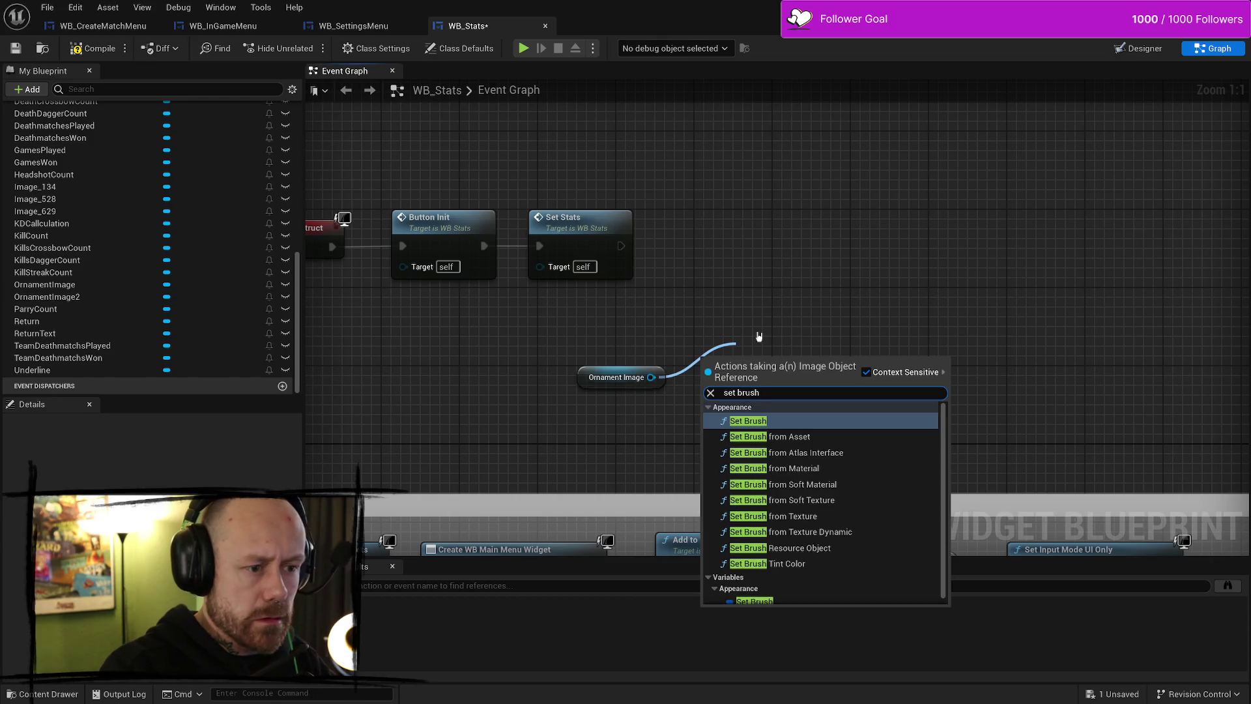
key(Return)
drag(736, 365, 873, 277)
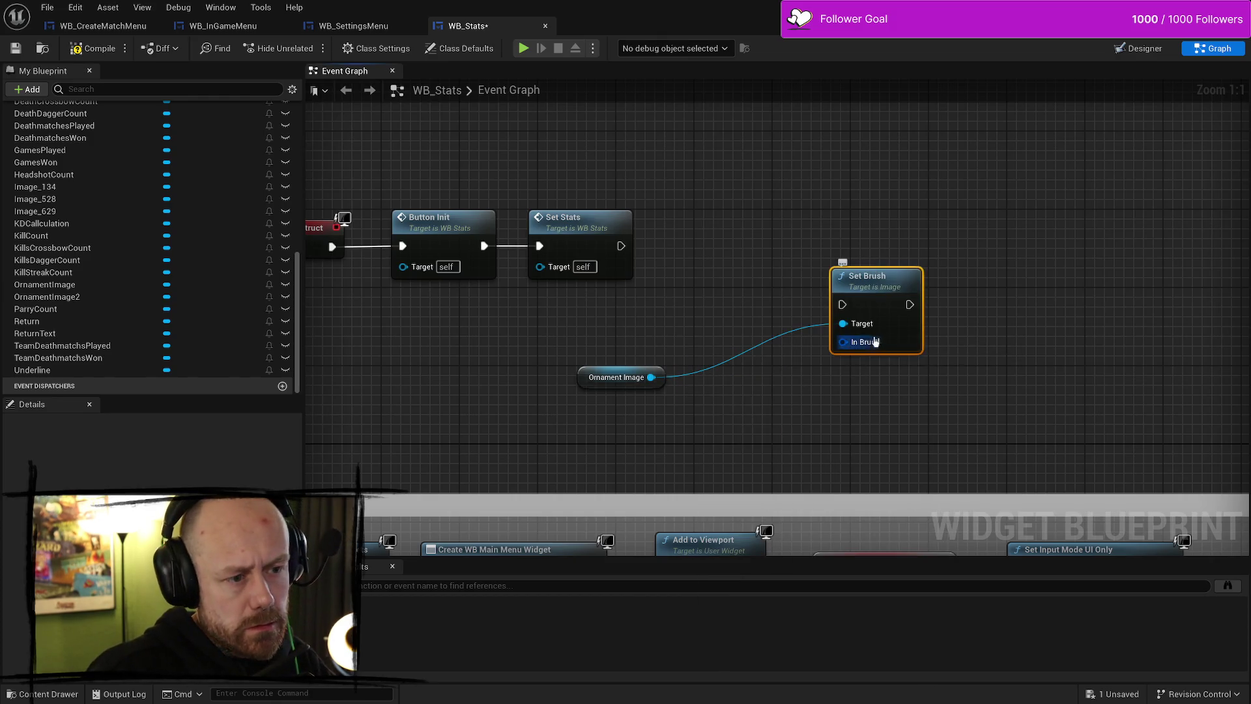
right_click(869, 341)
click(916, 365)
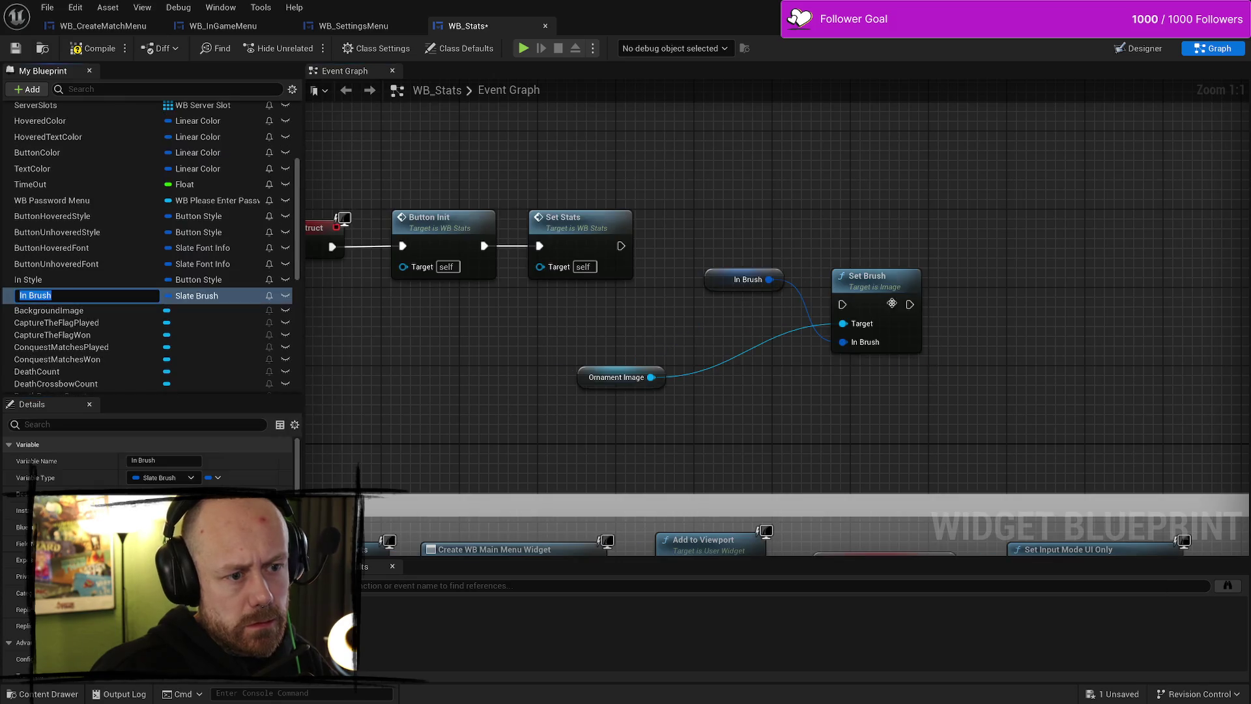
click(744, 268)
key(Delete)
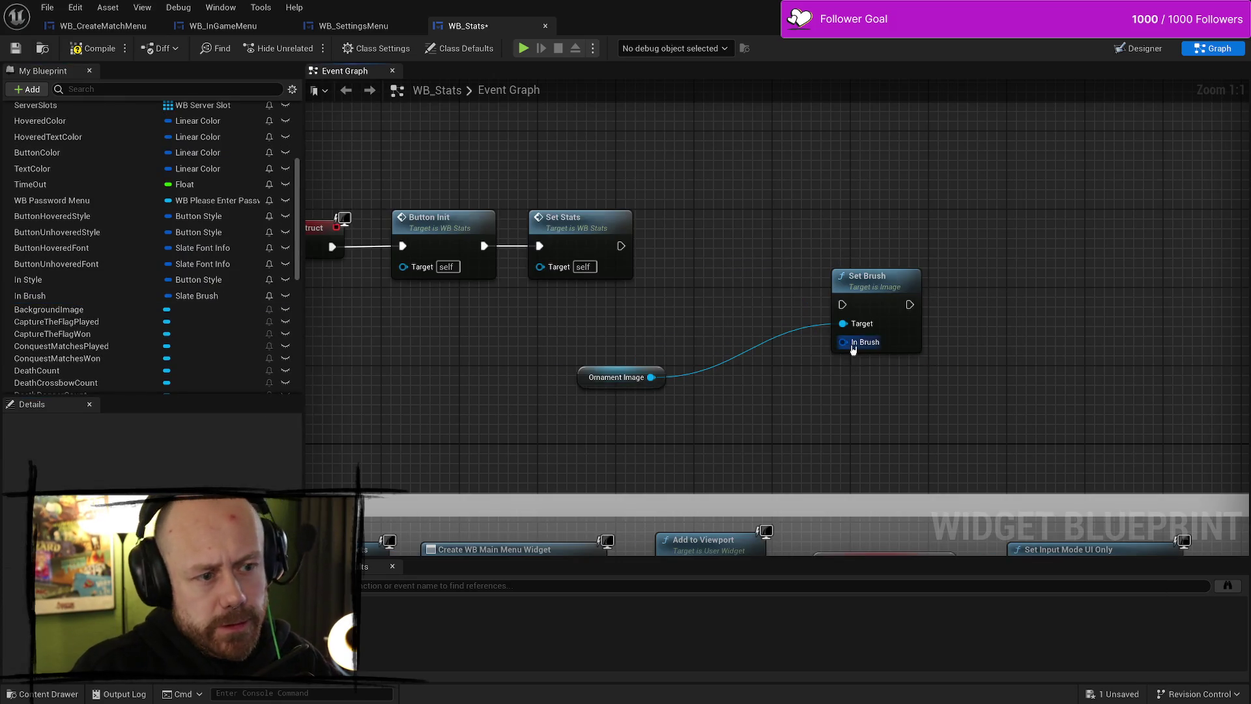
Split Set Brush's In Brush pin into its separate struct settings
right_click(853, 350)
click(902, 383)
drag(979, 367, 998, 279)
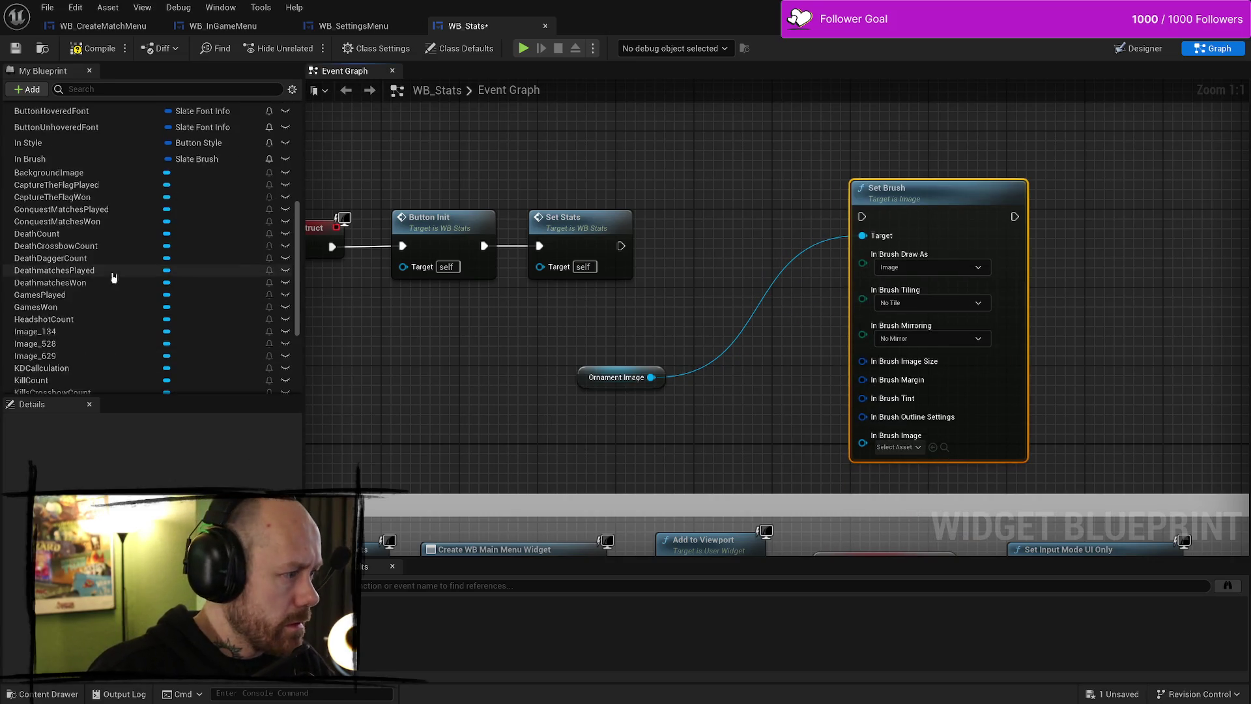
scroll(104, 312, down, 5)
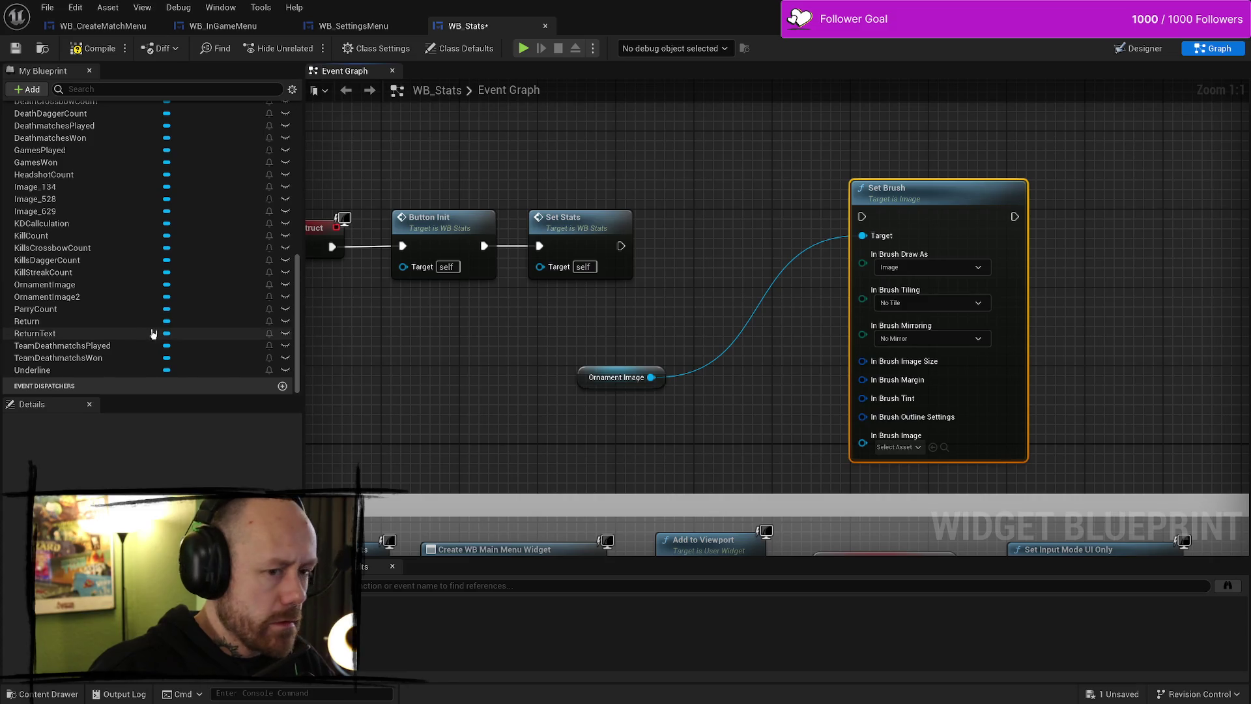
scroll(144, 319, up, 5)
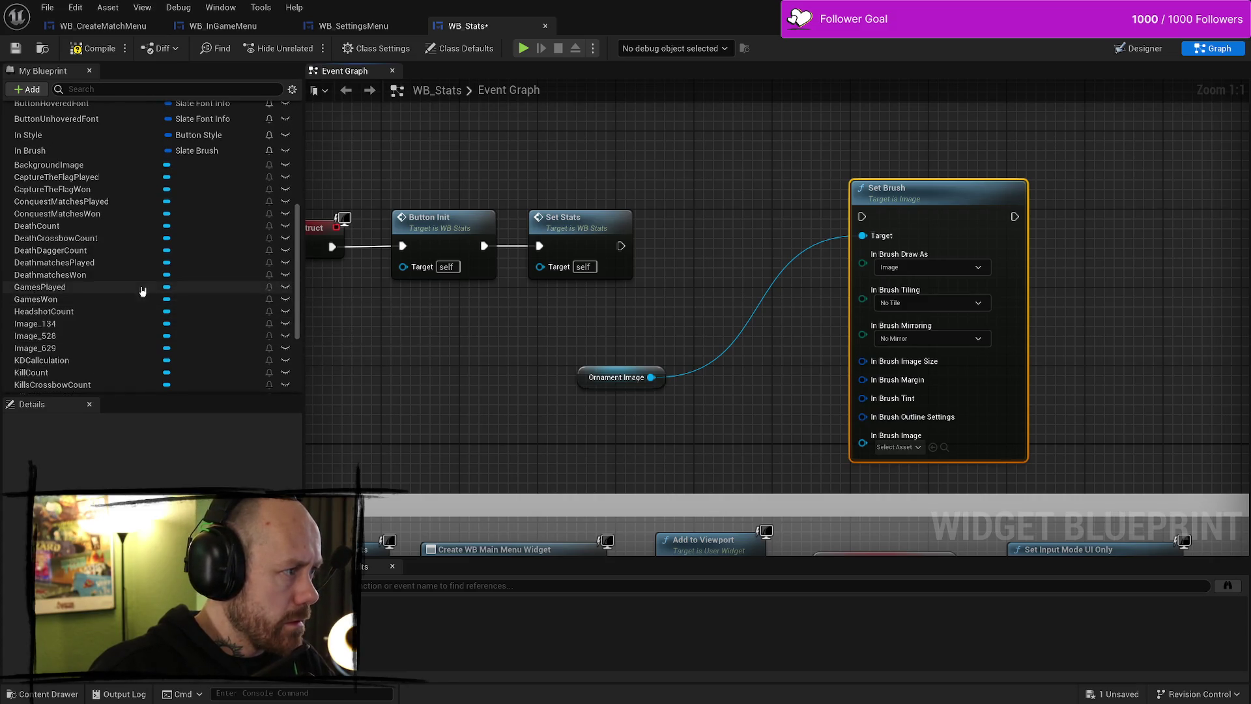
Check where the In Brush variable is used, then delete it
click(57, 174)
right_click(57, 173)
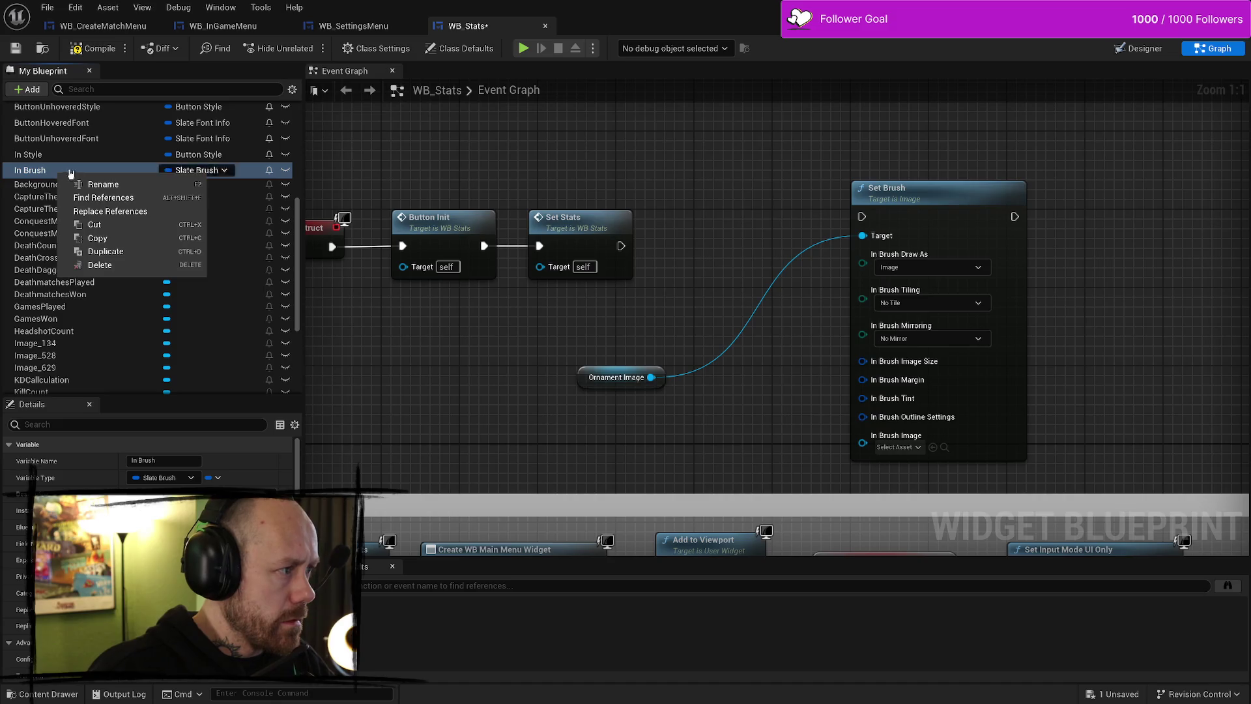
click(131, 198)
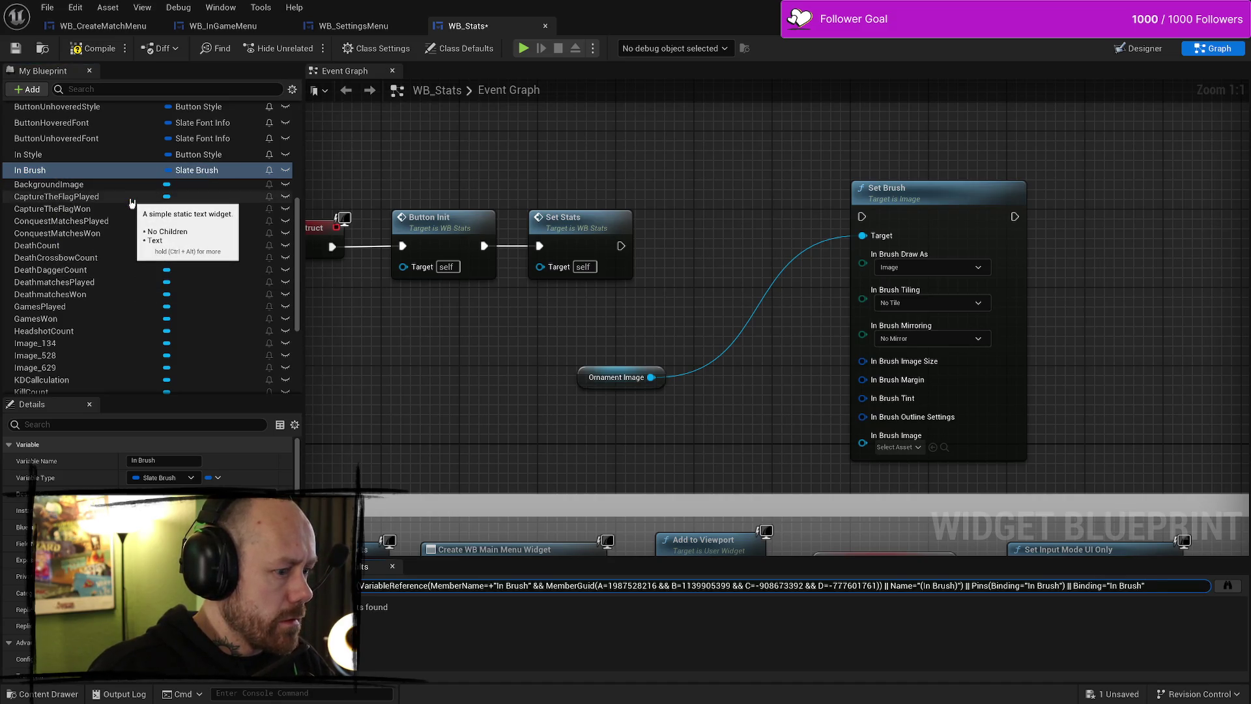
click(89, 169)
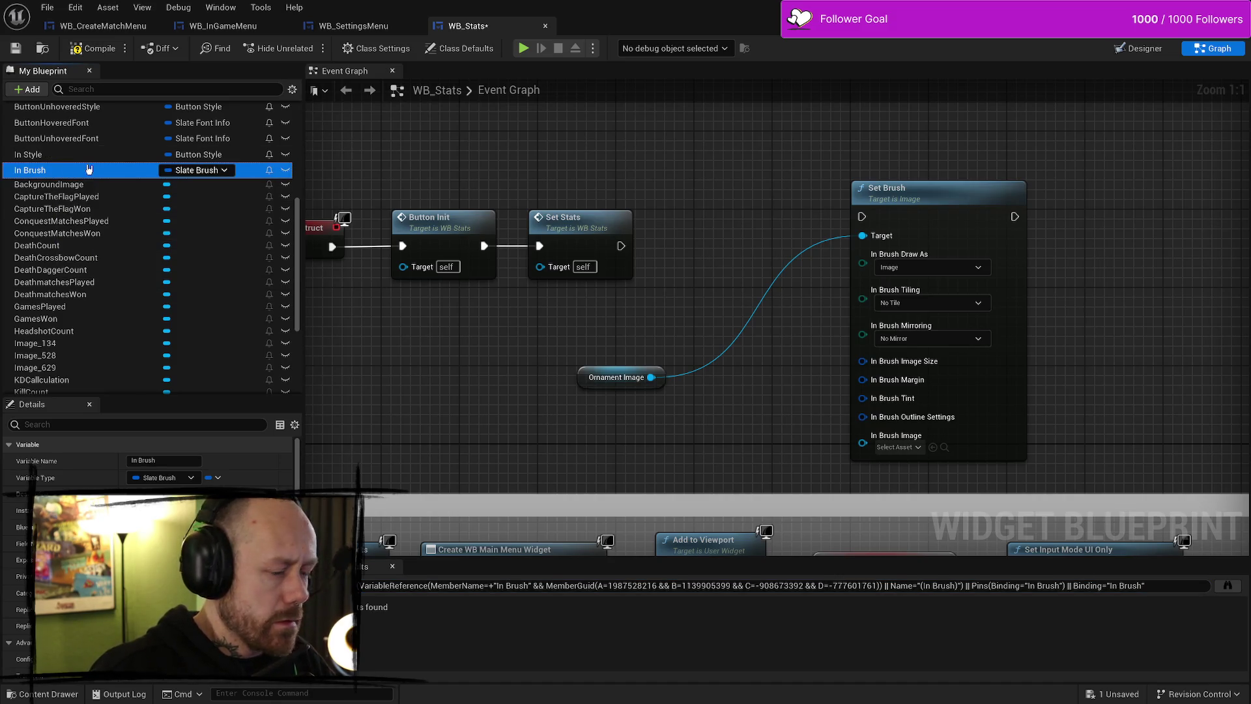
key(Delete)
Reposition the Ornament Image and Set Brush nodes up and right, and add a new Boolean variable
click(564, 367)
mouse_move(564, 368)
mouse_down()
mouse_move(654, 349)
mouse_move(723, 250)
mouse_up()
shift+click(792, 161)
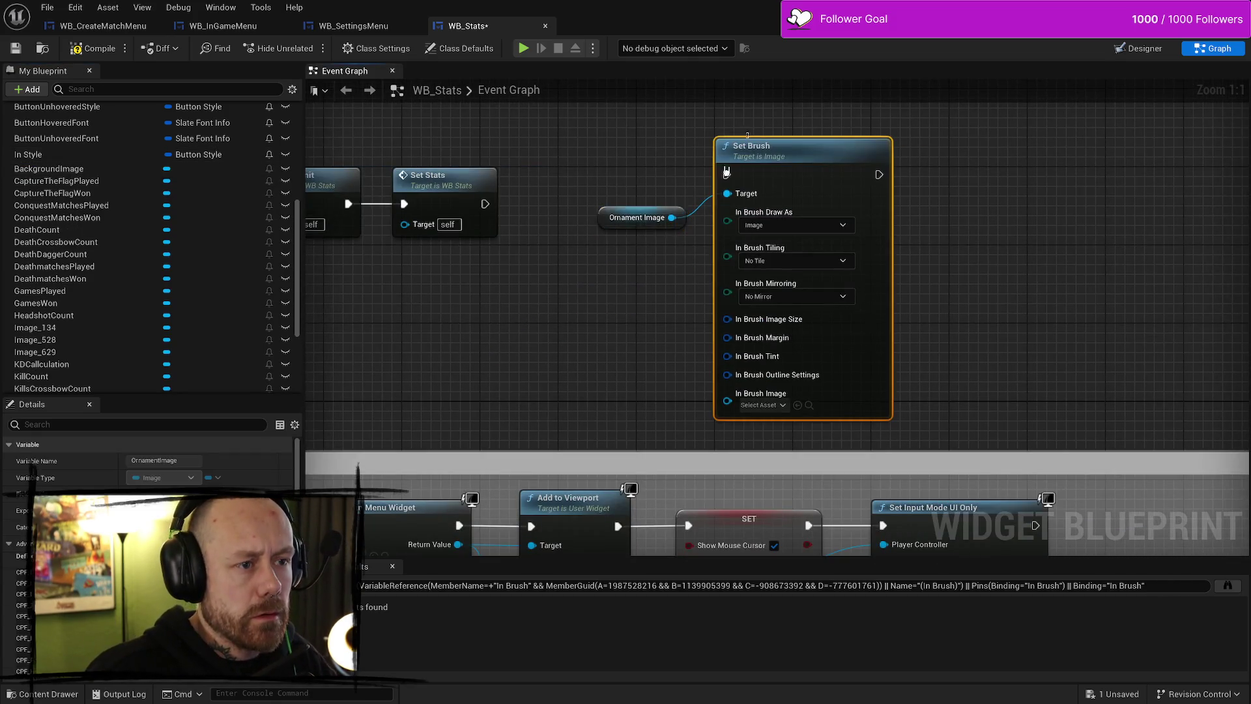
drag(793, 161, 1047, 112)
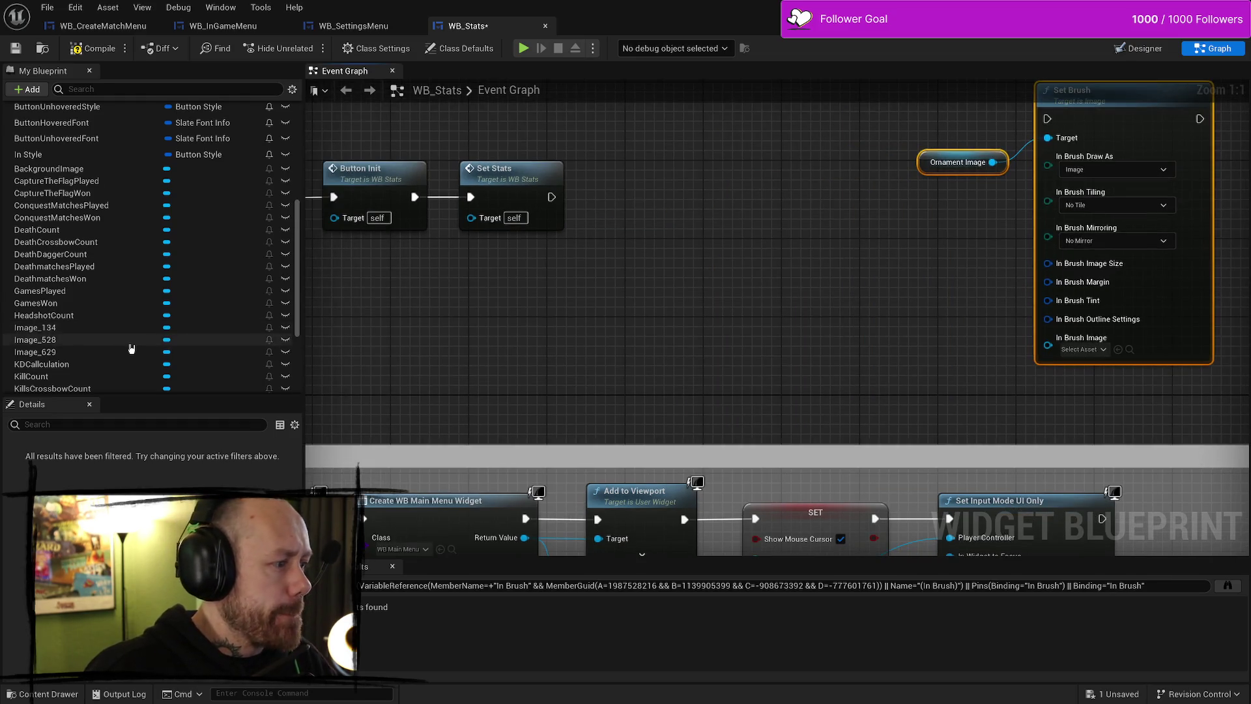
scroll(137, 338, down, 5)
scroll(144, 331, up, 15)
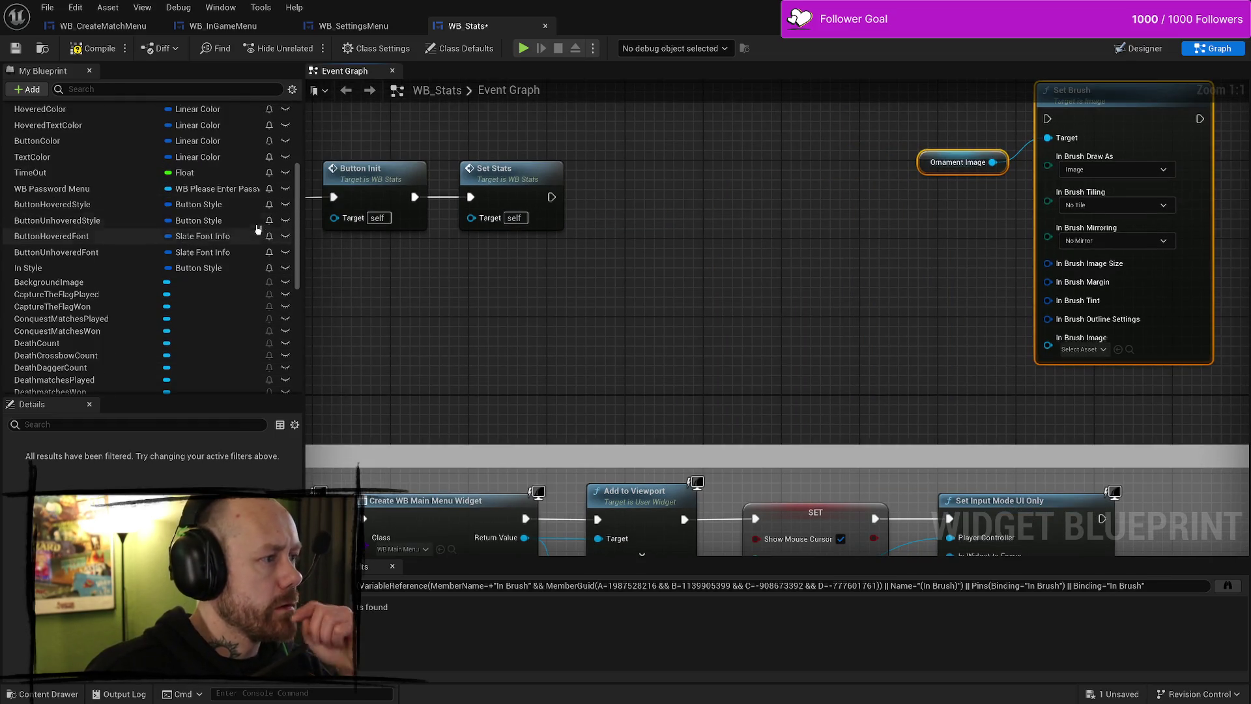
click(282, 177)
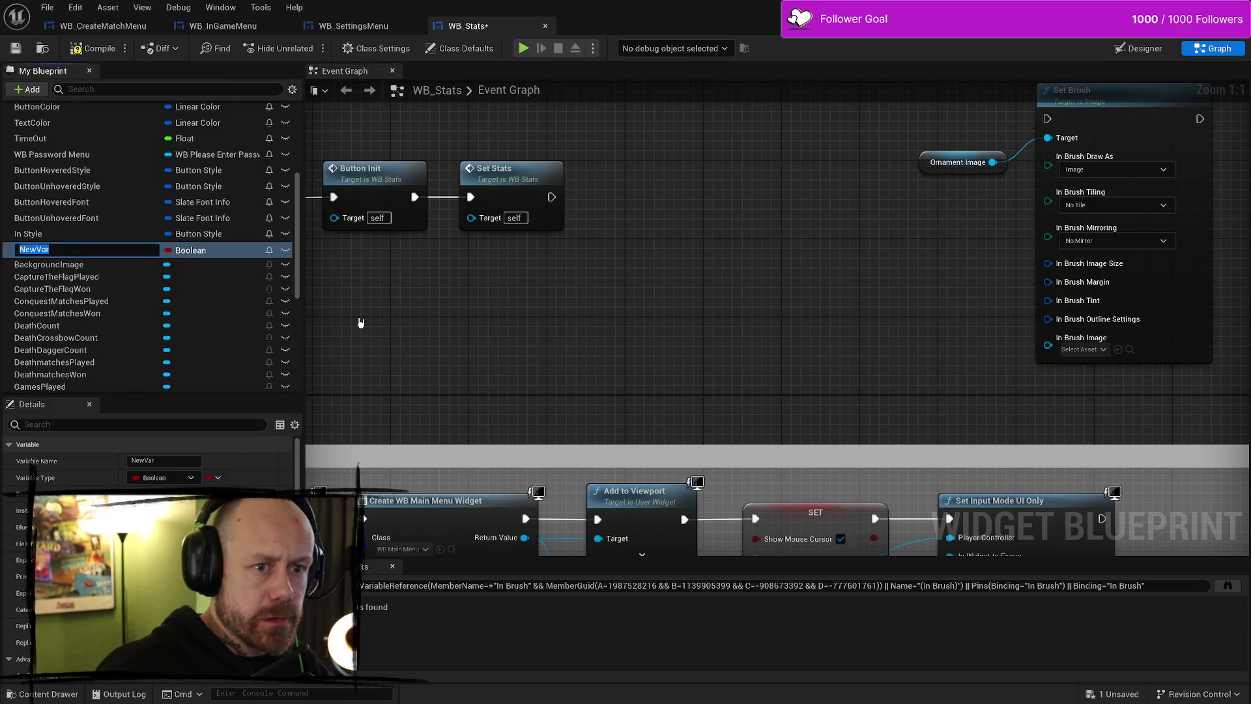
Rename the new variable OrnamentImageArray, change its type to Image object reference, and compile
key(Return)
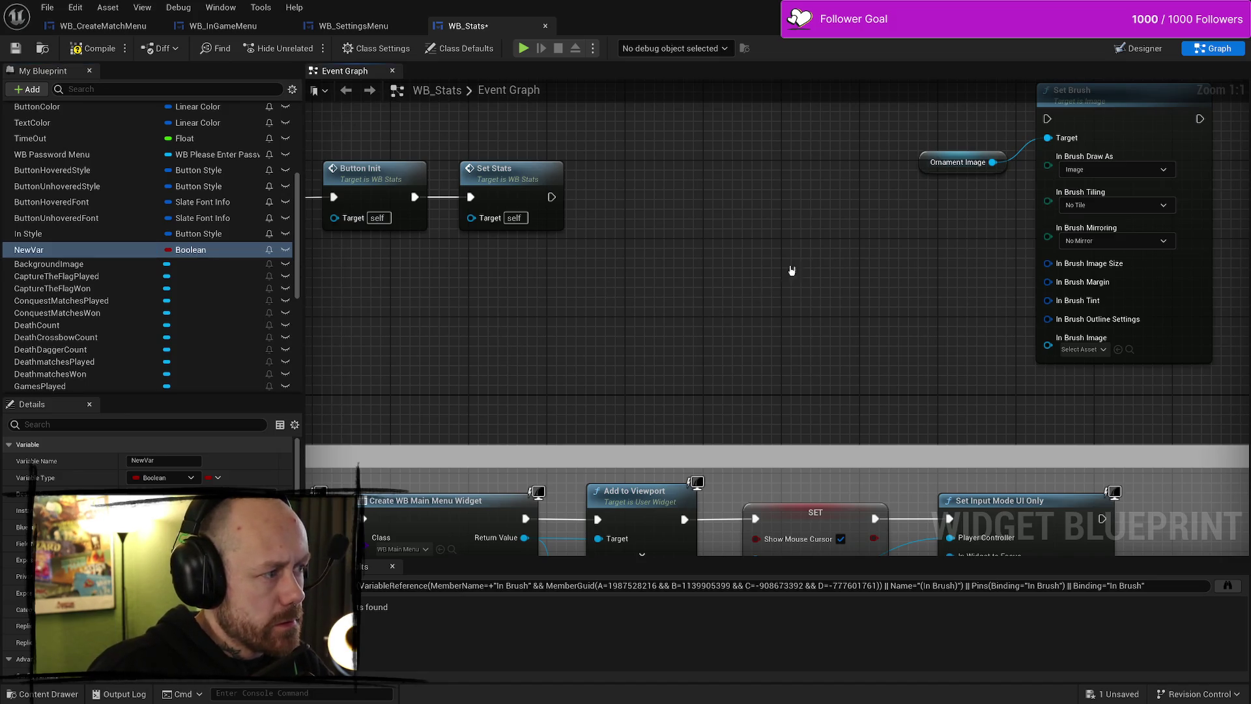
click(92, 248)
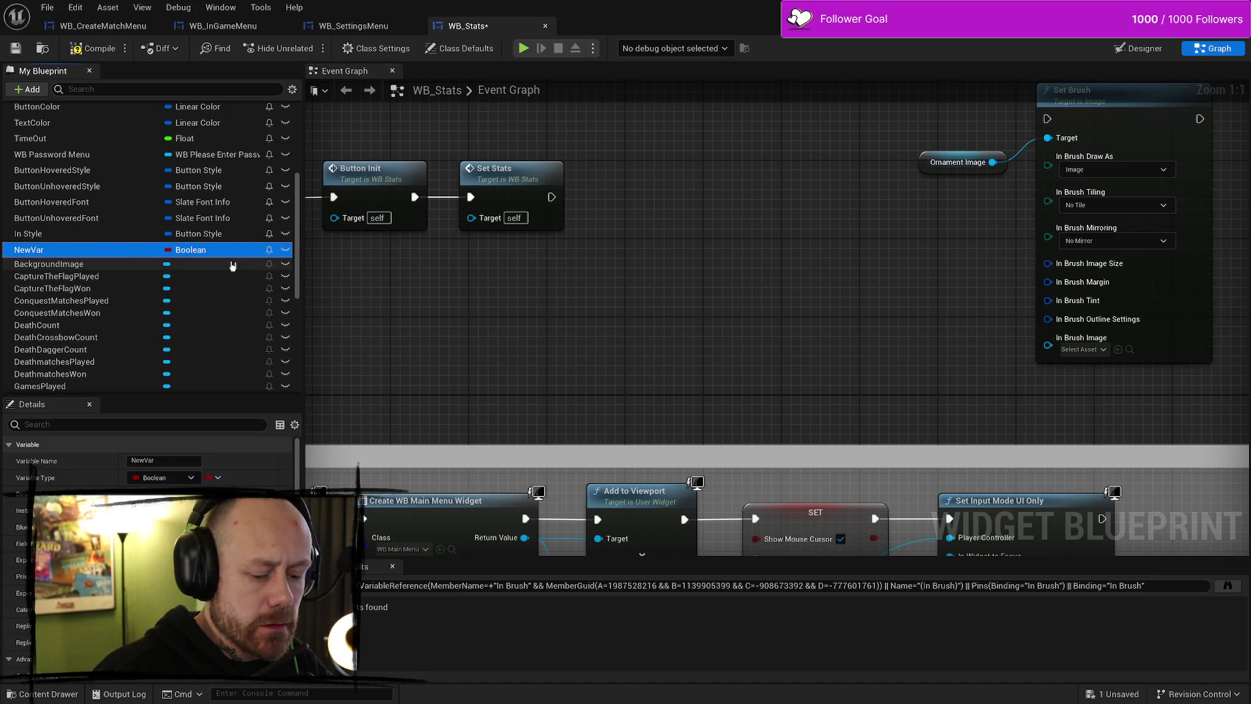
right_click(131, 251)
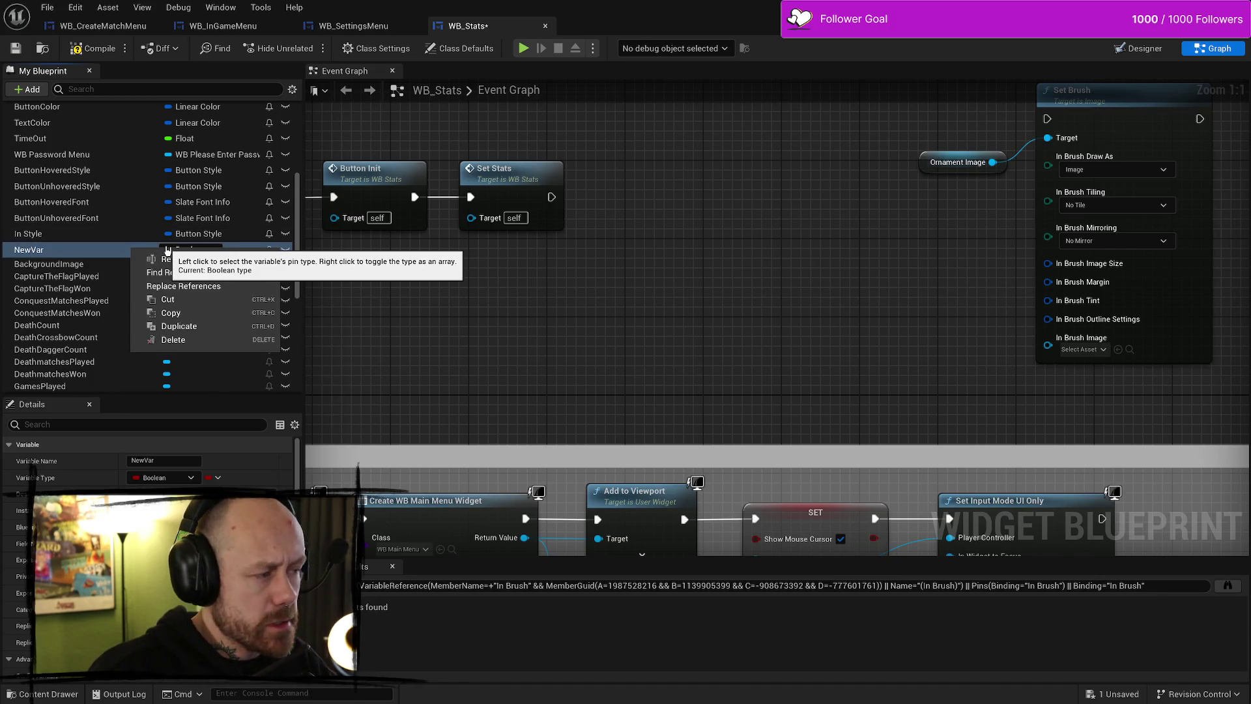
click(600, 317)
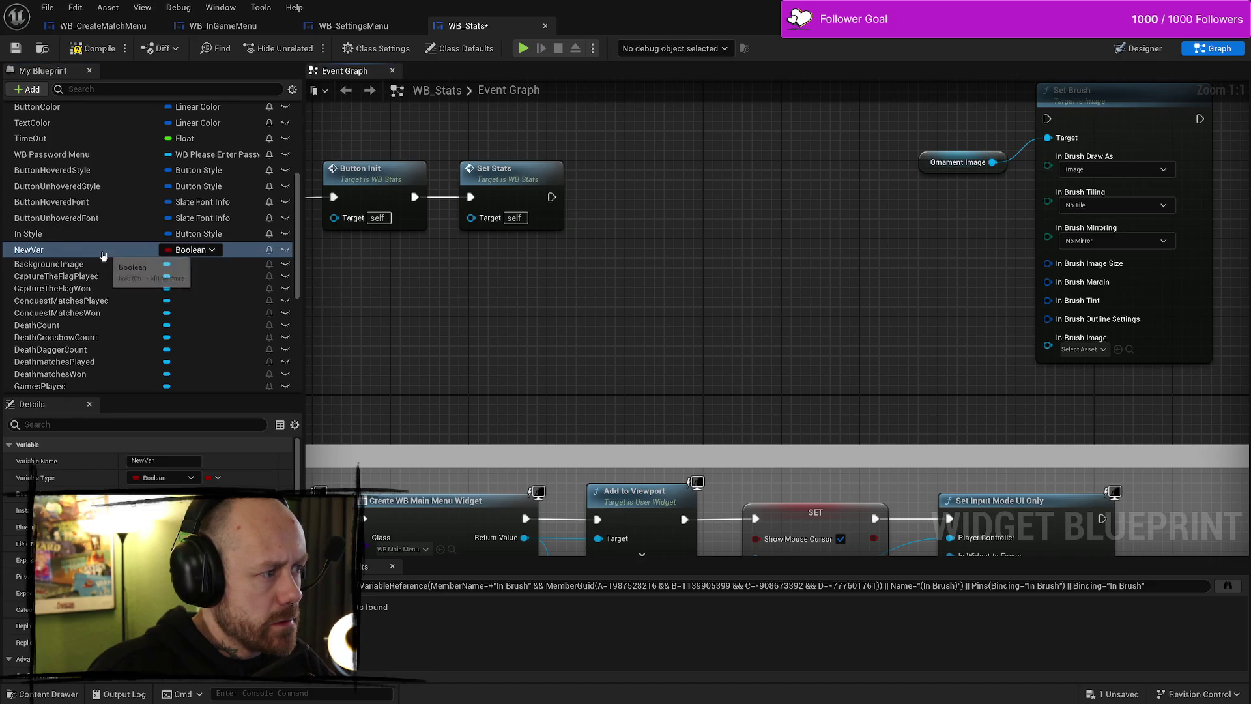
right_click(102, 251)
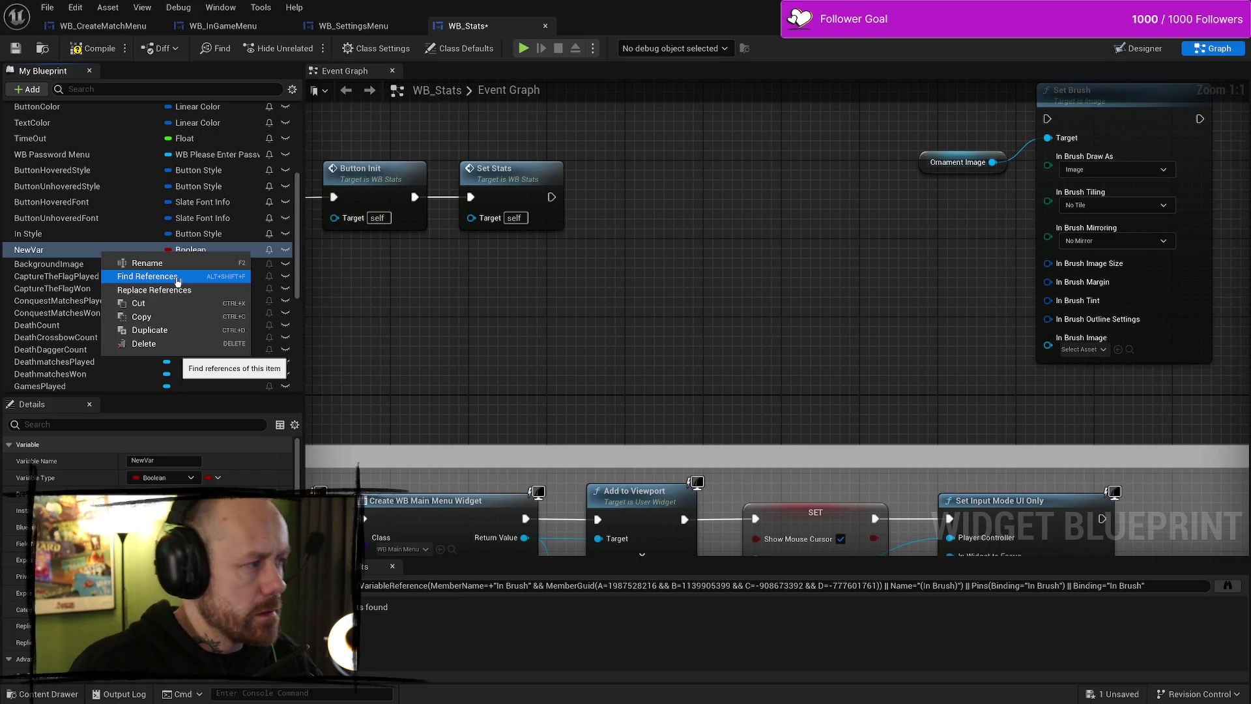
click(147, 263)
right_click(68, 251)
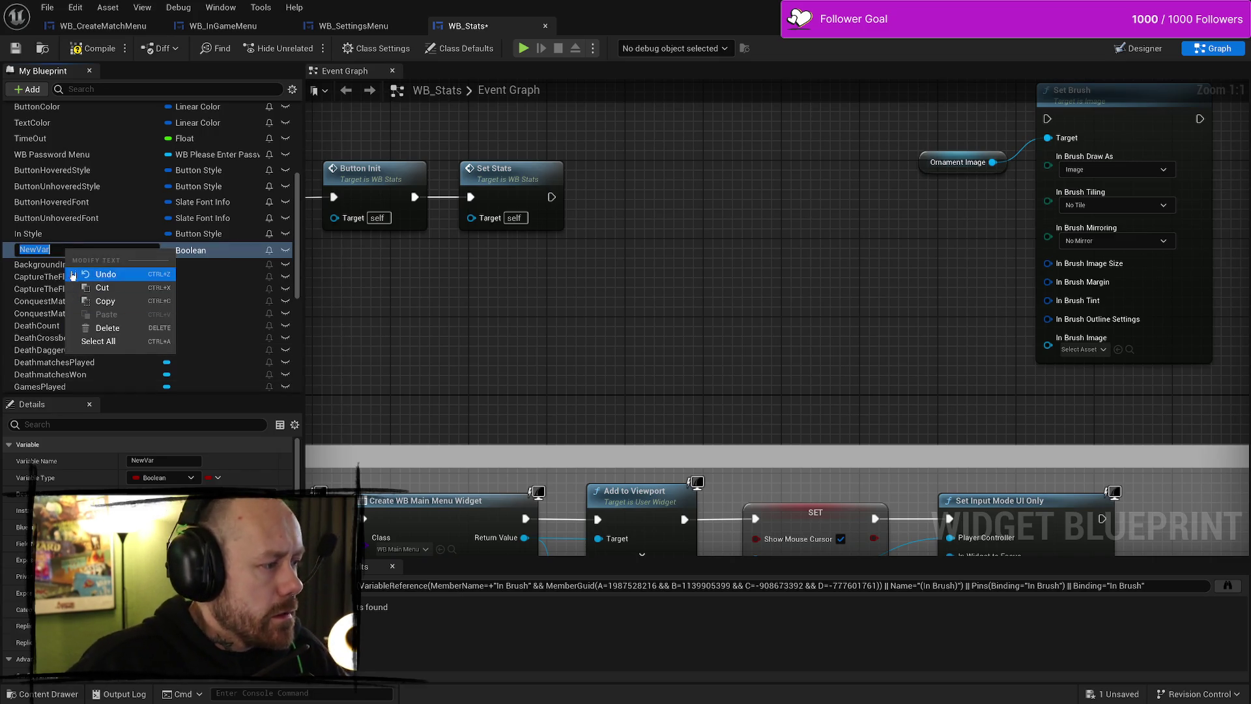
key(Escape)
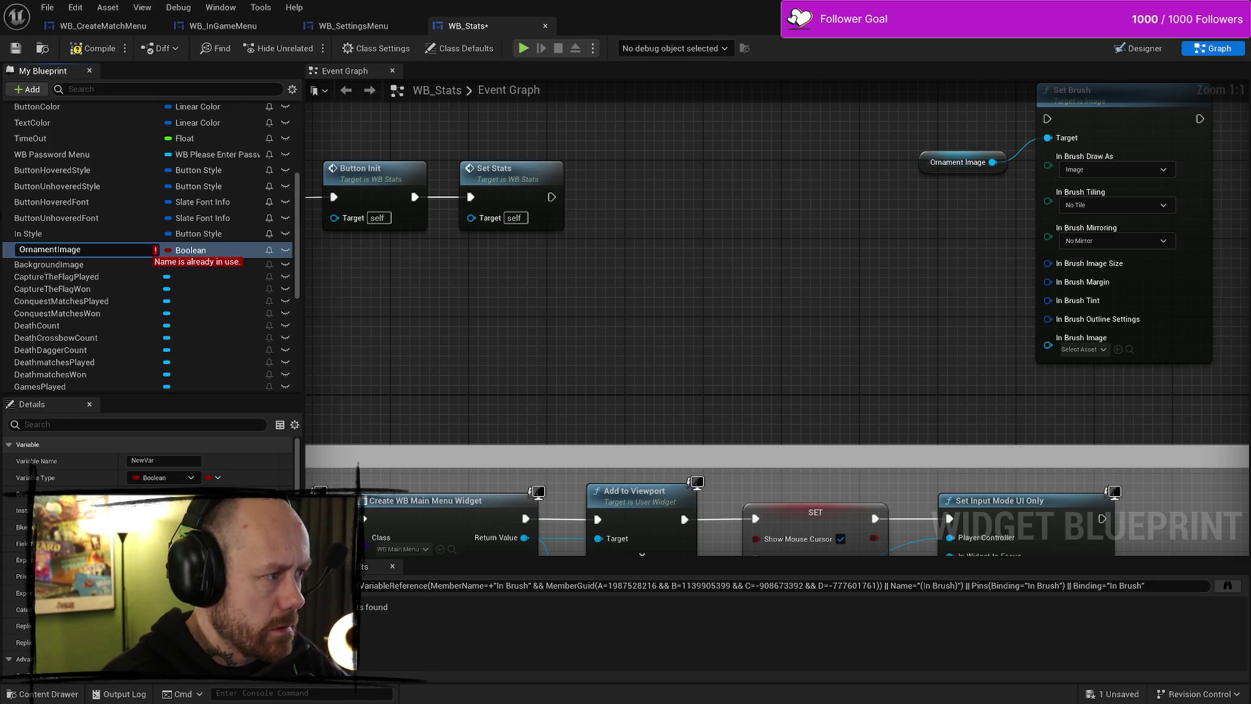
text(OrnamentImageArray)
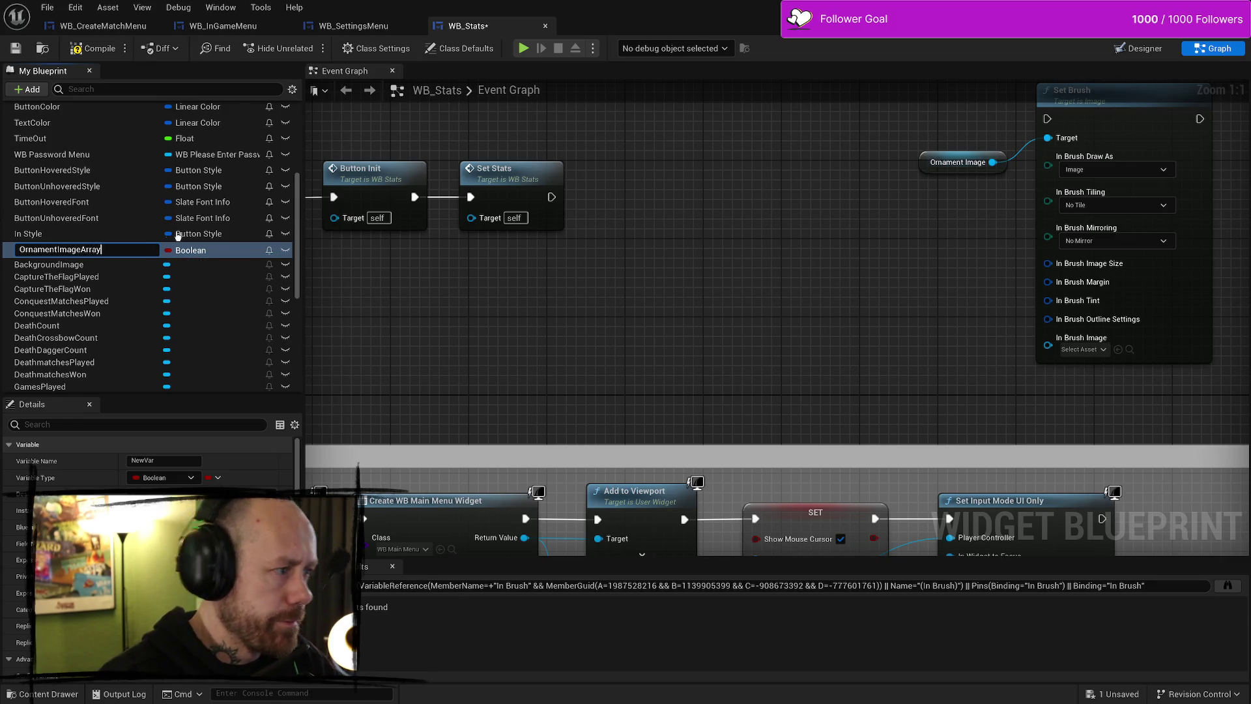
key(Return)
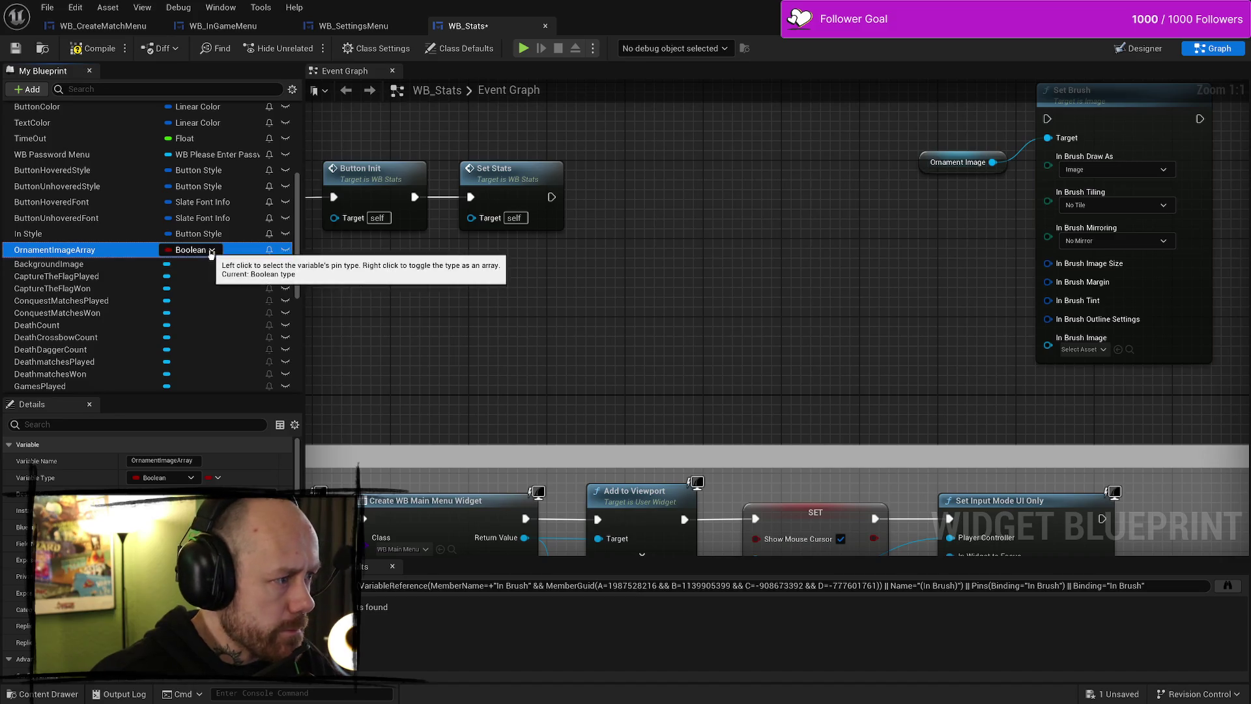
click(211, 250)
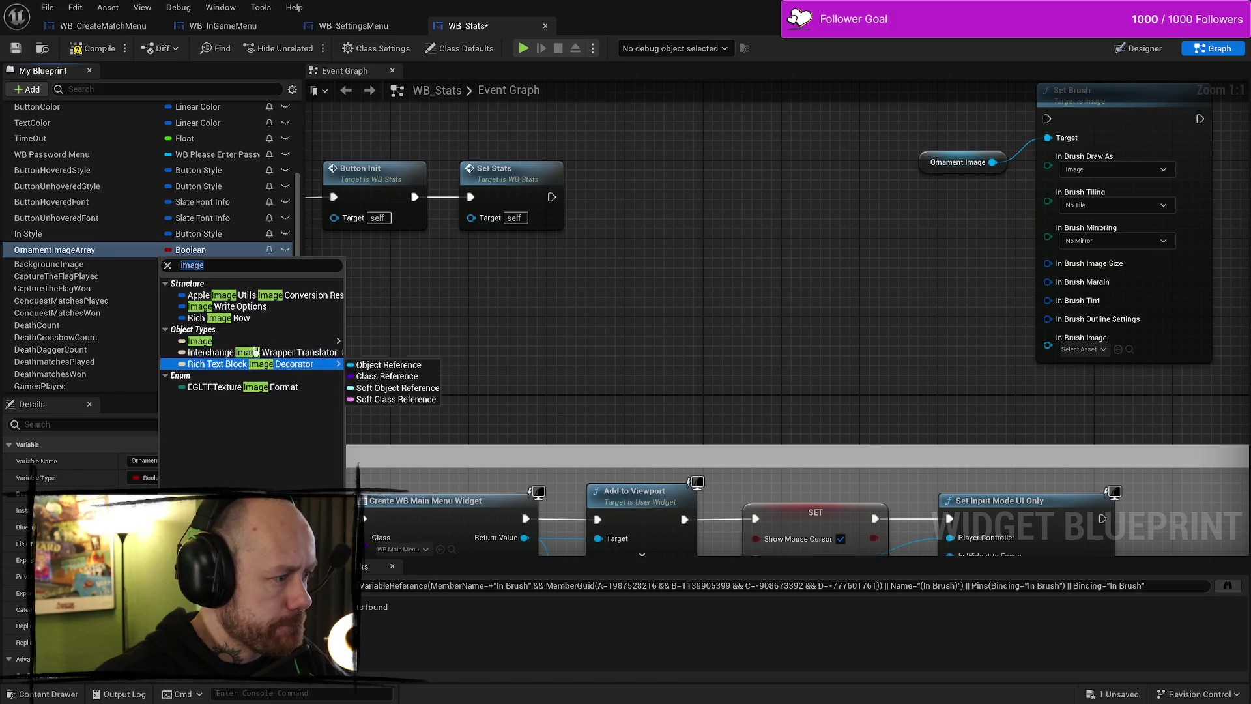
click(380, 339)
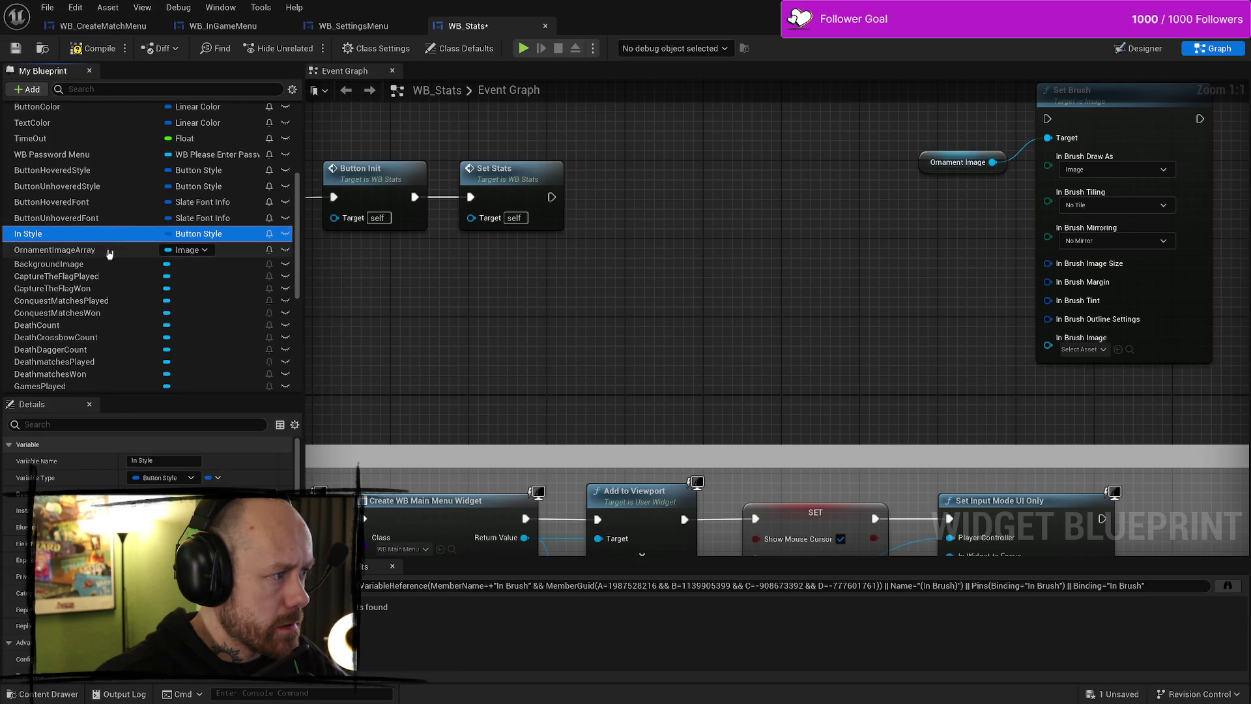
click(123, 49)
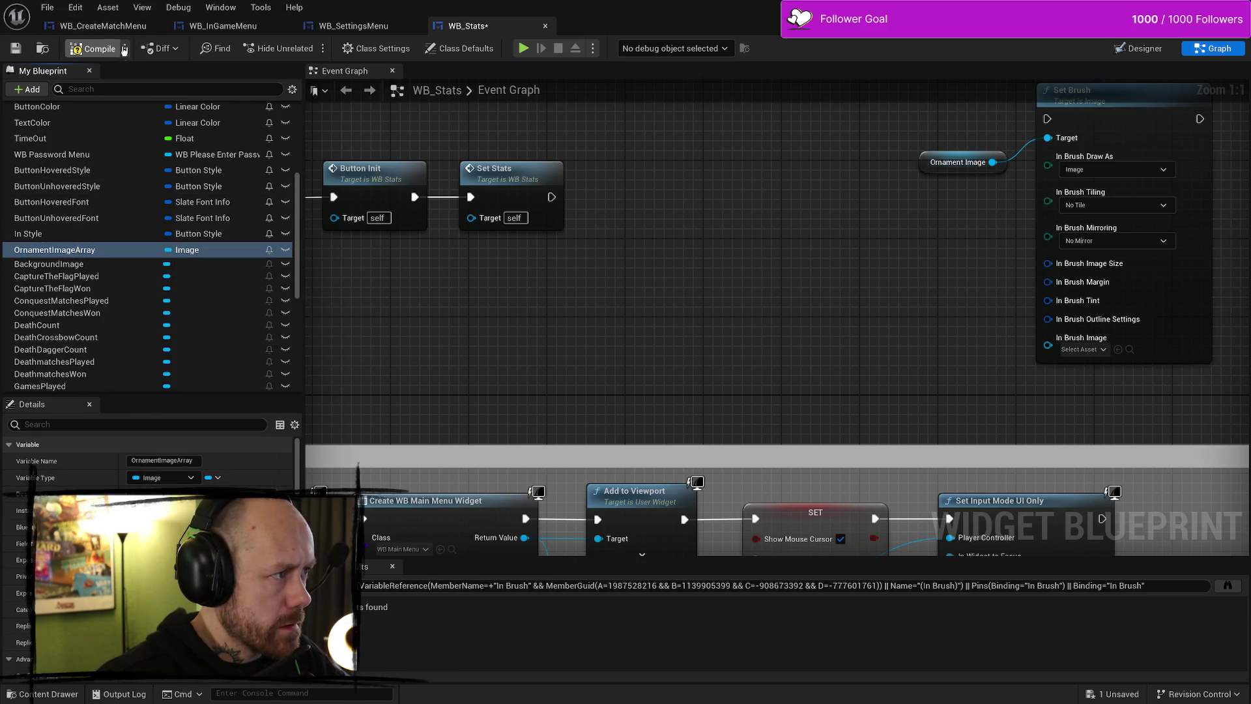
Make OrnamentImageArray an Image array and place its getter in the event graph
click(199, 250)
click(196, 250)
right_click(162, 251)
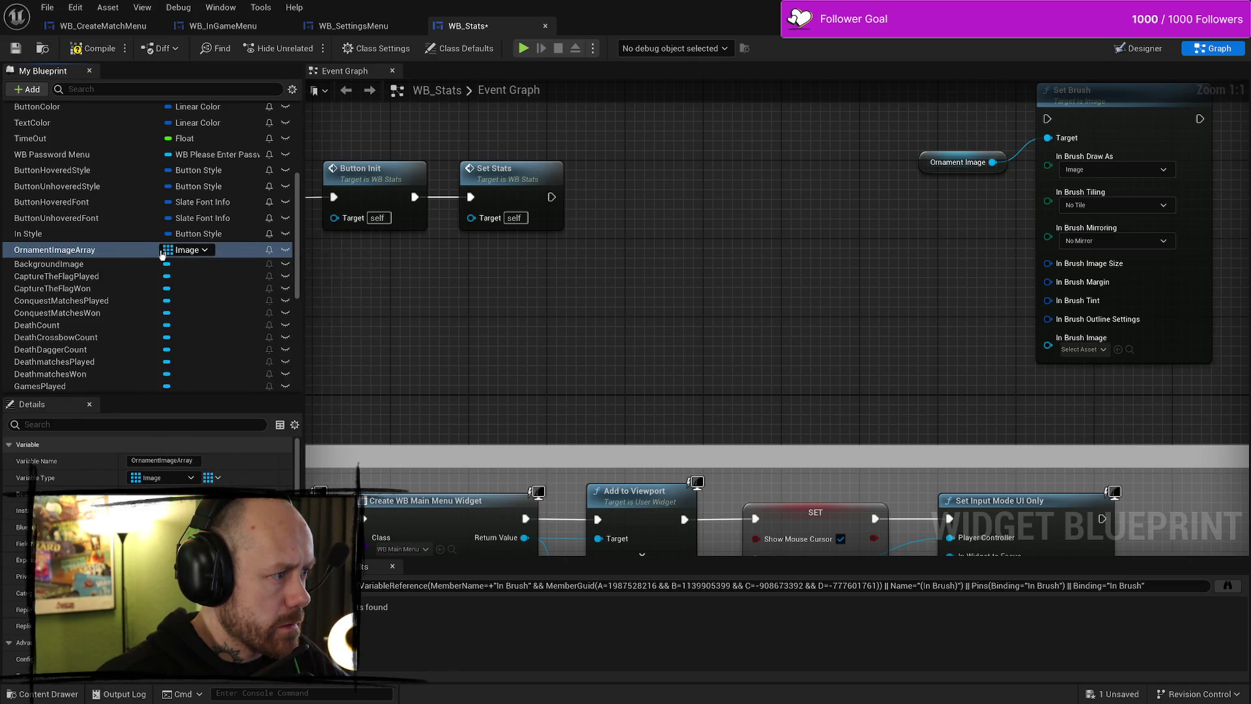
drag(89, 254, 676, 290)
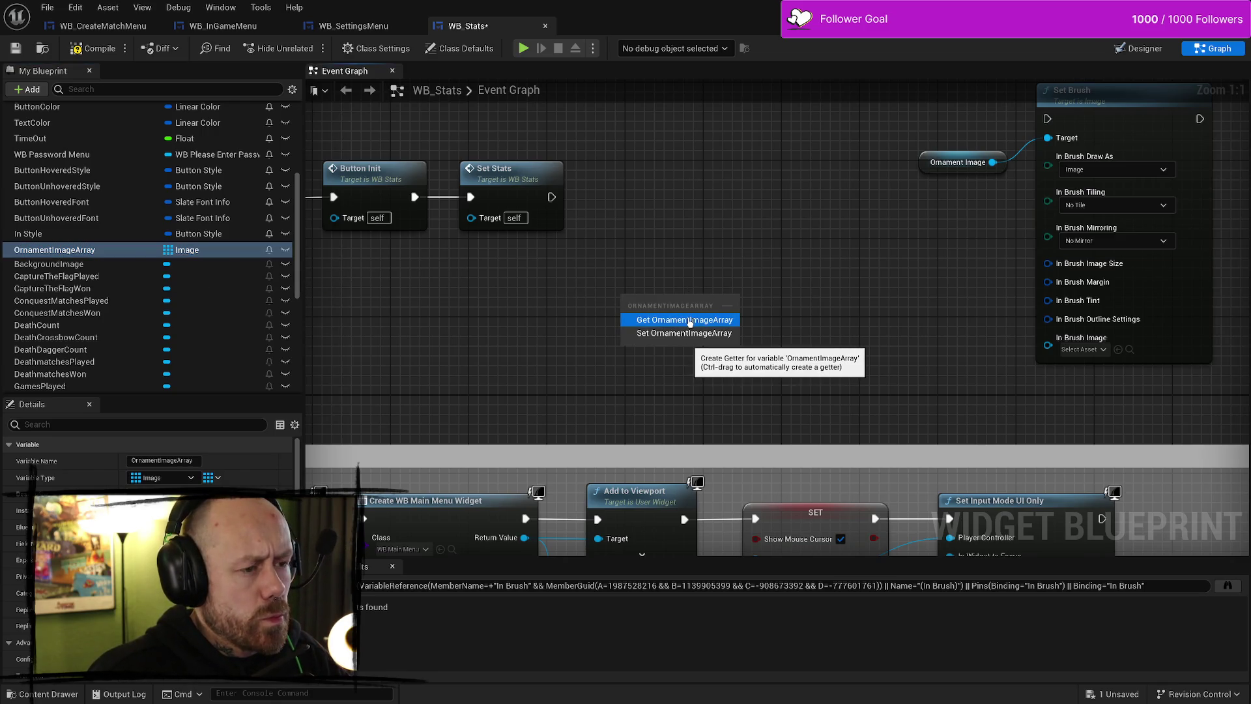
click(690, 320)
scroll(171, 260, down, 5)
scroll(171, 188, up, 3)
Review OrnamentImageArray's details and browse its default value assets without choosing one
click(95, 197)
scroll(148, 307, down, 5)
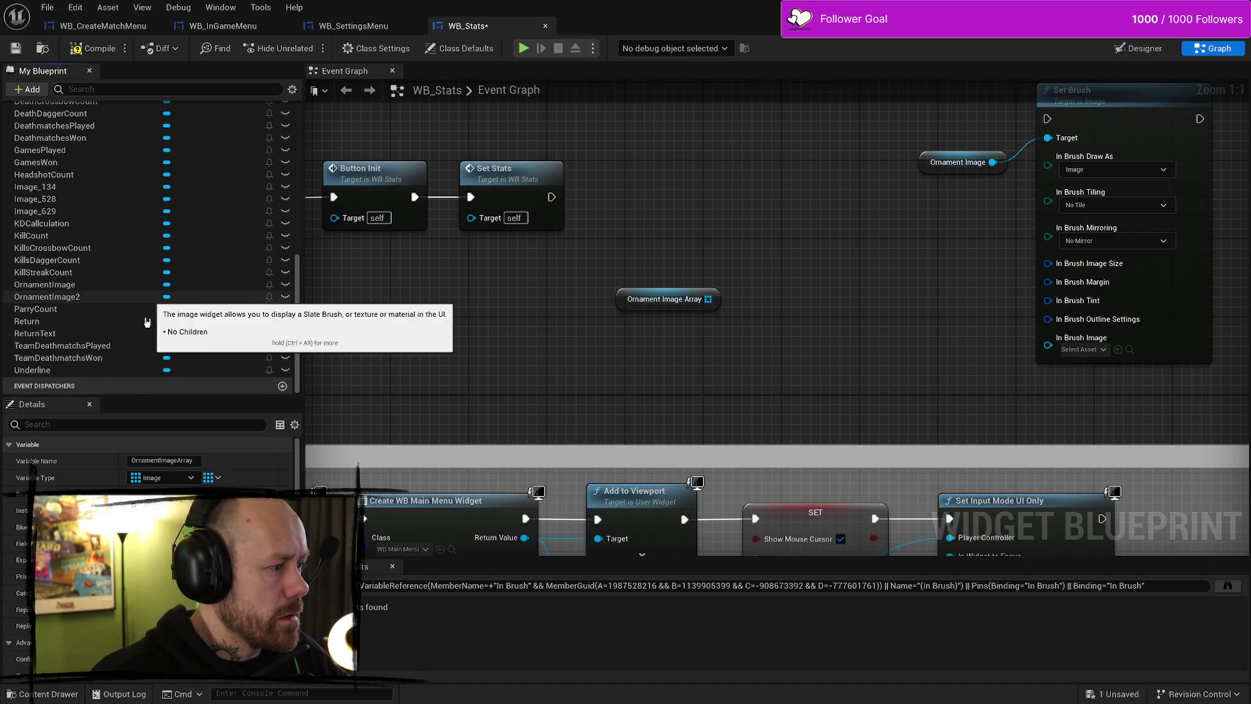
scroll(149, 456, down, 5)
scroll(150, 456, down, 2)
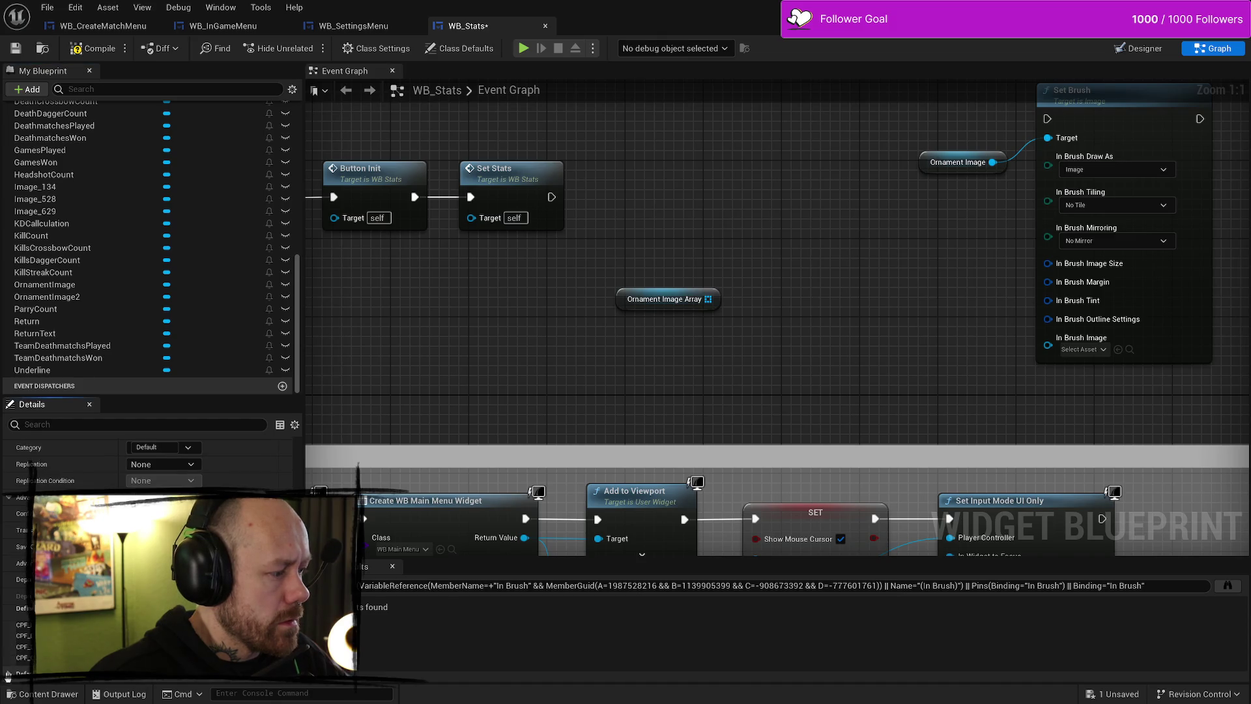
scroll(150, 469, down, 2)
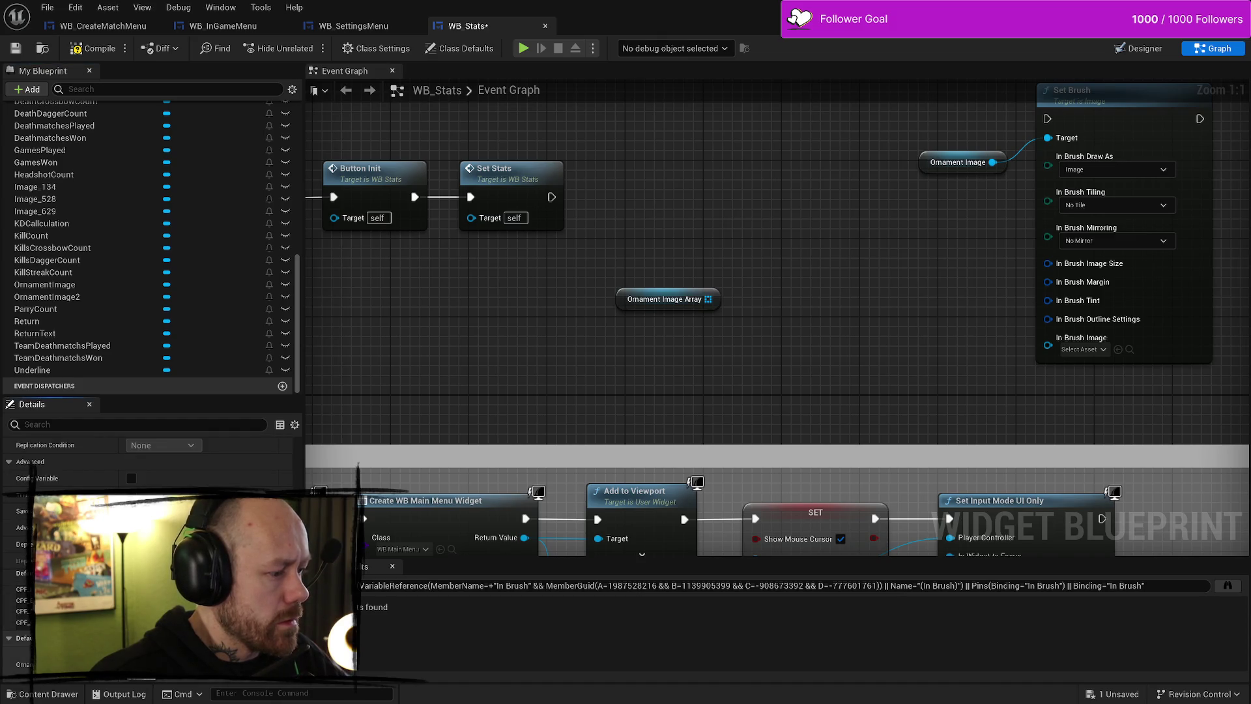
click(189, 664)
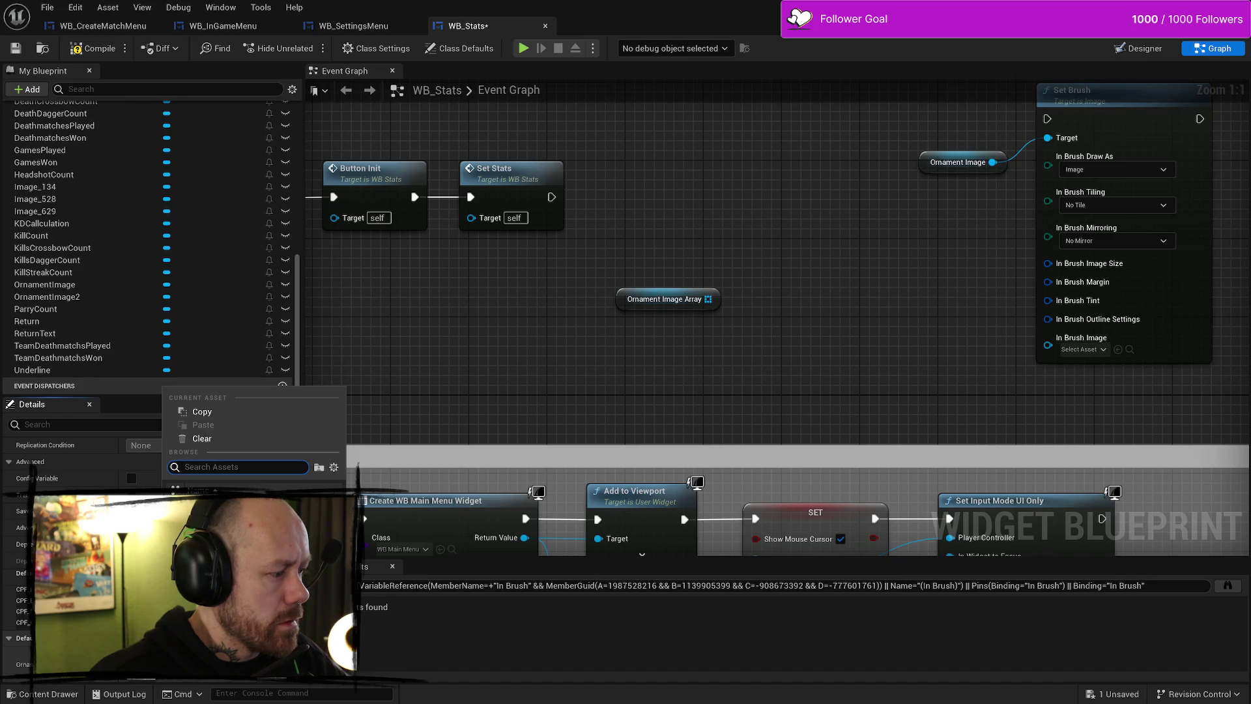
key(Escape)
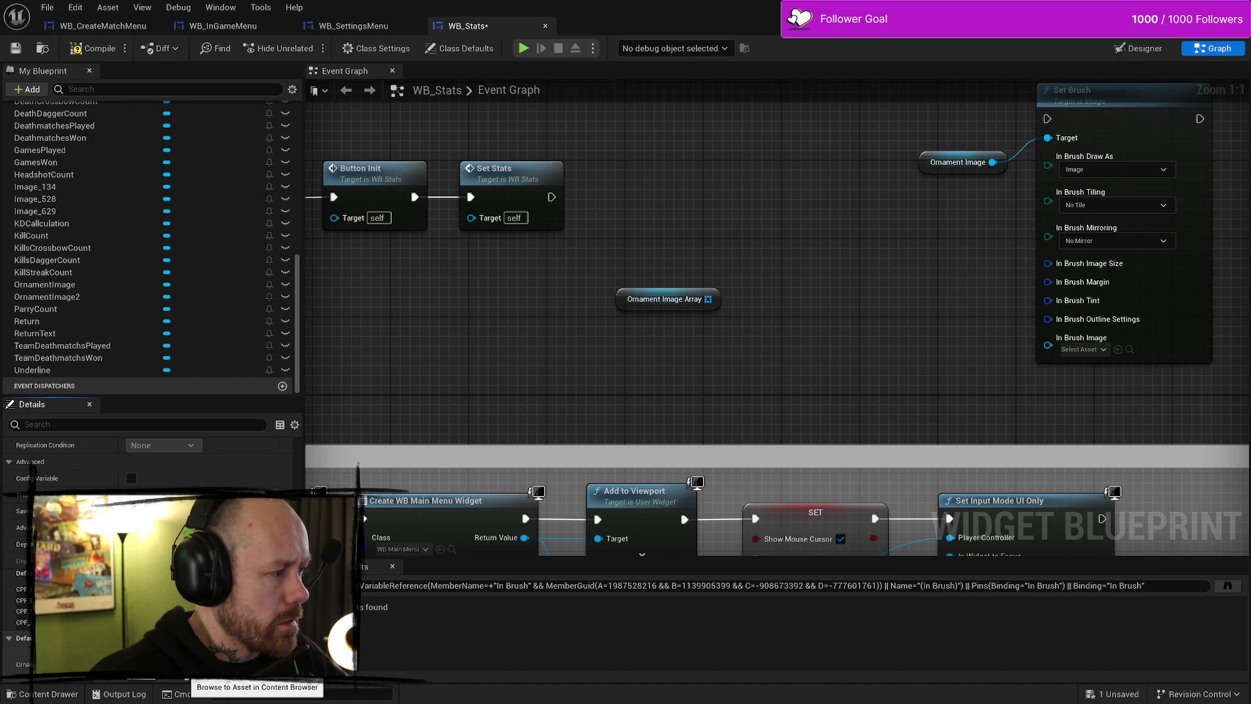
scroll(163, 317, up, 5)
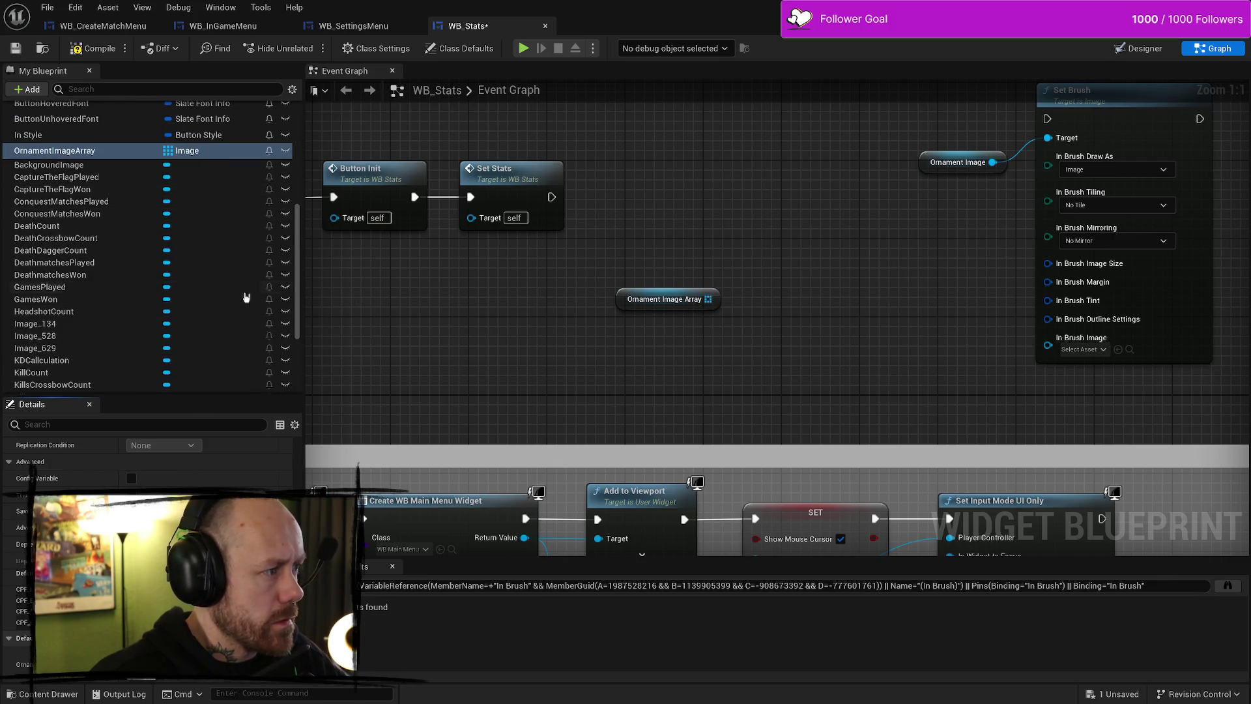
scroll(246, 297, down, 3)
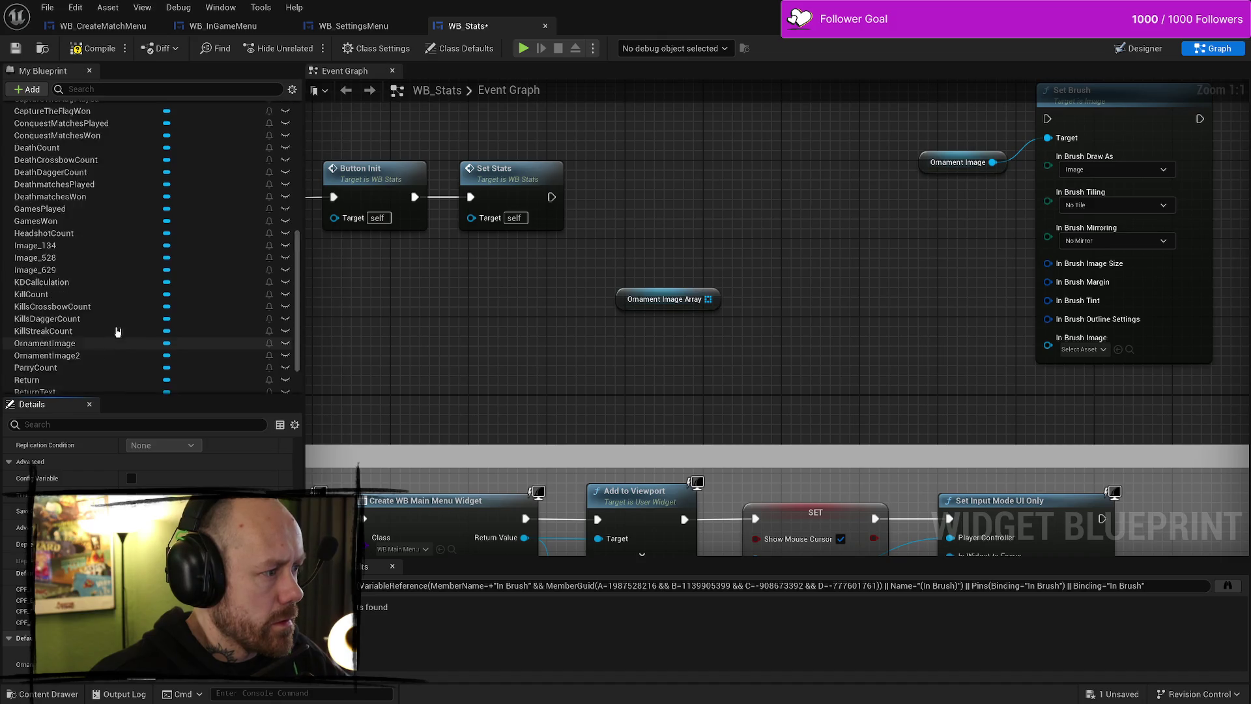
scroll(117, 332, up, 15)
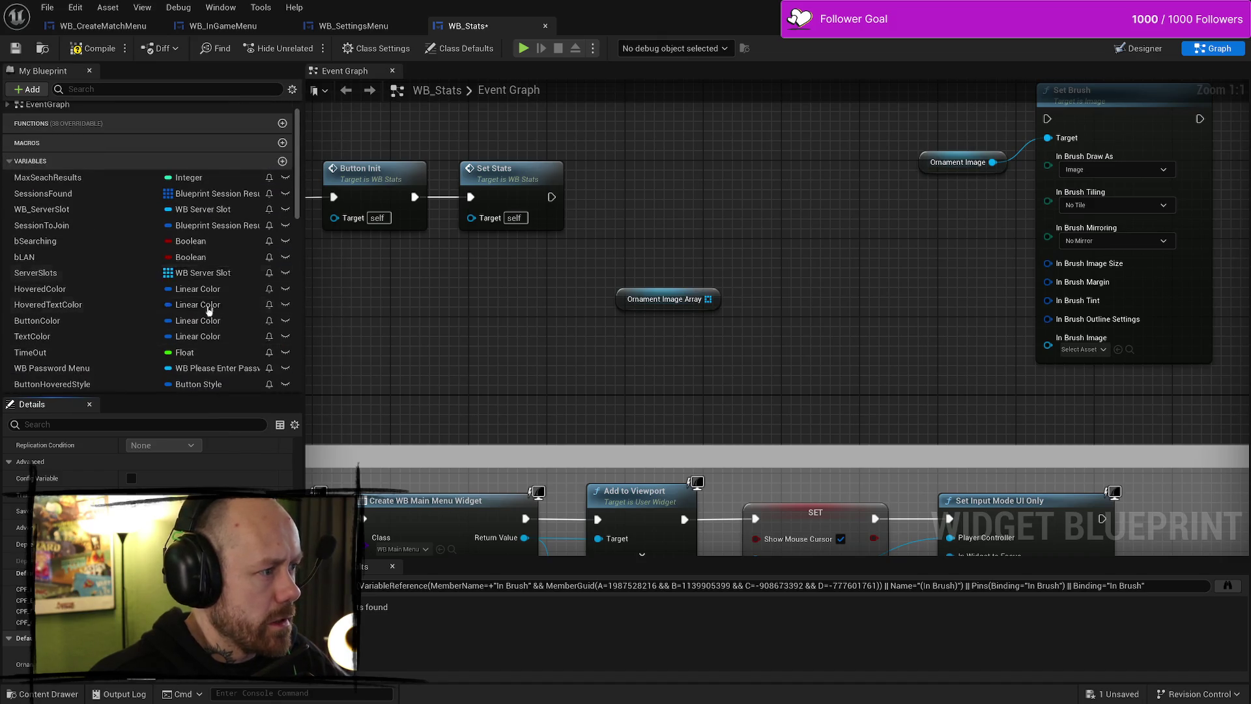
In the Content Drawer, go from WeaponIcons to Textures > UI > CharacterSelection and open WB_CharacterSelection
key(ctrl+space)
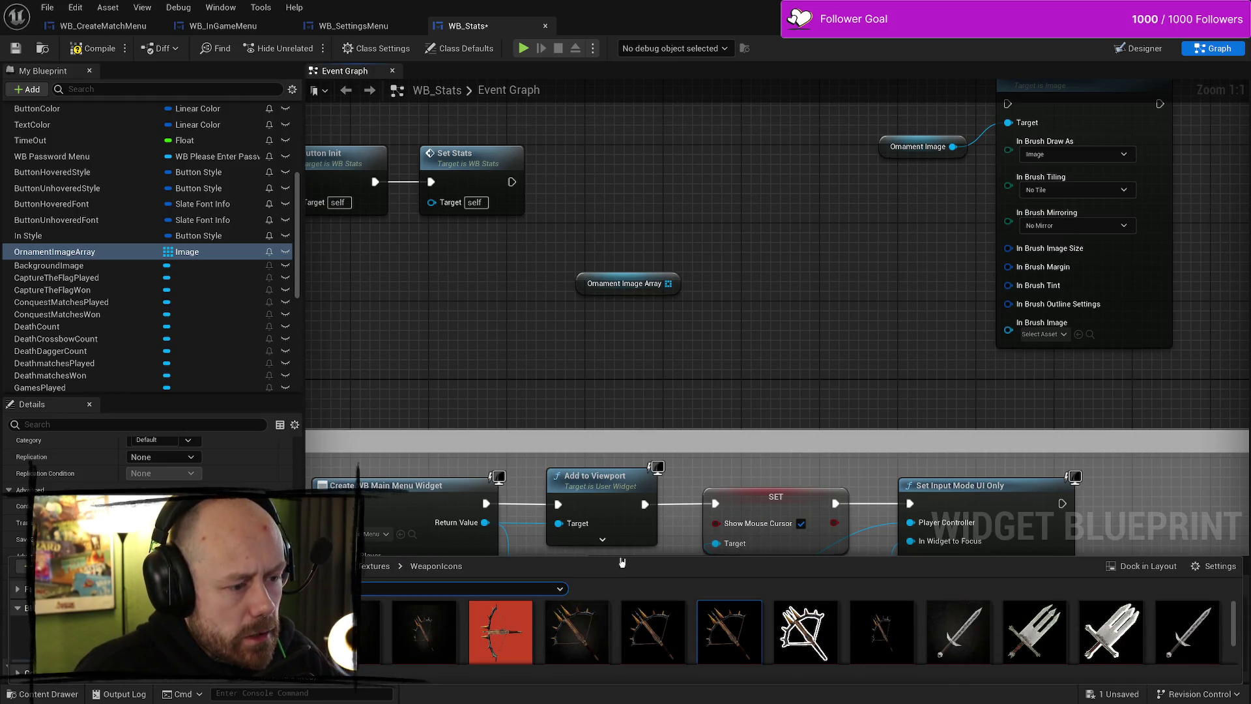
drag(624, 561, 628, 428)
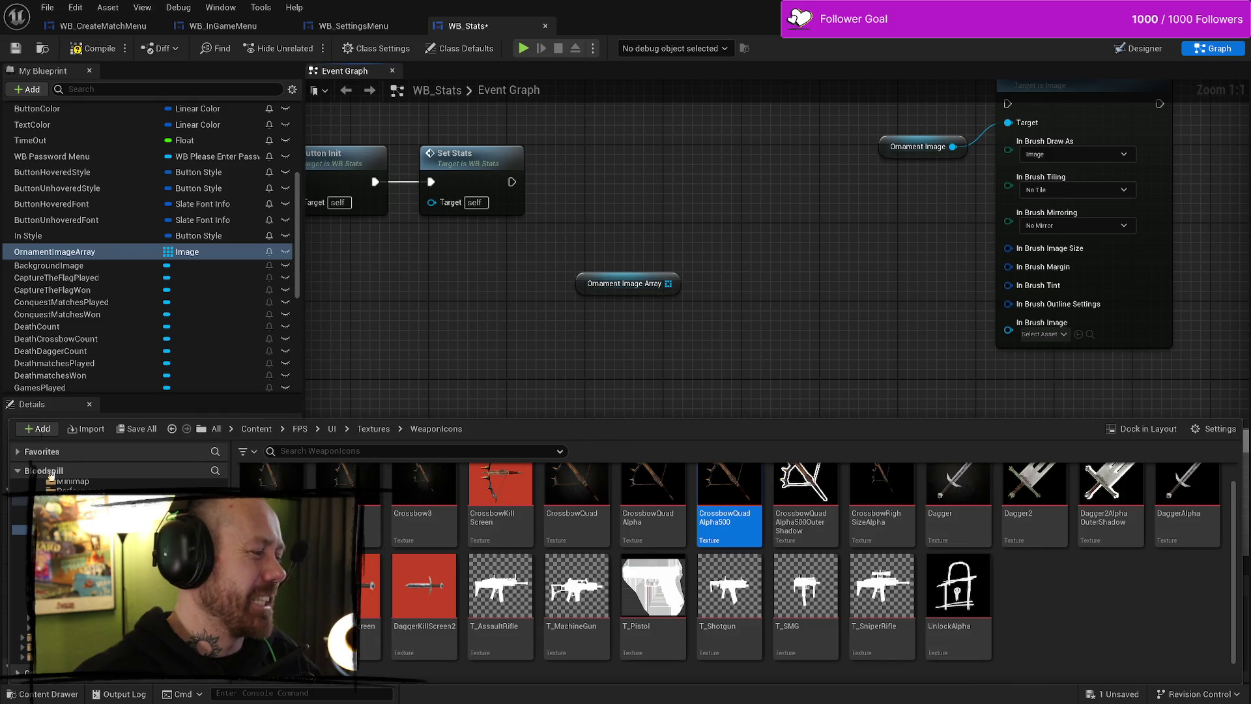
click(19, 500)
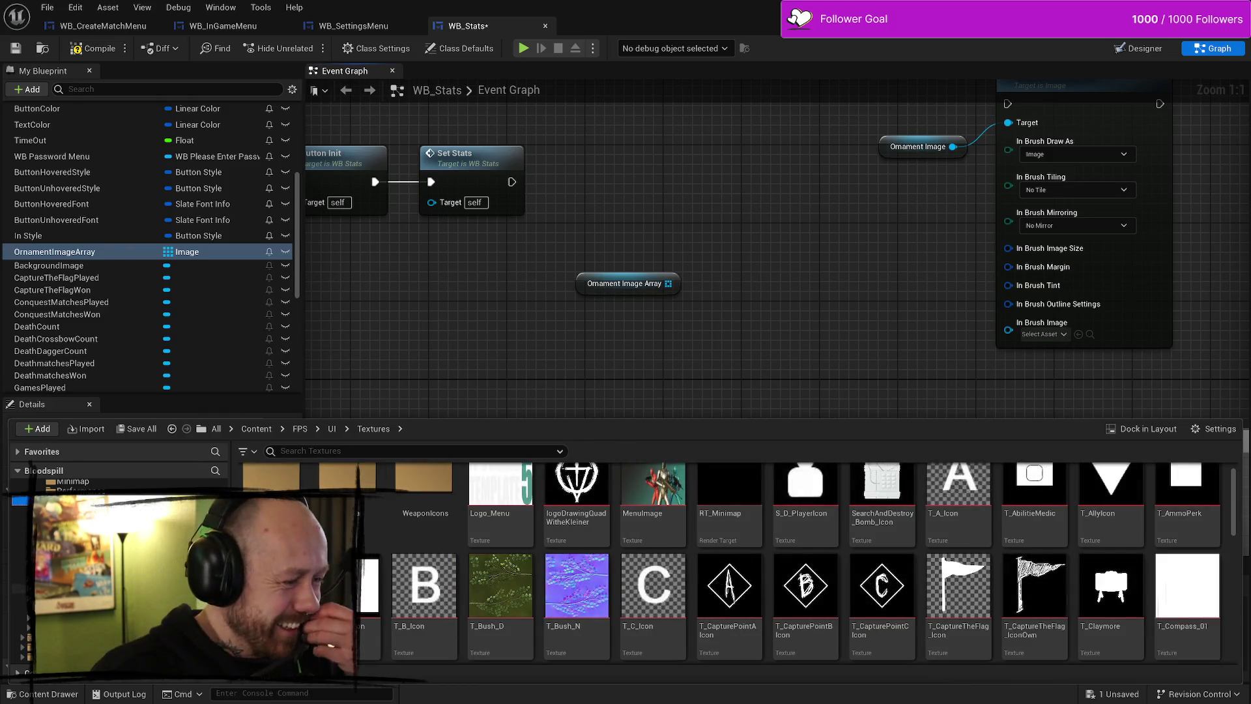
scroll(117, 573, down, 1)
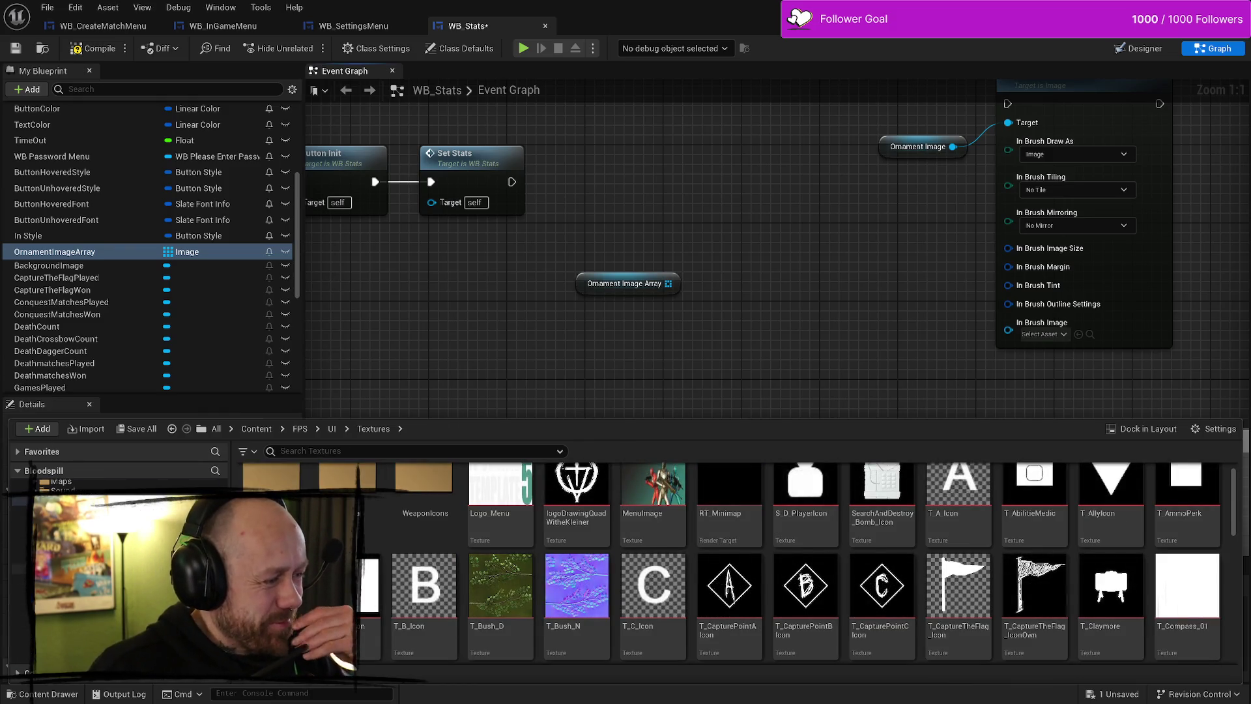
click(62, 520)
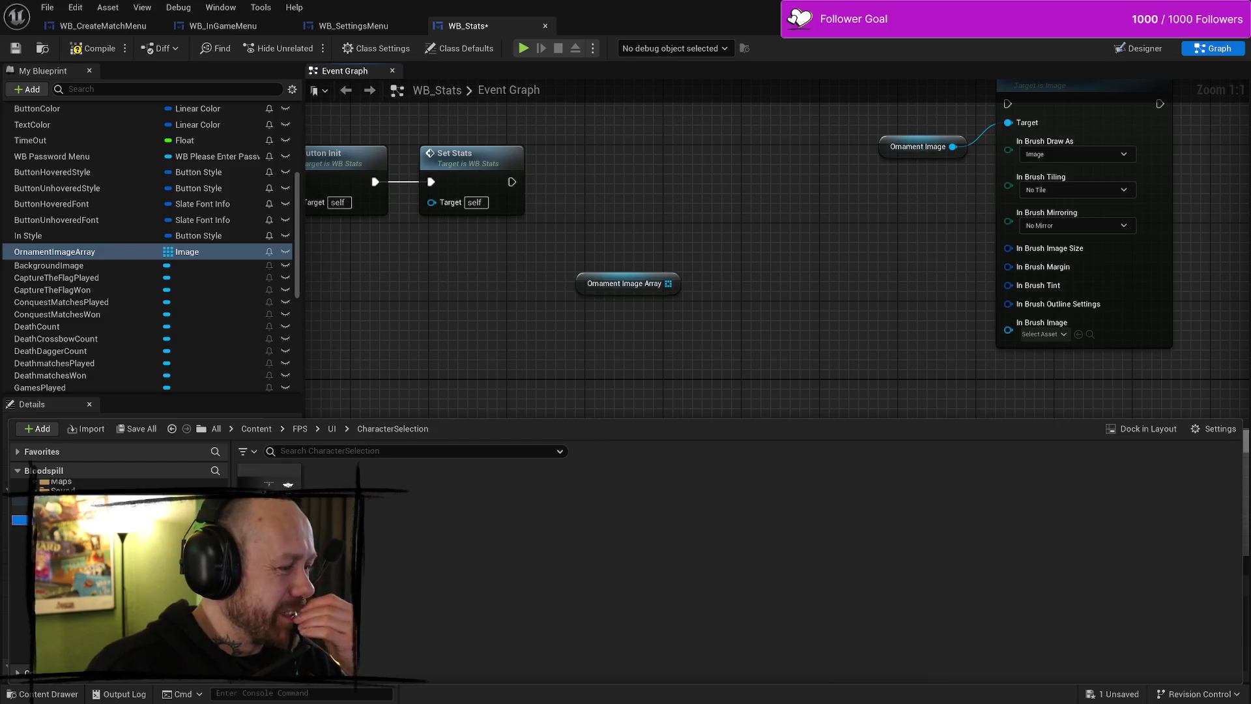
double_click(347, 485)
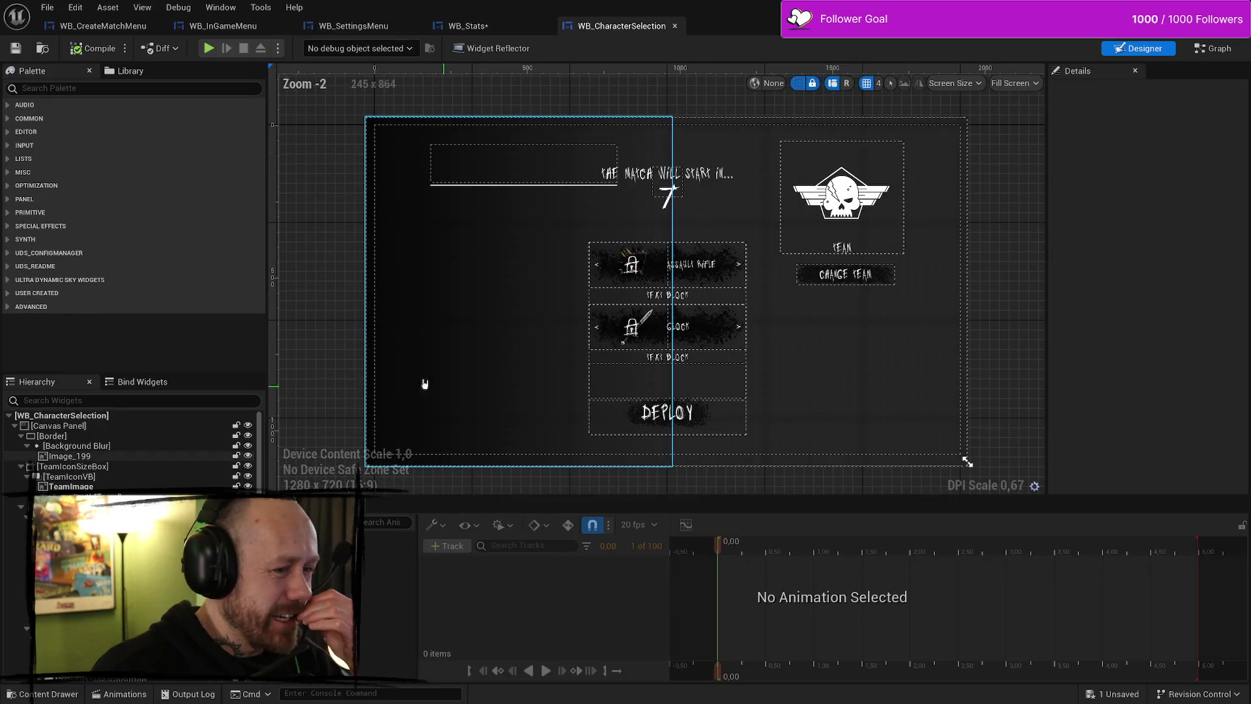
Inspect the PrymaryWeaponImage widget and its bindings in the designer
click(645, 271)
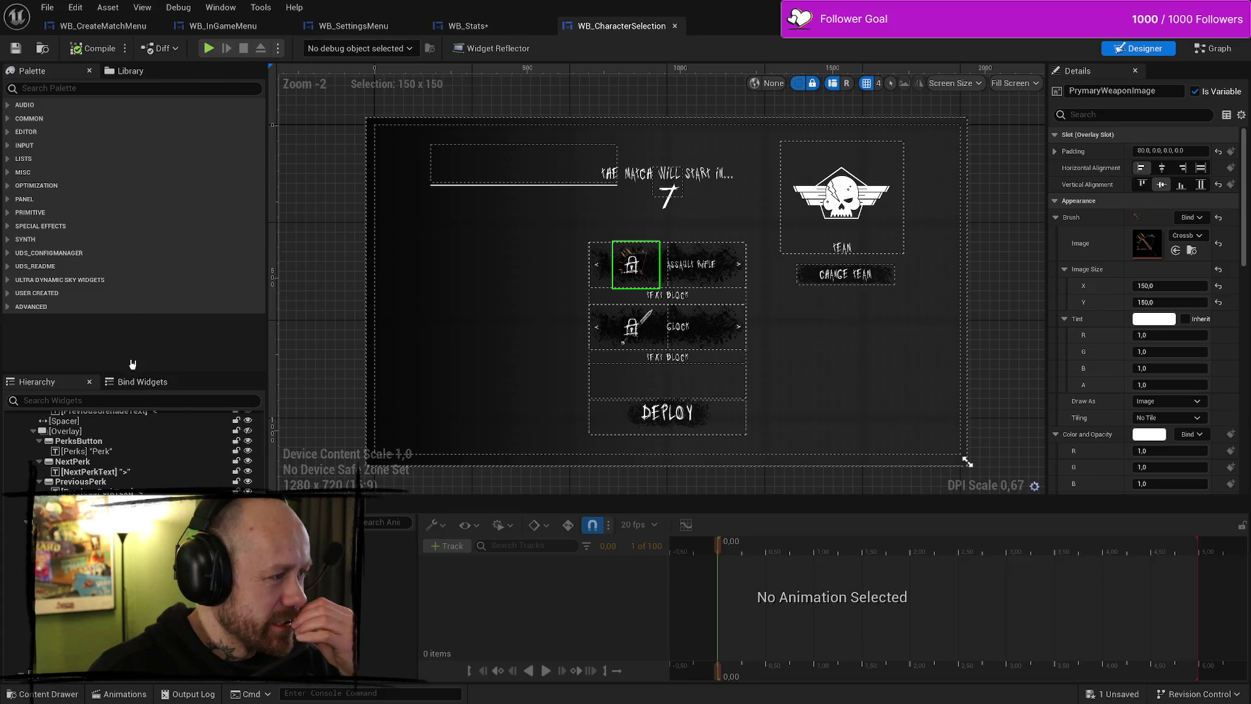
click(143, 382)
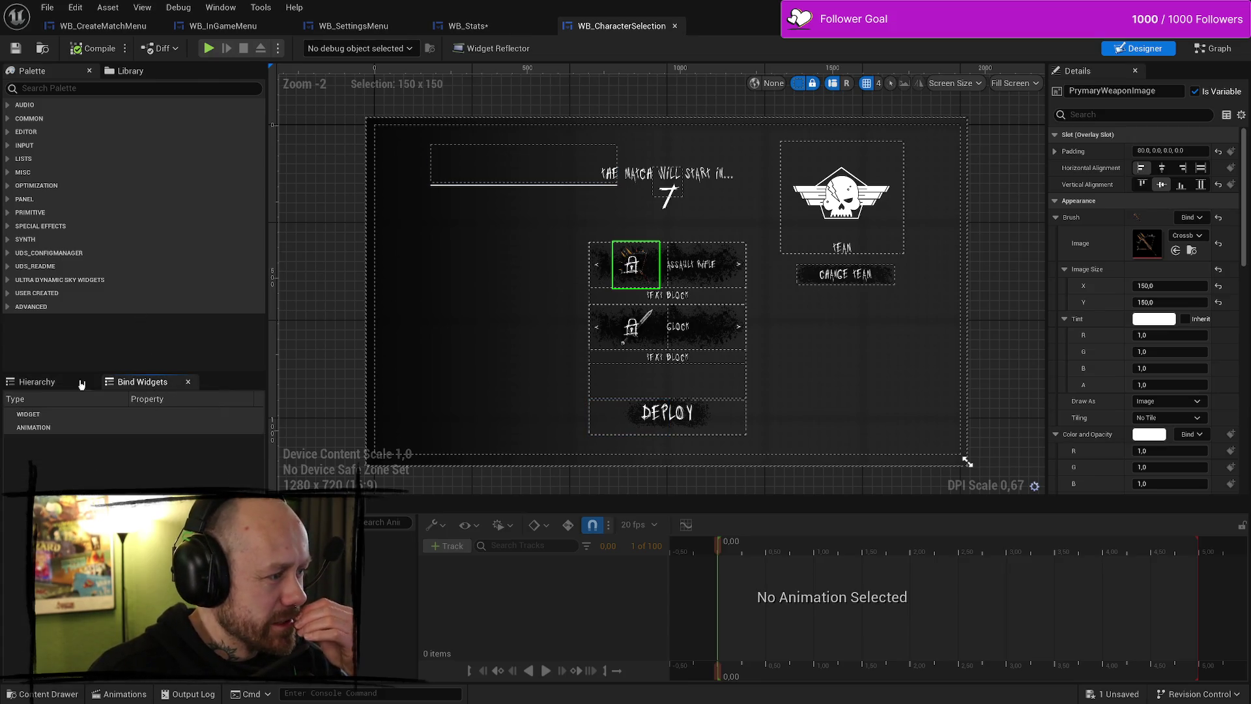
click(39, 382)
Check PrimaryWeapons' weapon-class-to-Texture 2D map type, then return to the WB_Stats graph
click(1212, 51)
scroll(150, 345, down, 10)
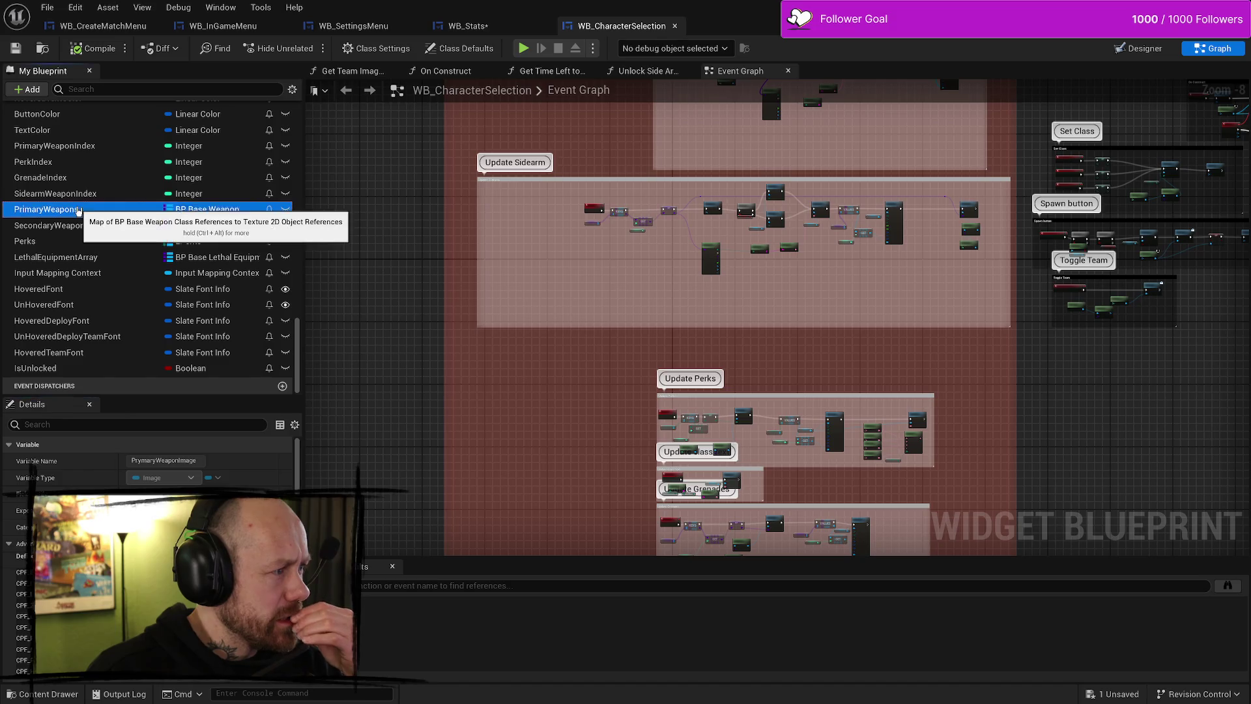
click(53, 210)
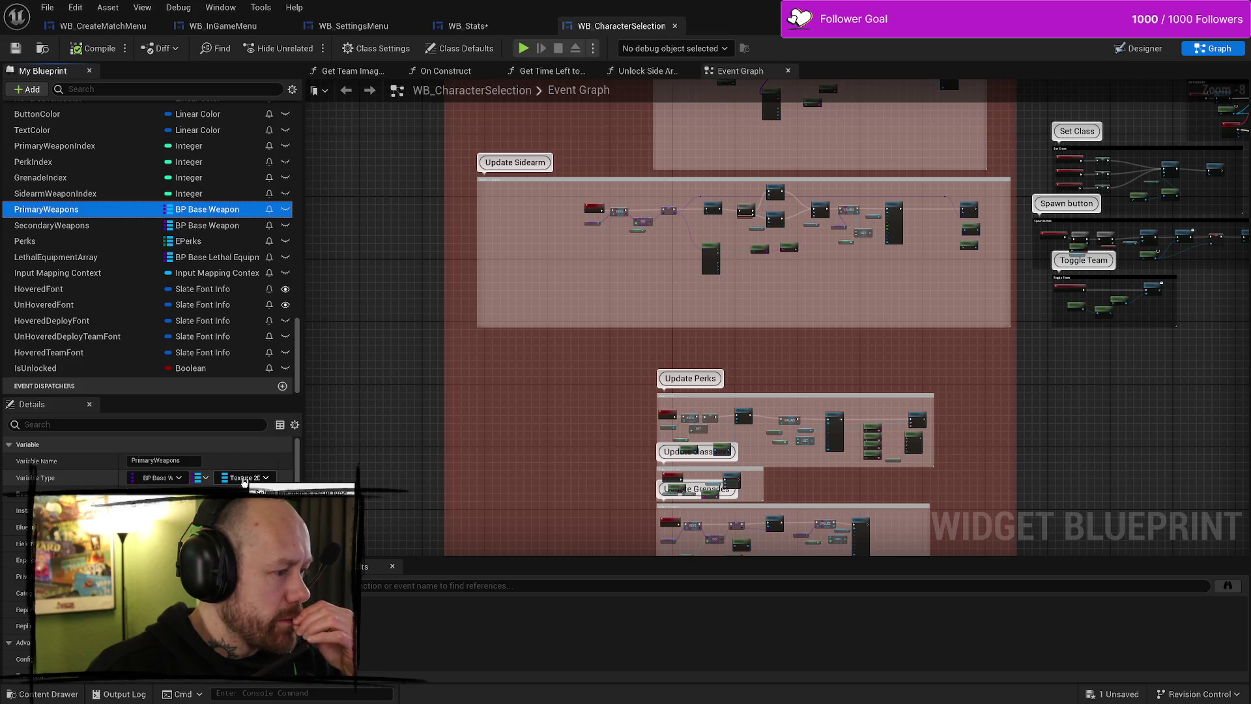
scroll(146, 463, down, 5)
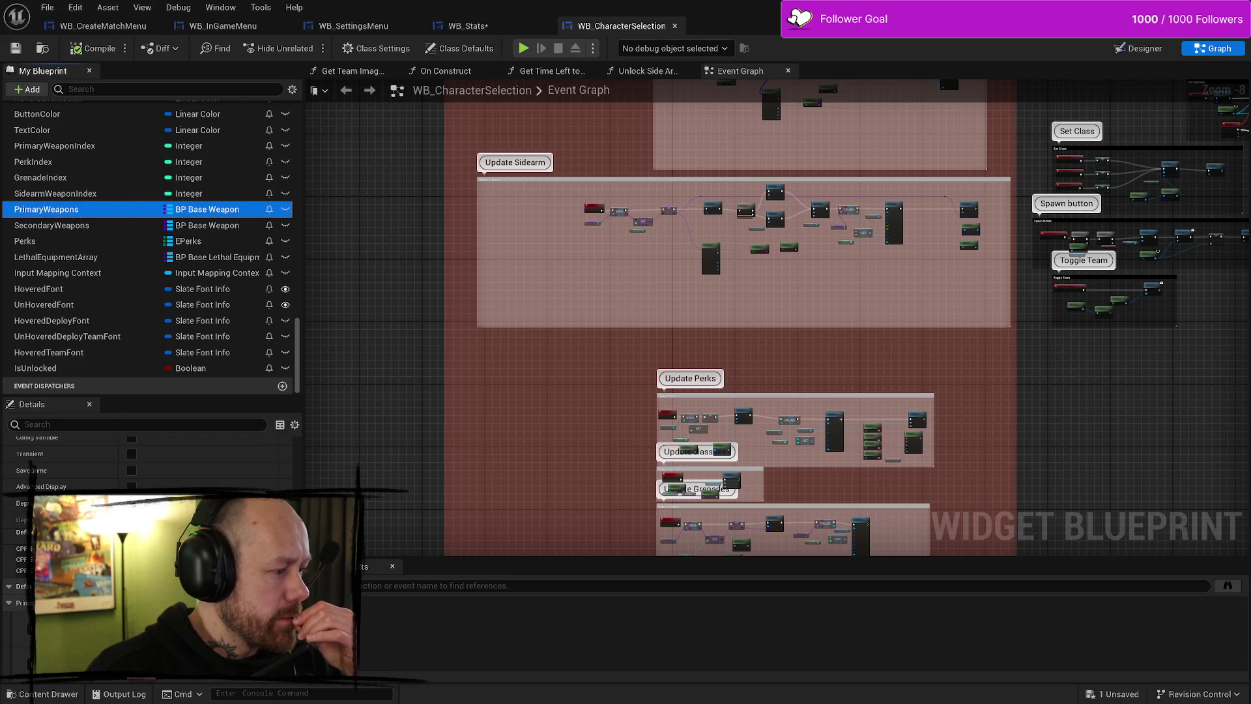
click(455, 27)
scroll(147, 456, down, 1)
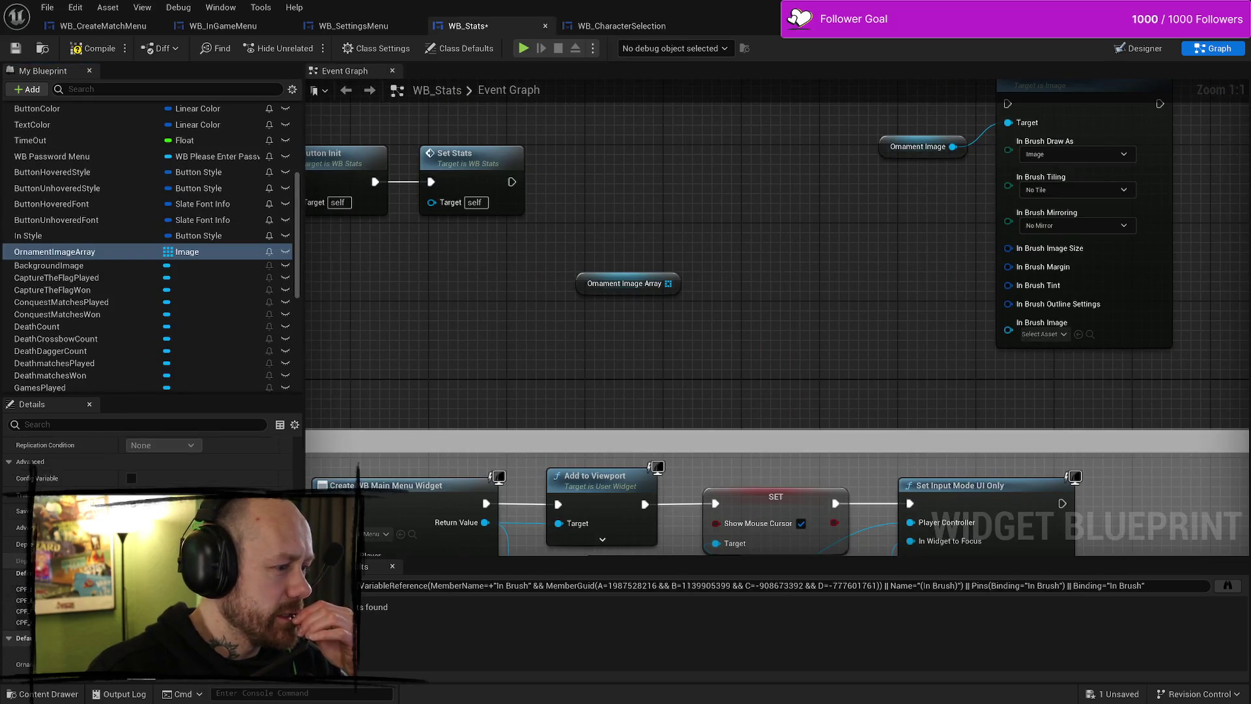
Dismiss the default-asset and type pickers, then delete OrnamentImageArray, confirming with Yes
click(196, 663)
text(dagger)
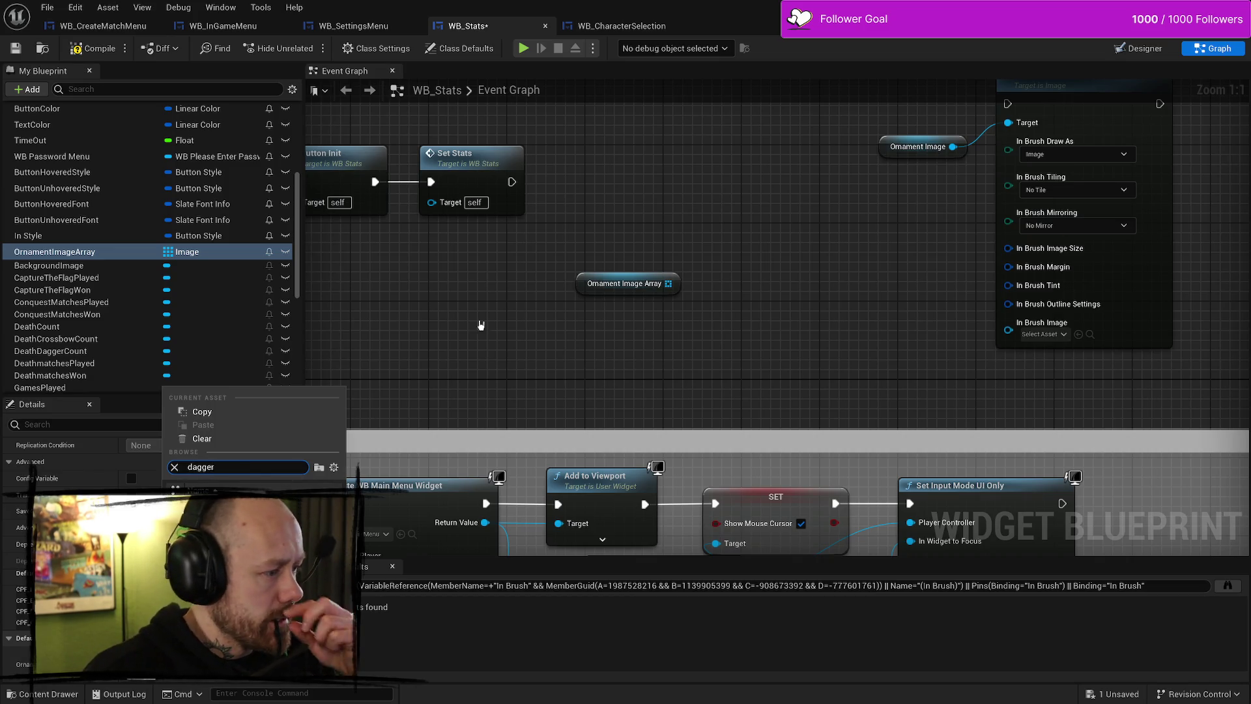
key(Escape)
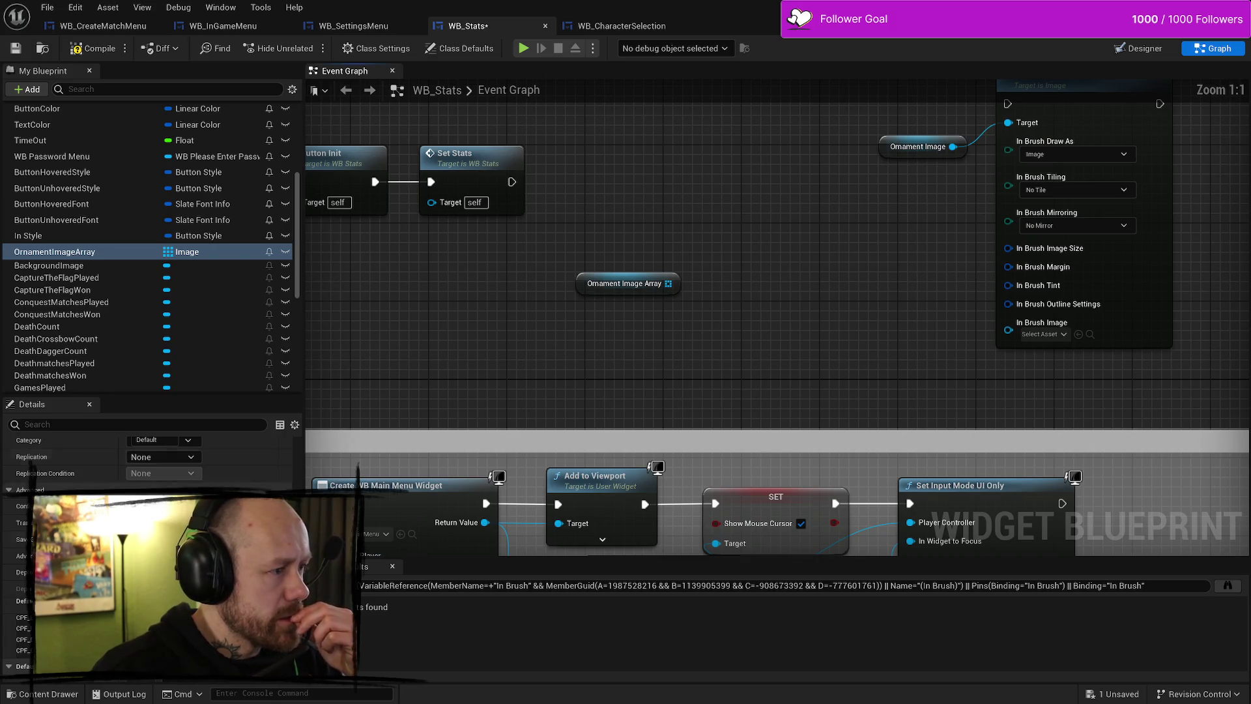
right_click(184, 251)
click(686, 385)
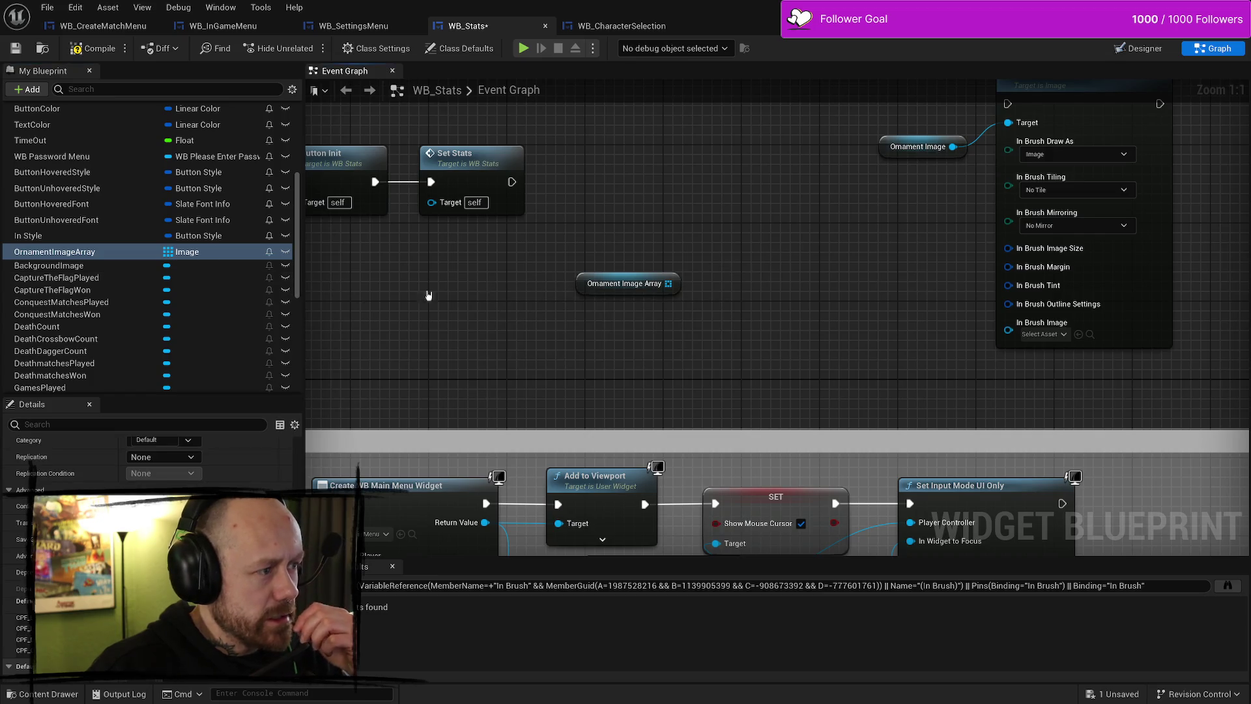
click(59, 251)
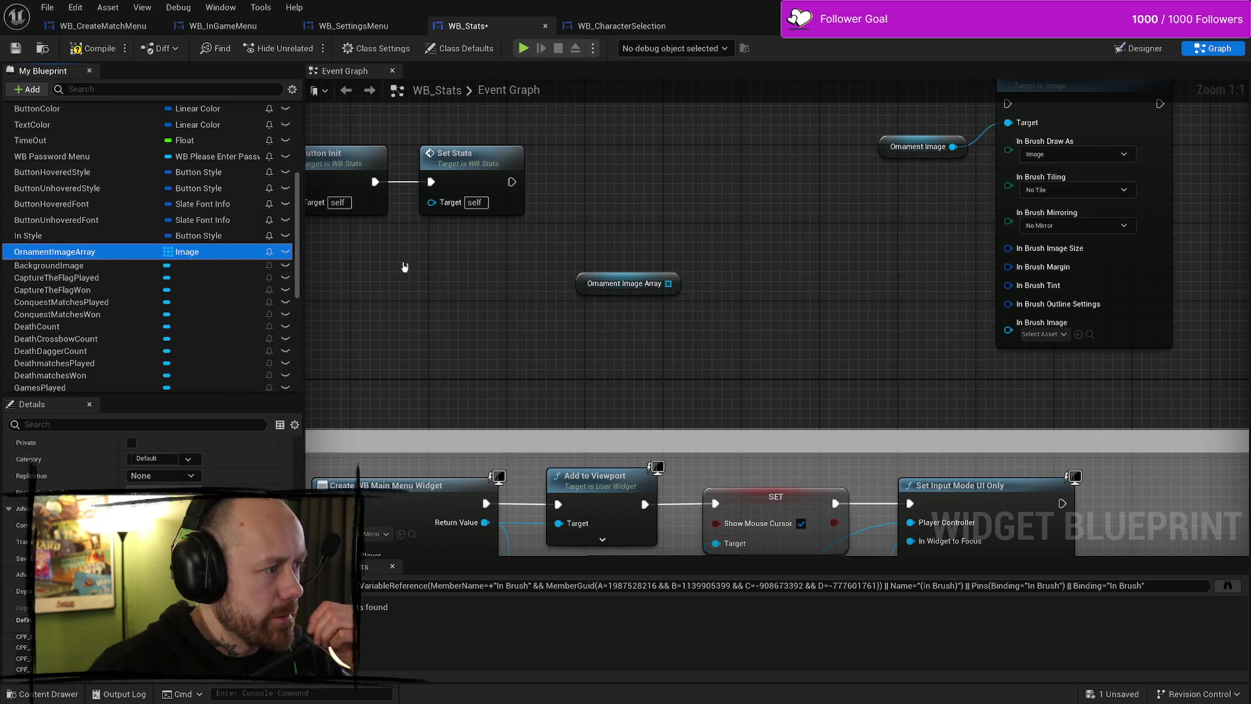
key(Delete)
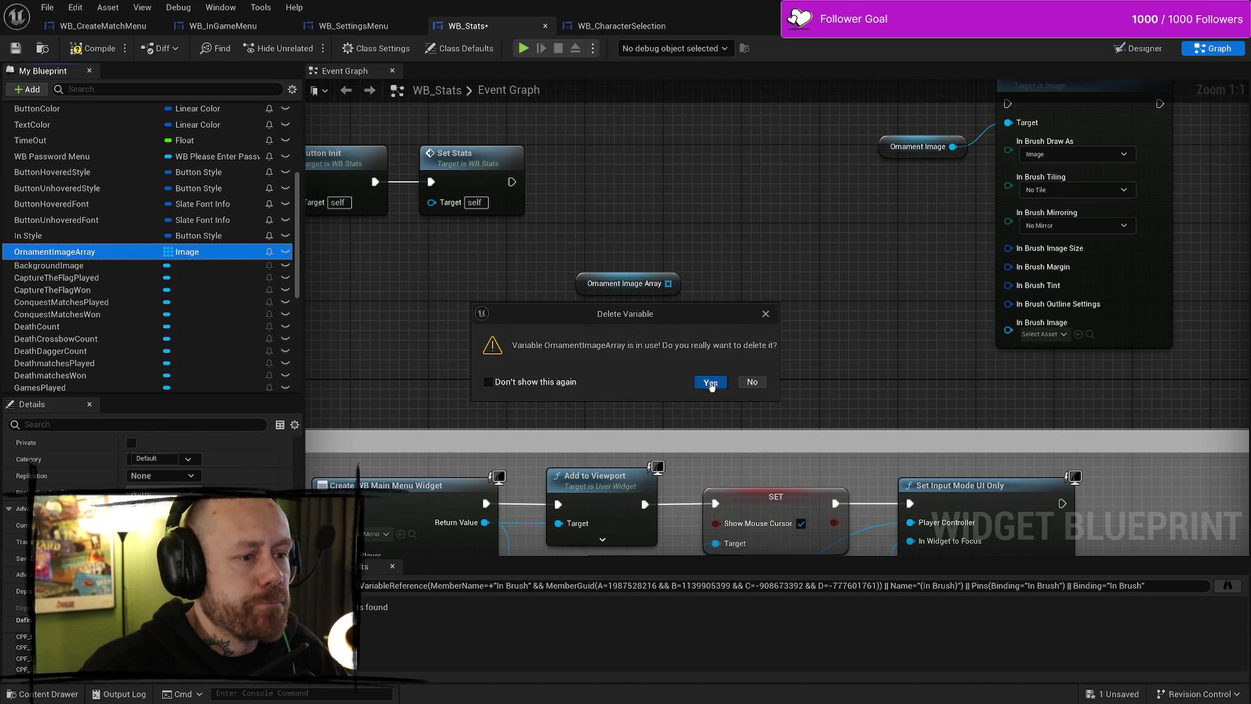
click(710, 383)
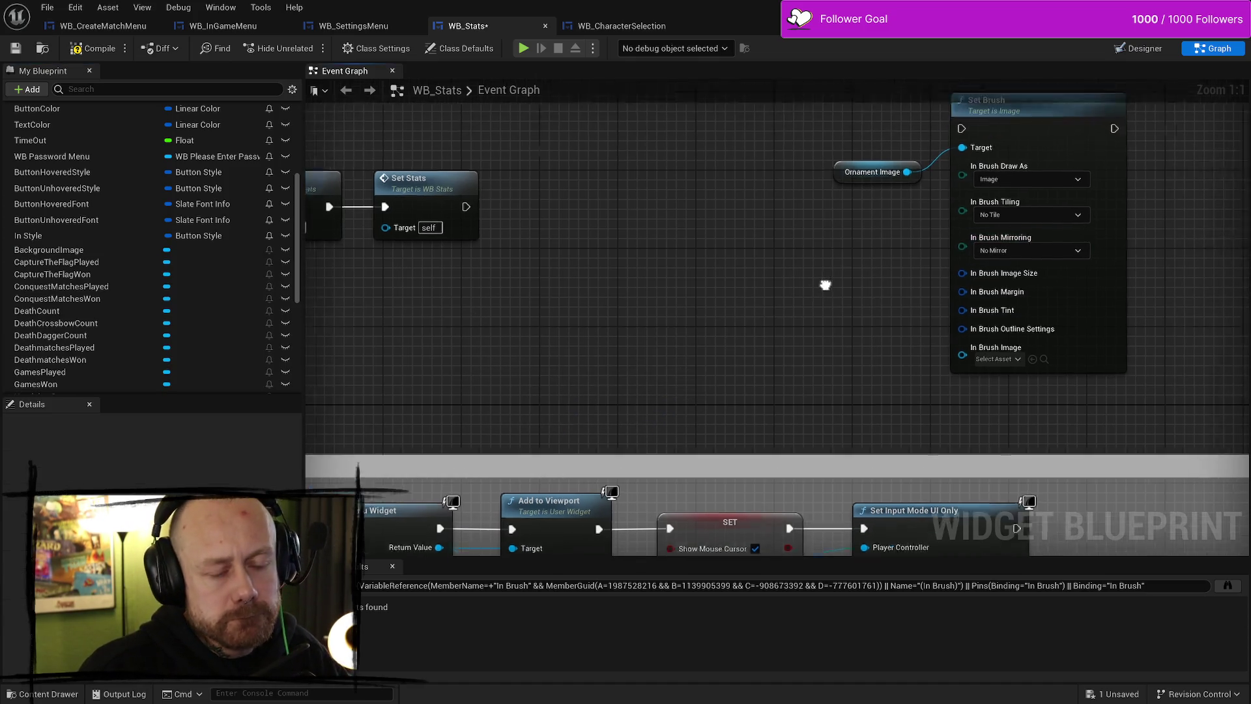
Move the Ornament Image node left and disconnect it from Set Brush's Target
drag(825, 284, 815, 298)
drag(833, 185, 732, 186)
drag(846, 271, 776, 273)
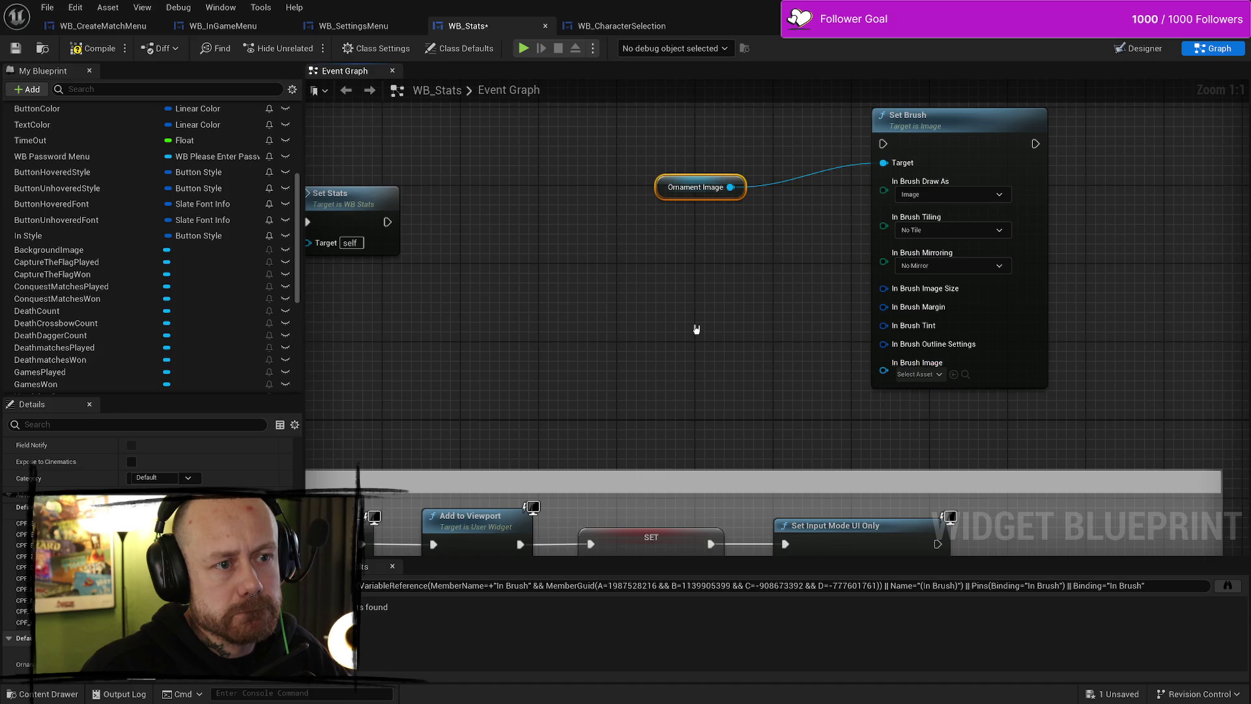
click(658, 194)
alt+click(731, 187)
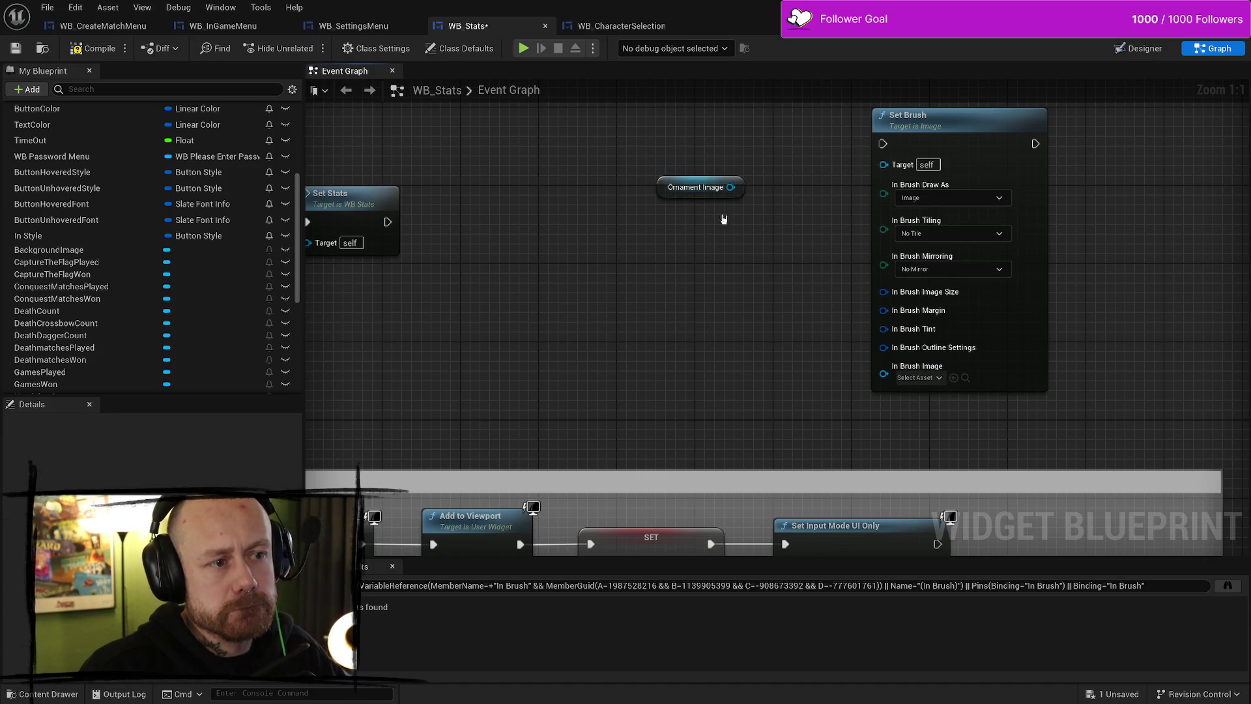
Reconnect Ornament Image's output to Set Brush's Target
mouse_move(730, 188)
mouse_down()
mouse_move(908, 163)
mouse_move(884, 163)
mouse_up()
scroll(66, 308, down, 2)
scroll(66, 307, down, 5)
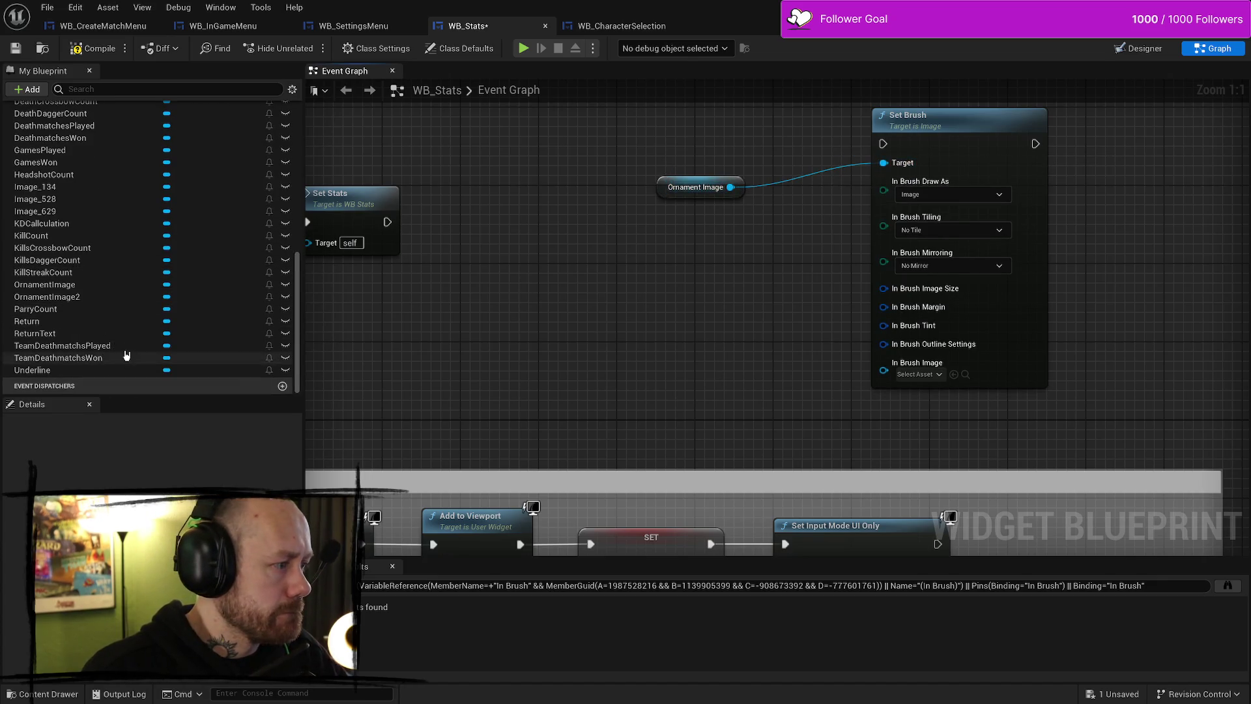
Duplicate OrnamentImage2 as OrnamentImage2_0 and compile with F7
right_click(90, 298)
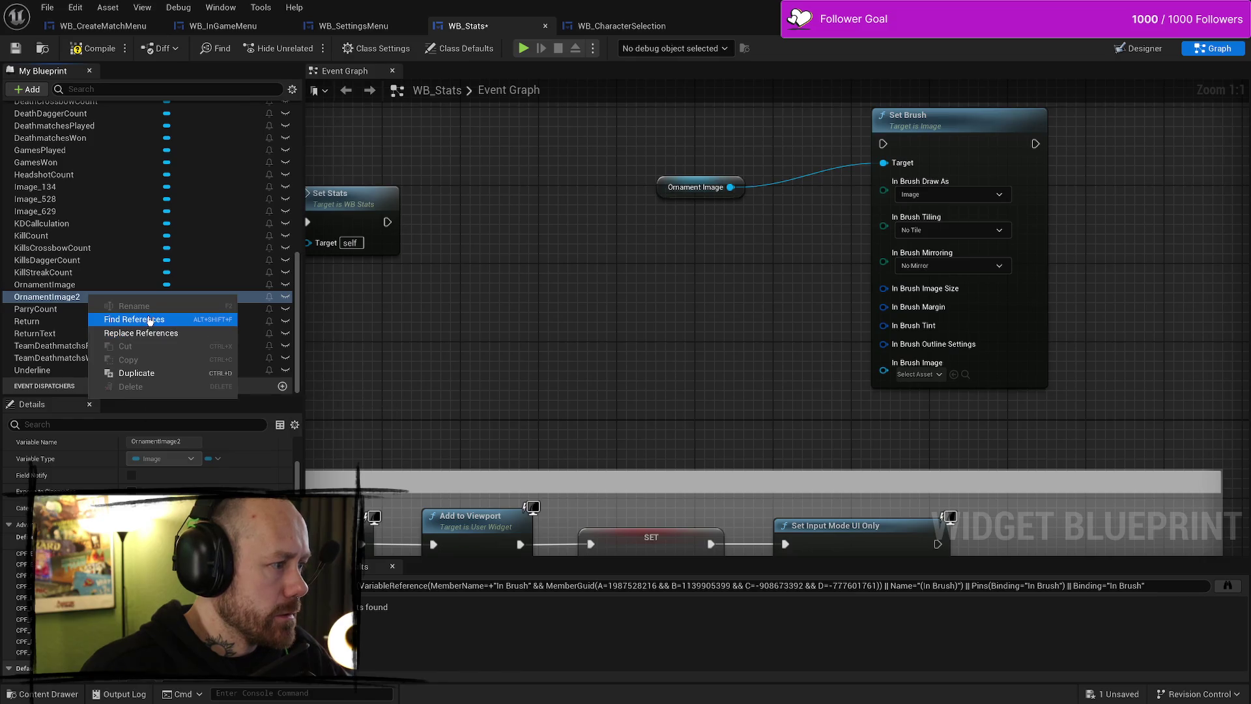
click(143, 376)
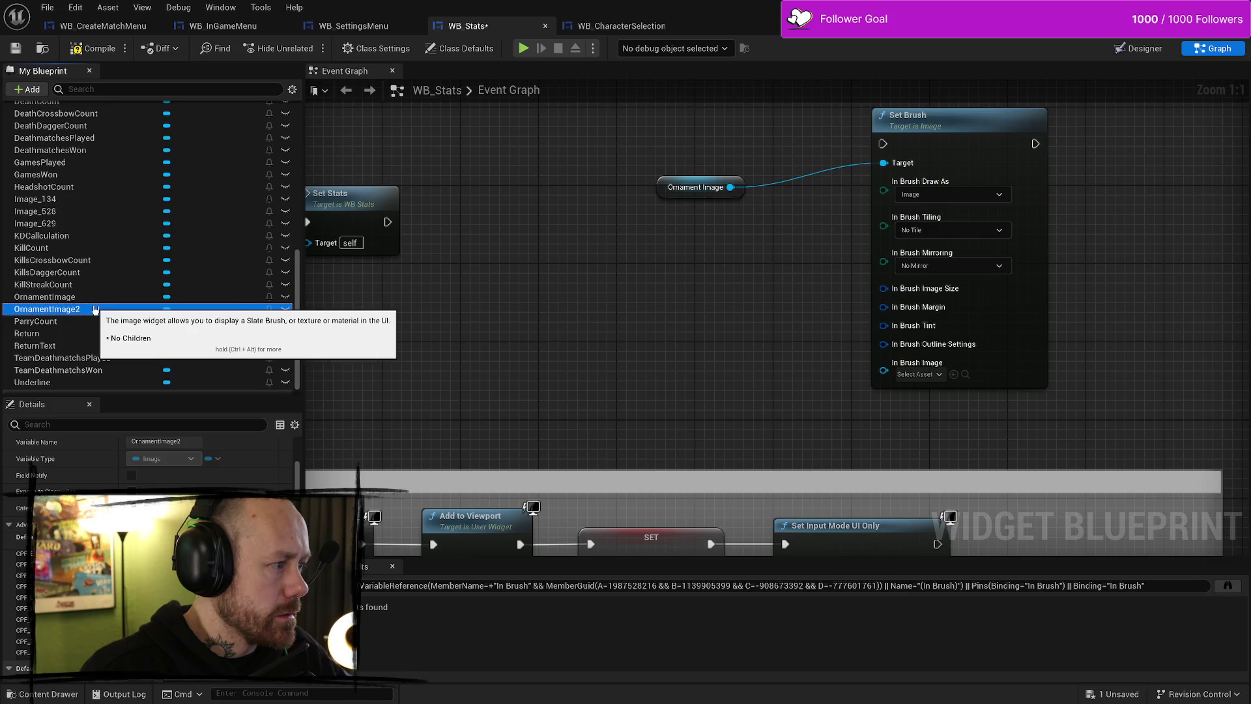
scroll(98, 306, up, 5)
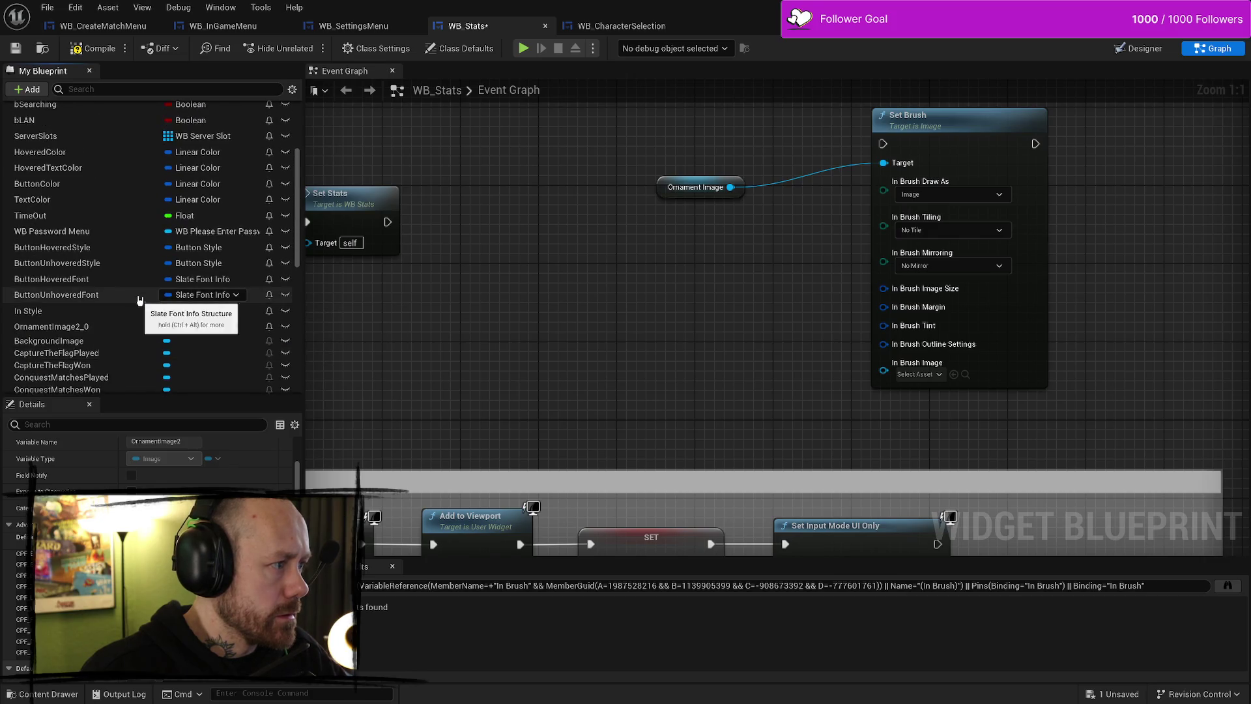
scroll(143, 294, down, 5)
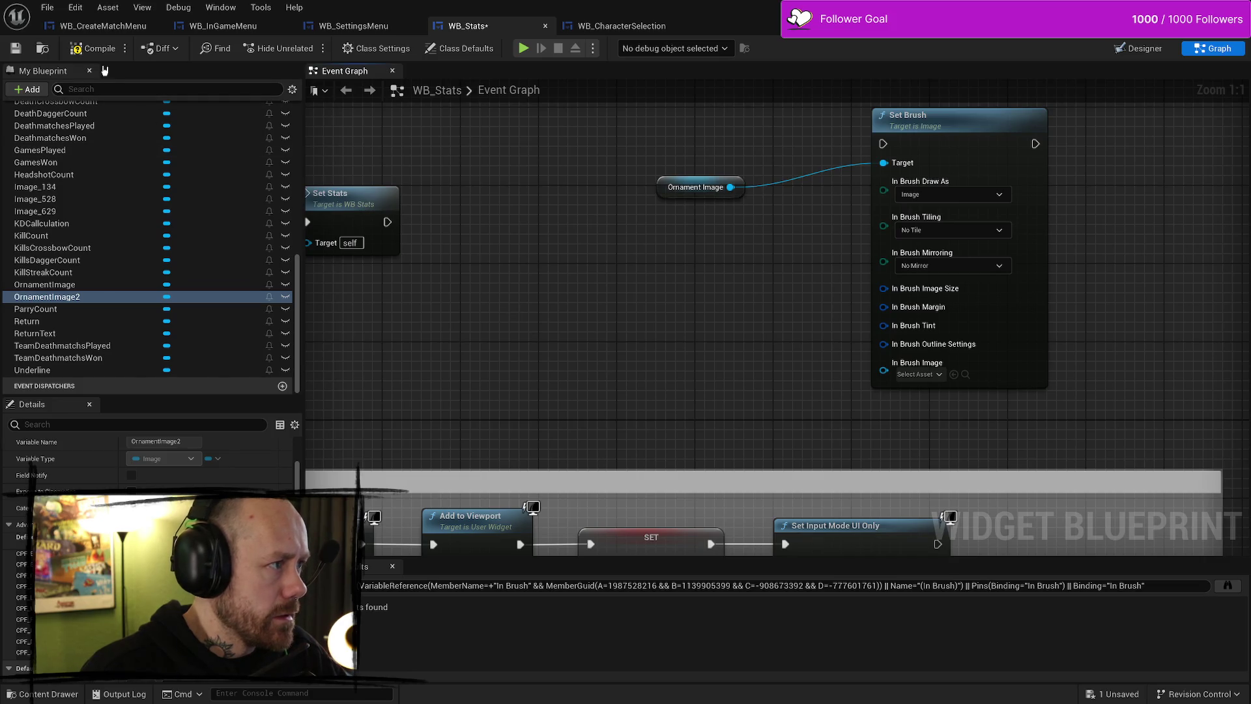
key(F7)
Filter variables by 'orn', inspect OrnamentImage2_0, and compile the blueprint
click(163, 89)
text(orn)
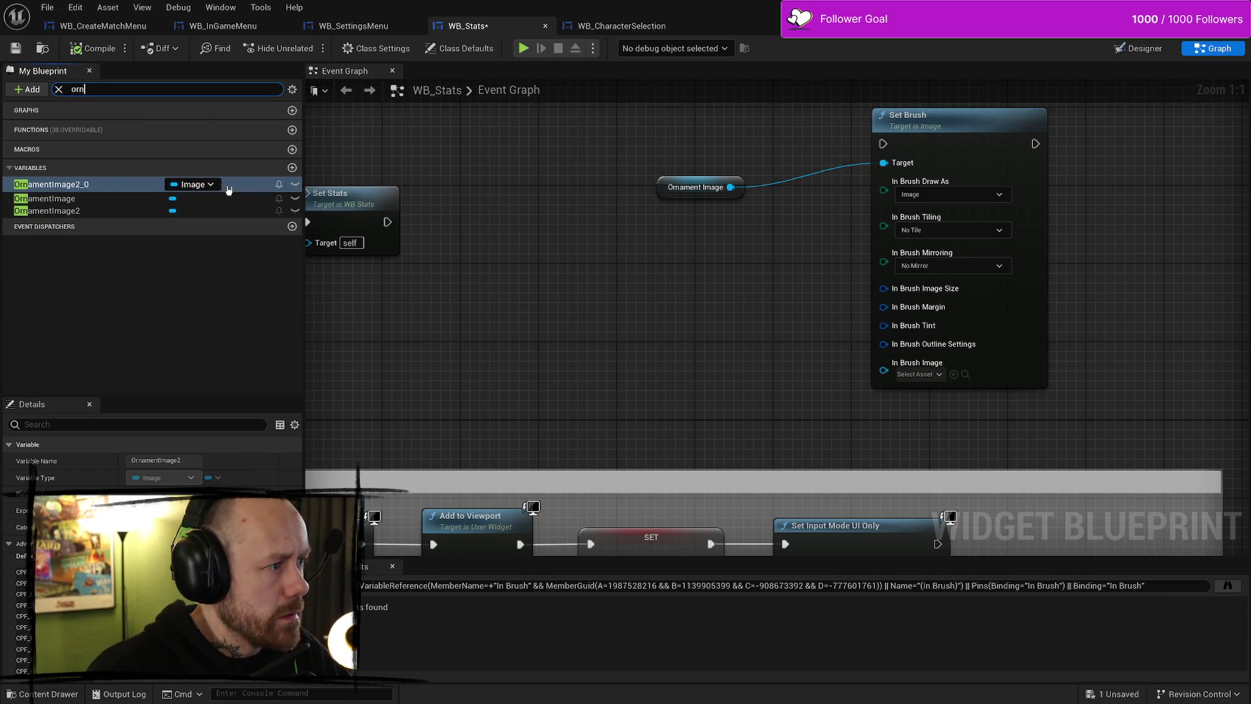
click(101, 186)
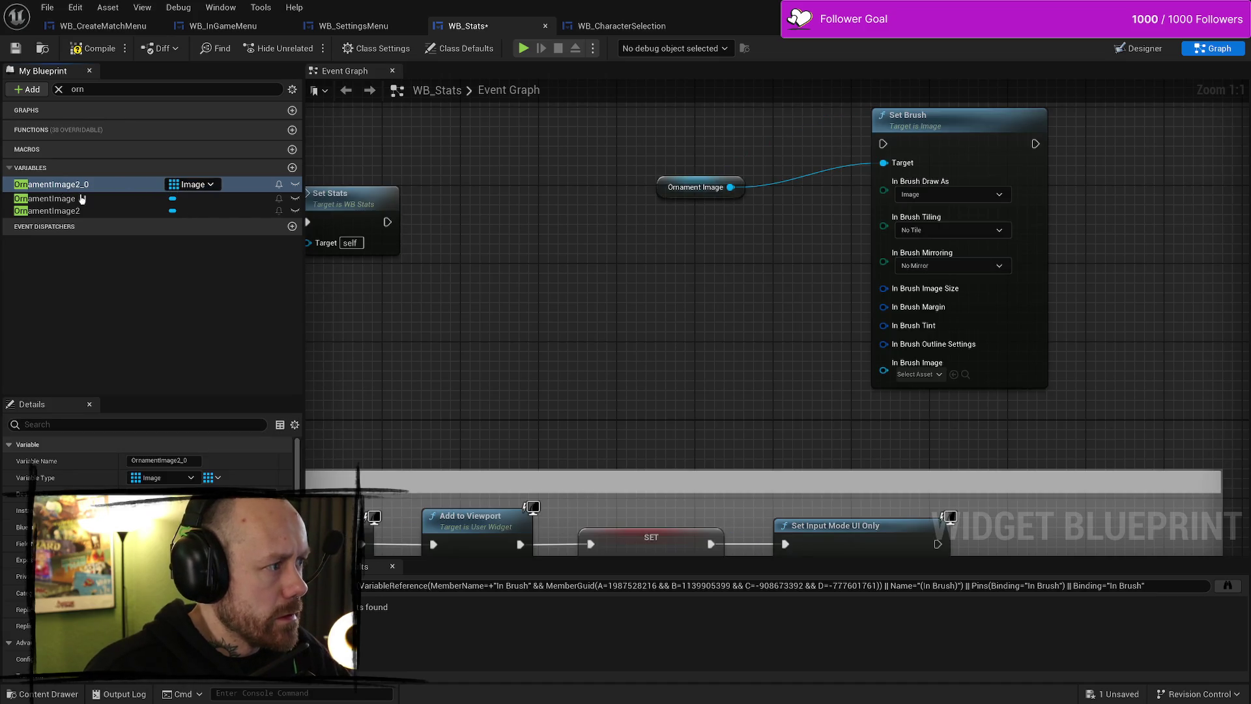
key(F7)
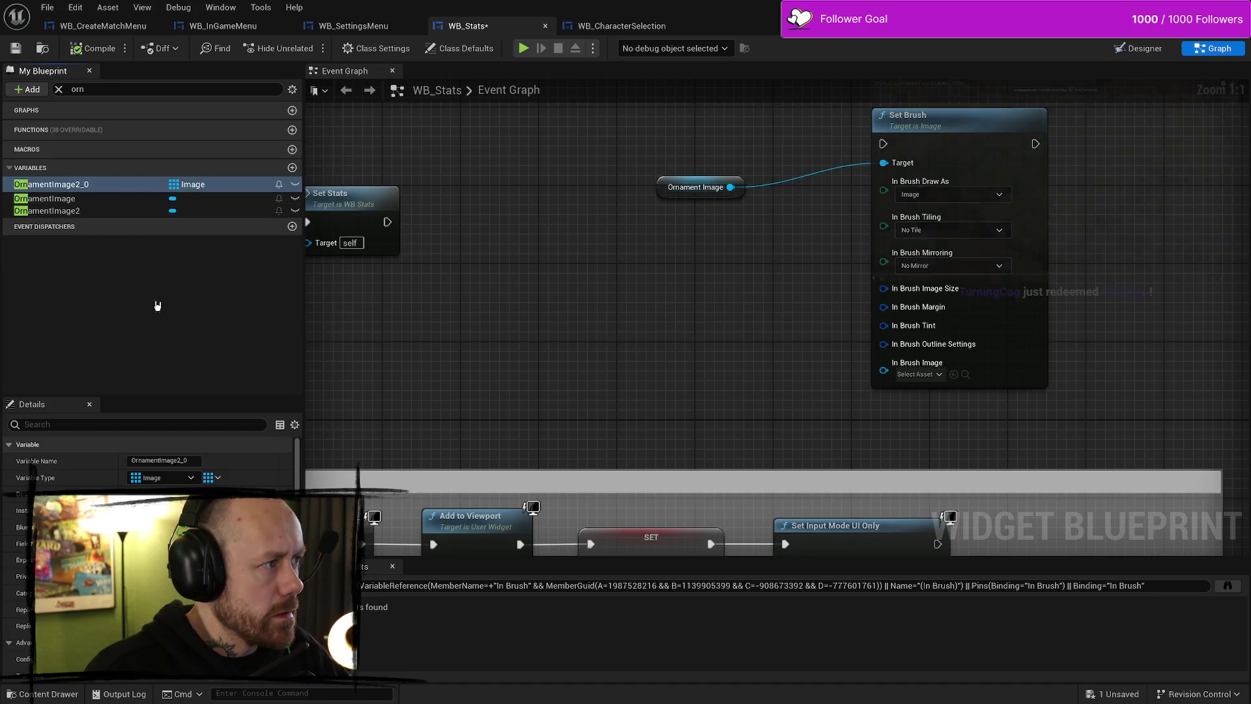
scroll(156, 554, down, 5)
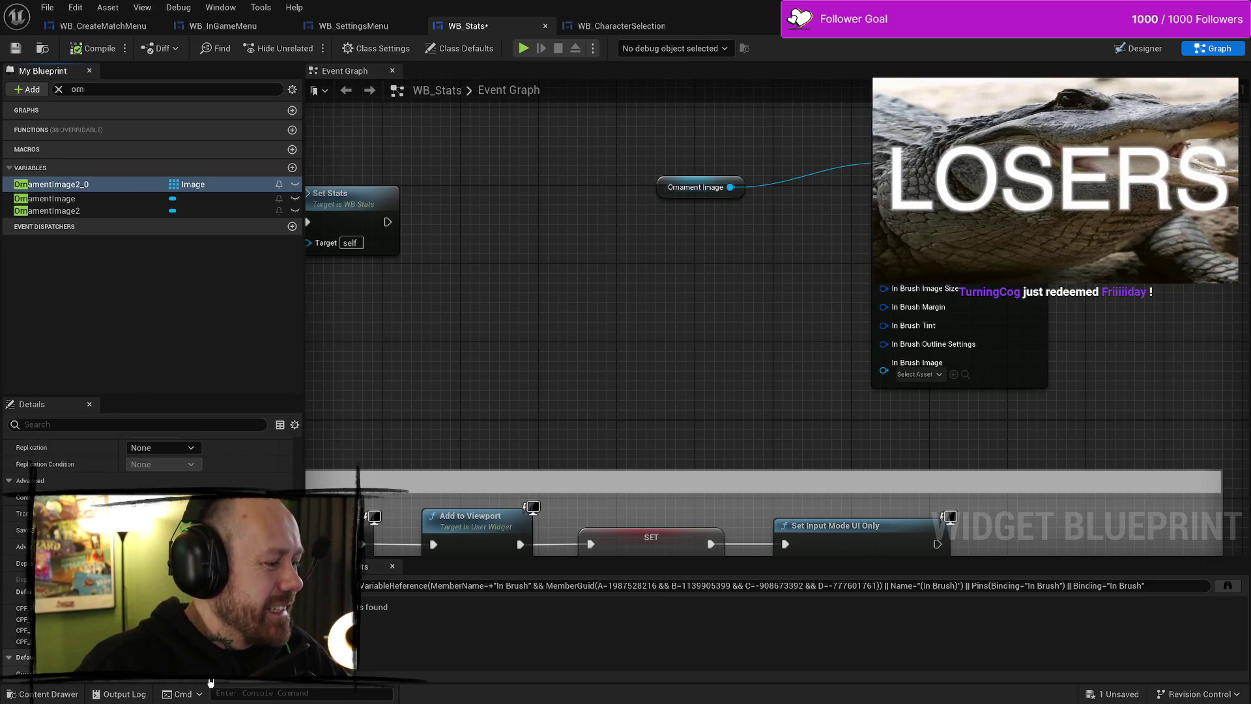
scroll(157, 652, down, 1)
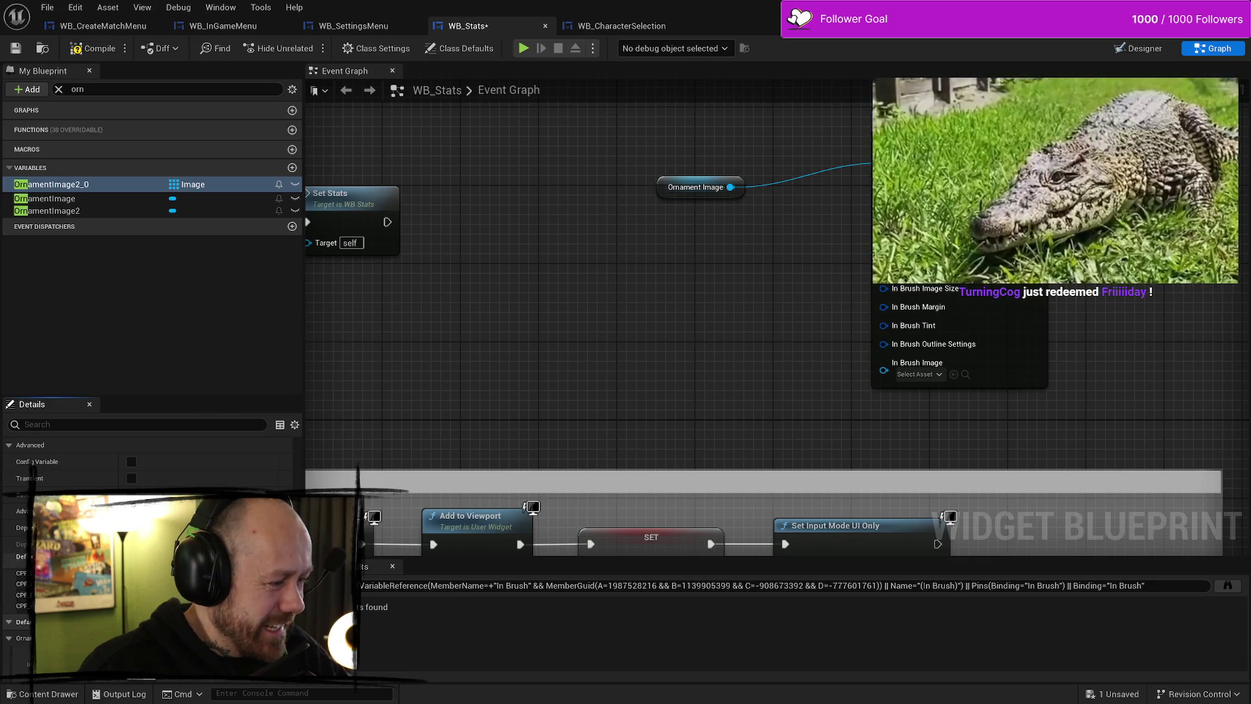
scroll(150, 554, down, 1)
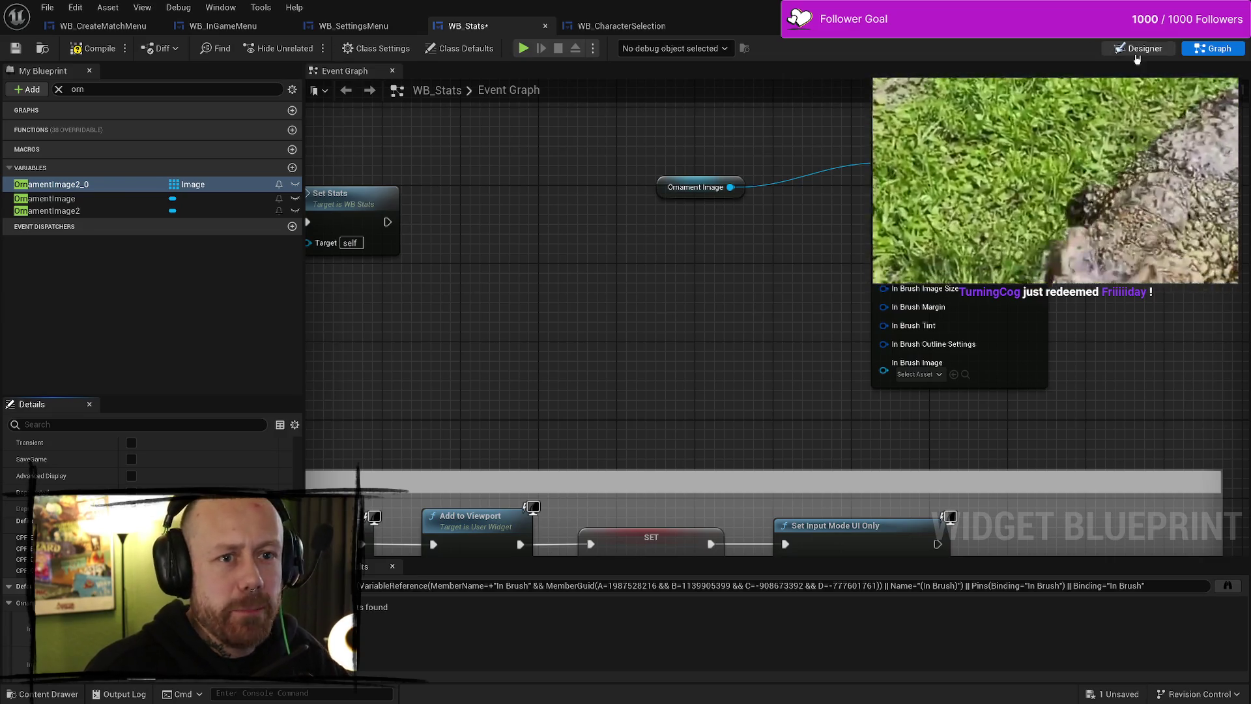
Check the crossbow and dagger ornament images in the designer, then return to the graph
click(1138, 50)
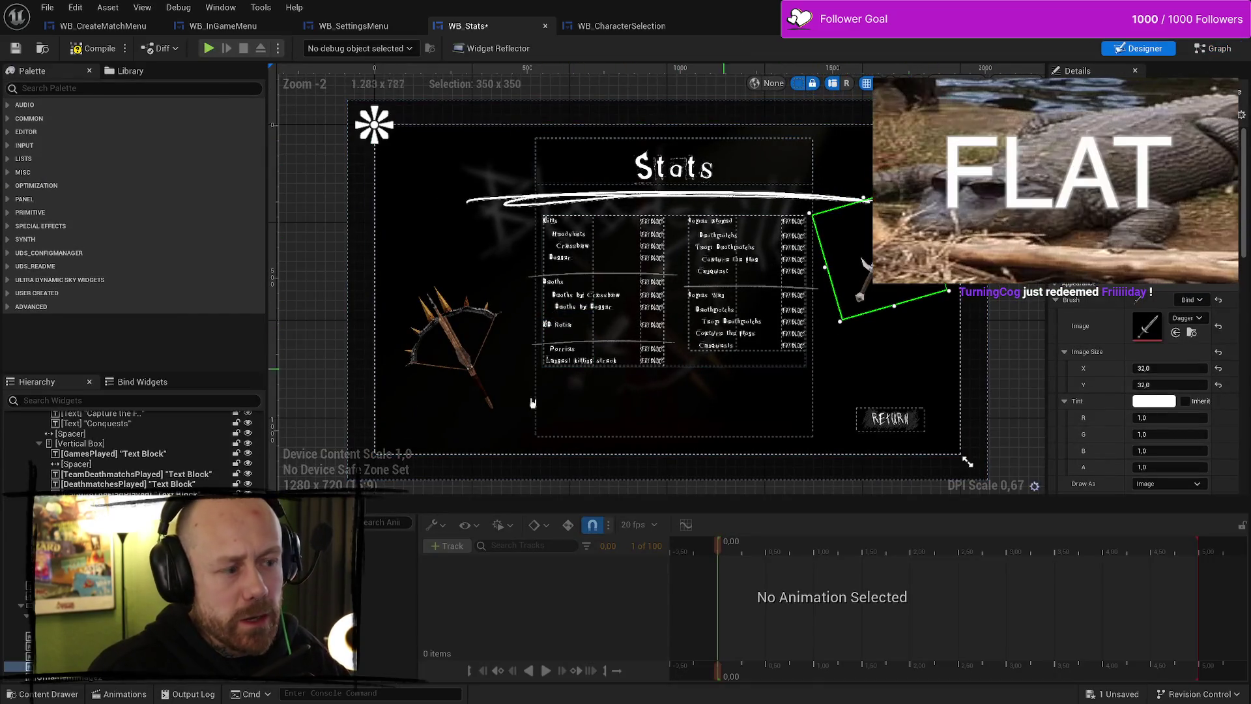
click(459, 348)
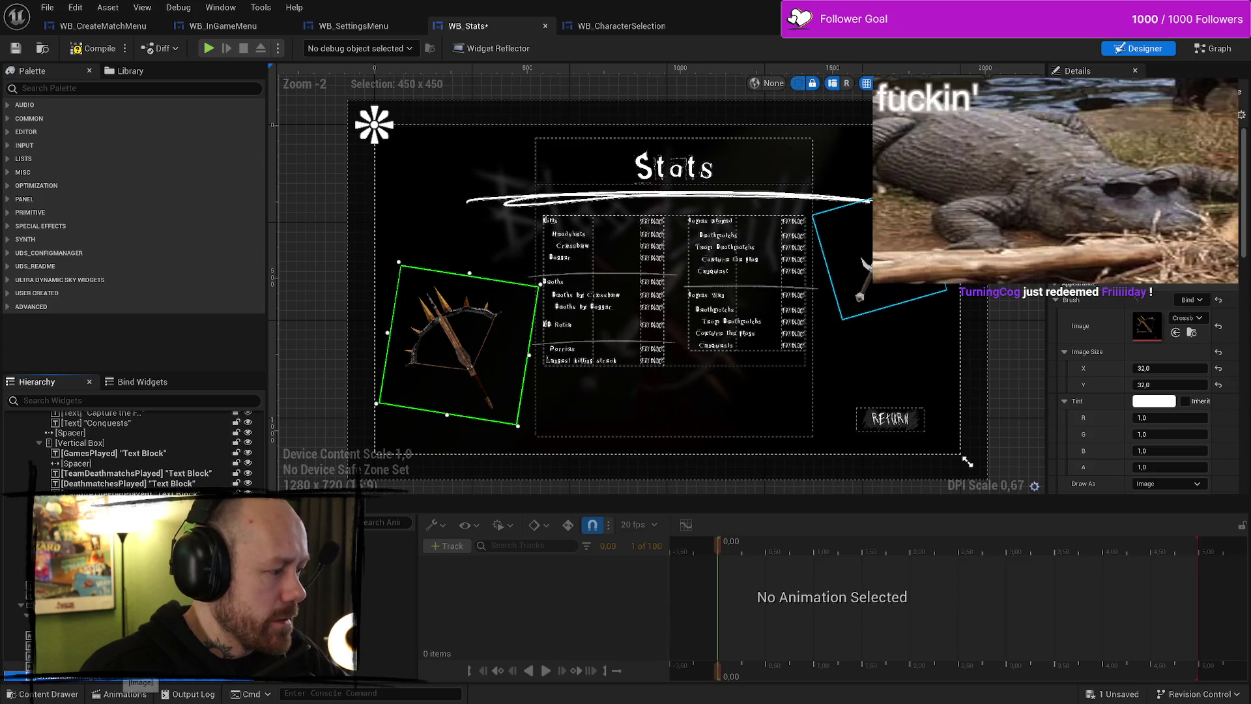
click(16, 665)
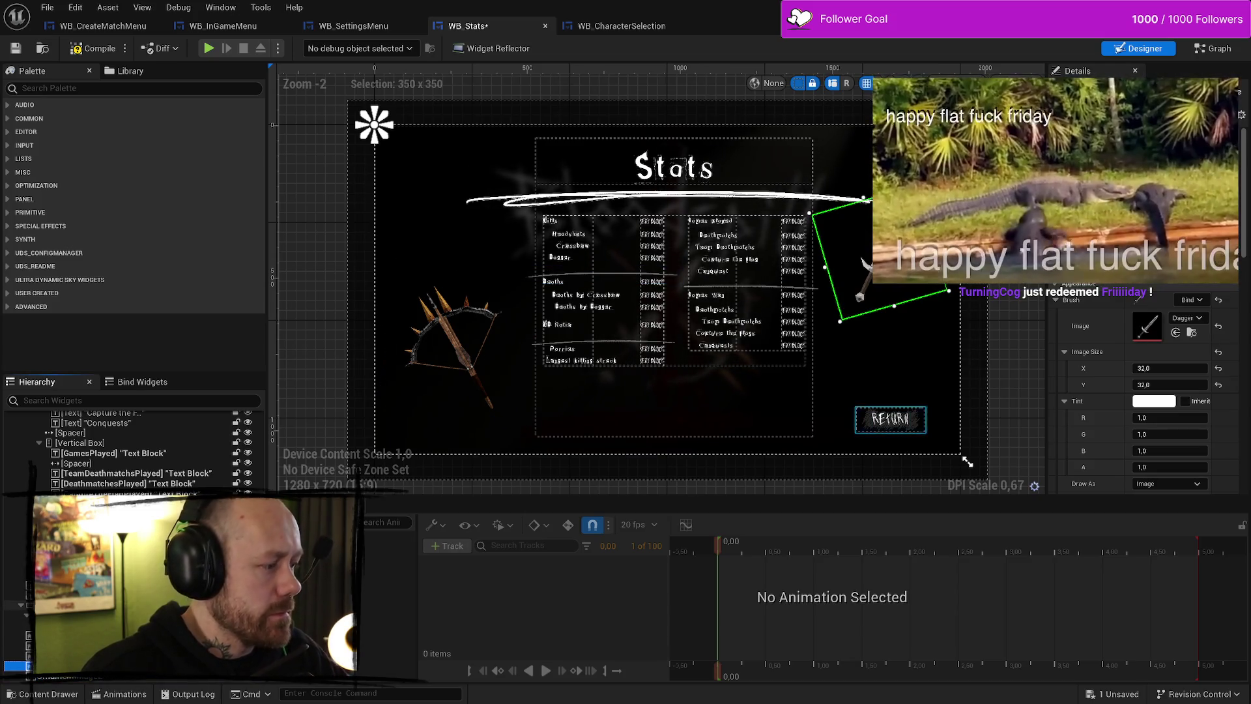
scroll(130, 449, up, 5)
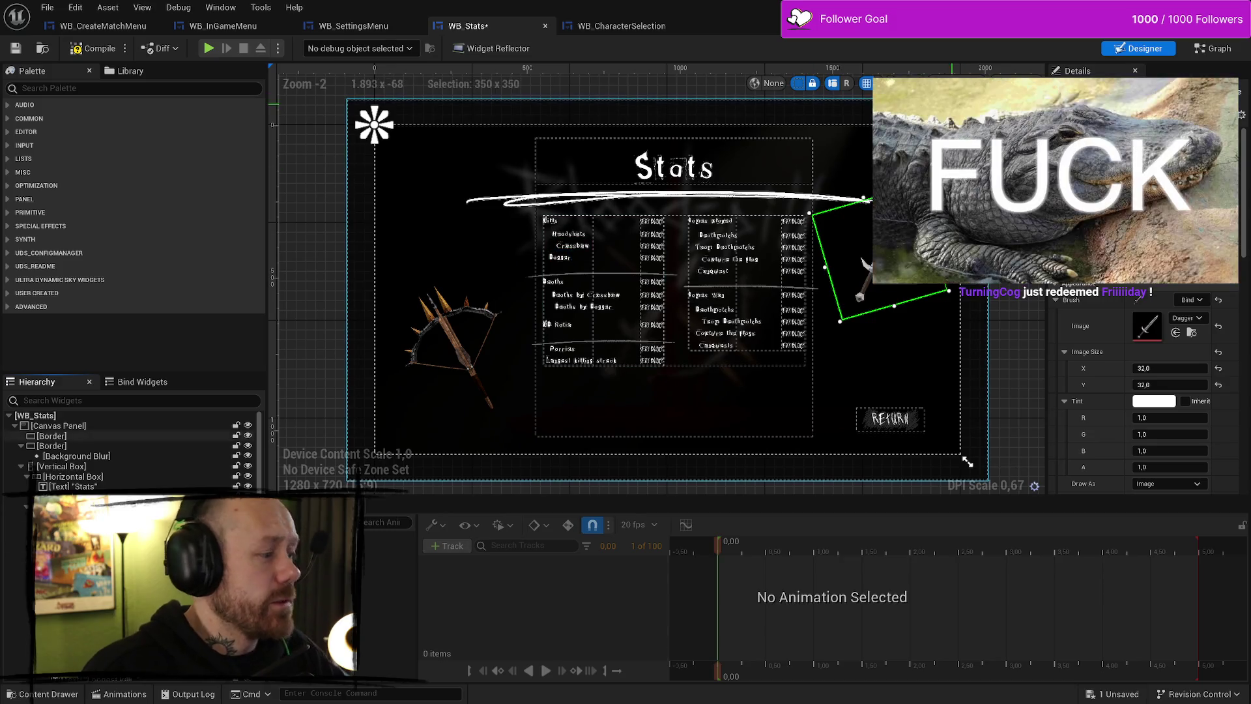
click(1205, 52)
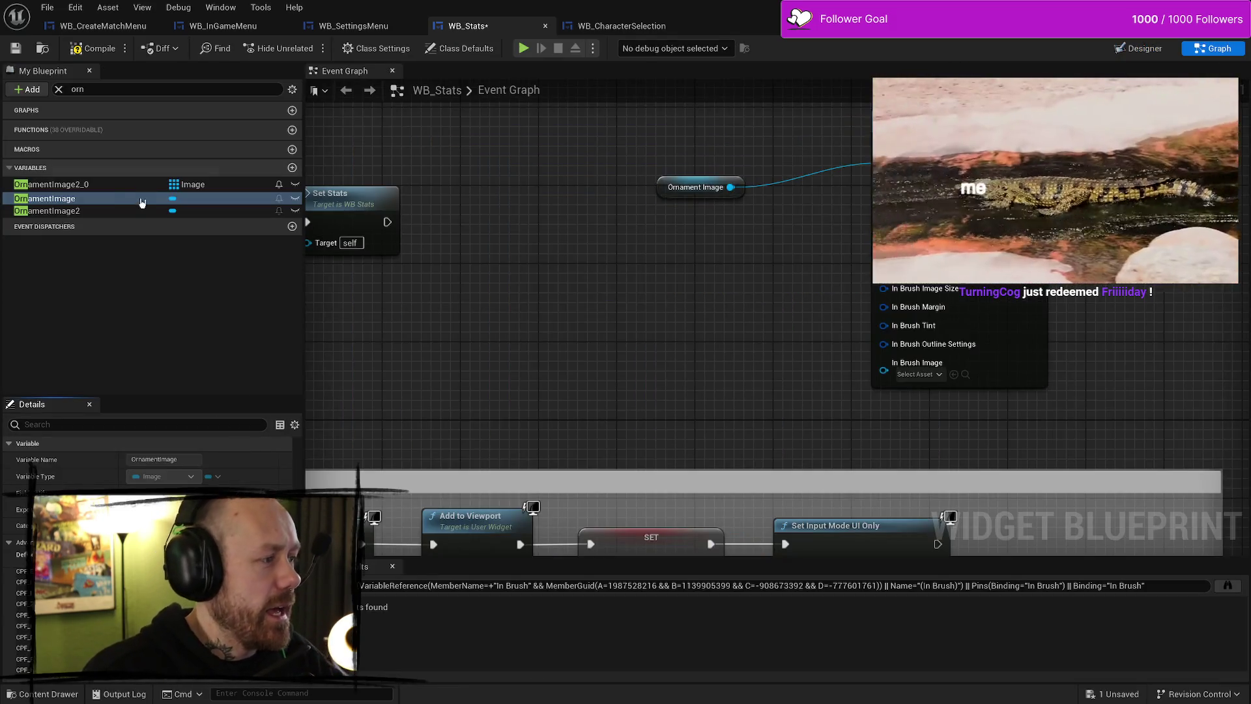
Rename OrnamentImage2_0 to OrnamentImageArray and place its getter in the event graph
right_click(88, 186)
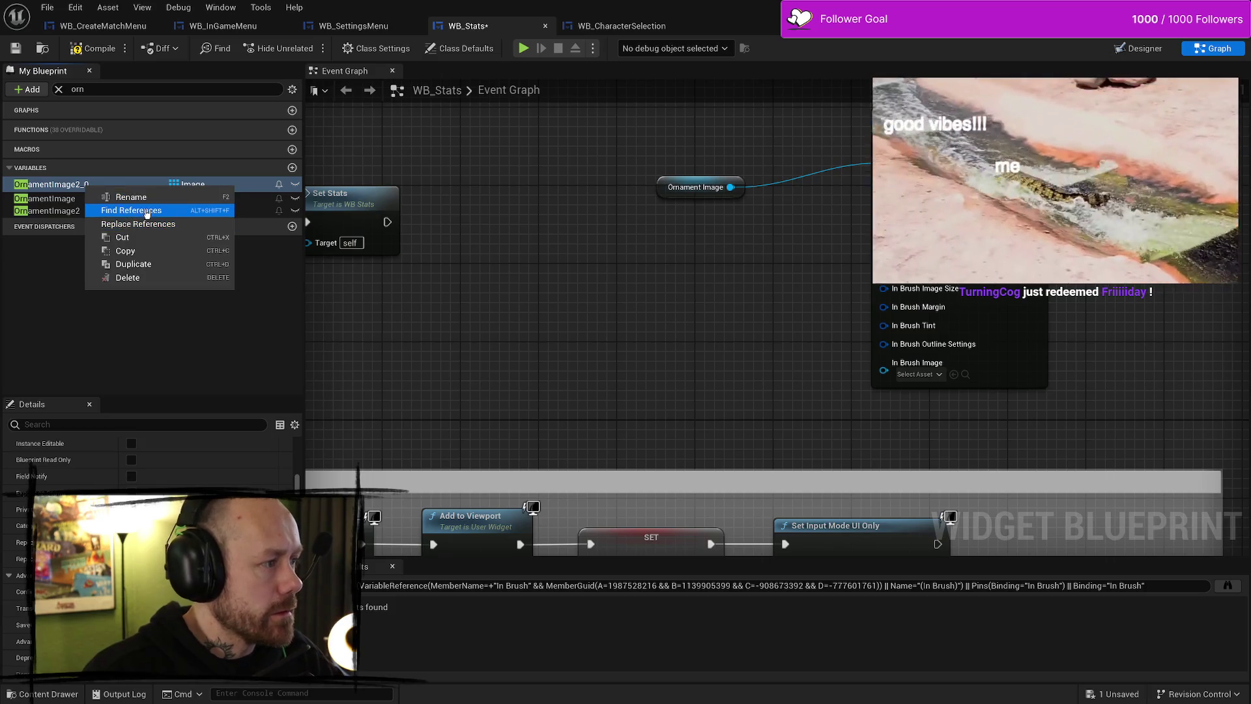
click(130, 197)
click(117, 183)
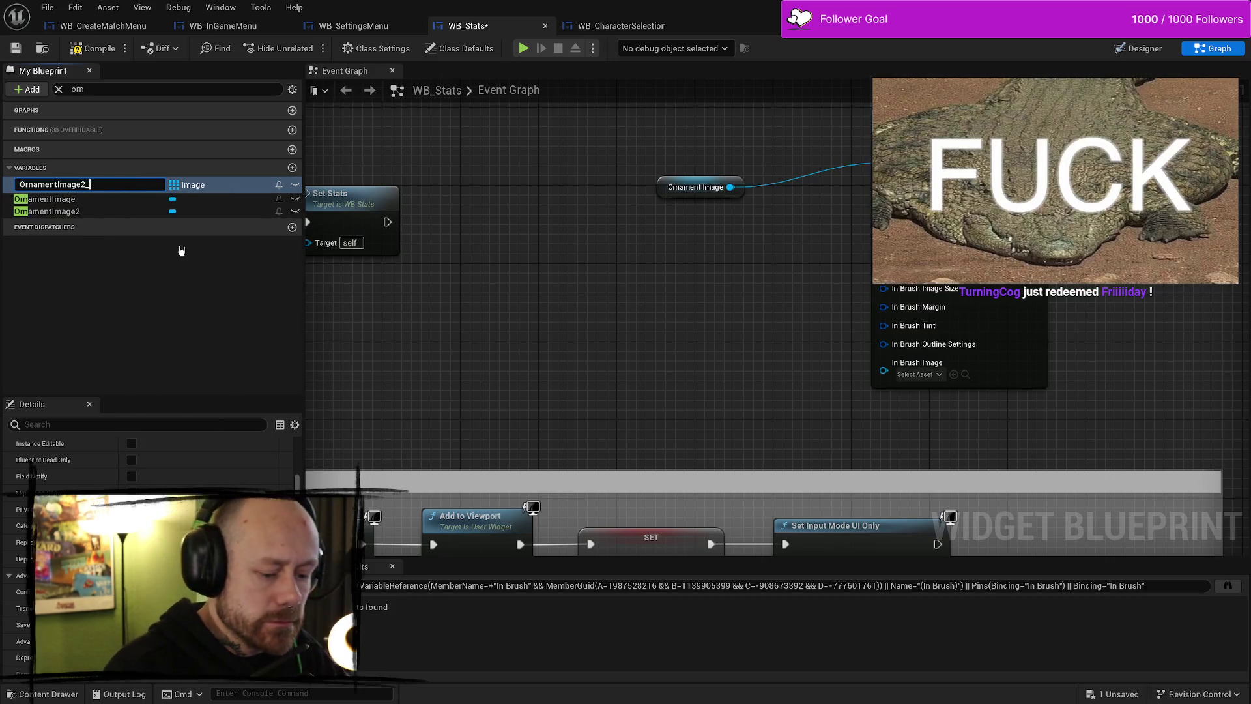
key(BackSpace)
key(BackSpace)
key(BackSpace)
text(eArra)
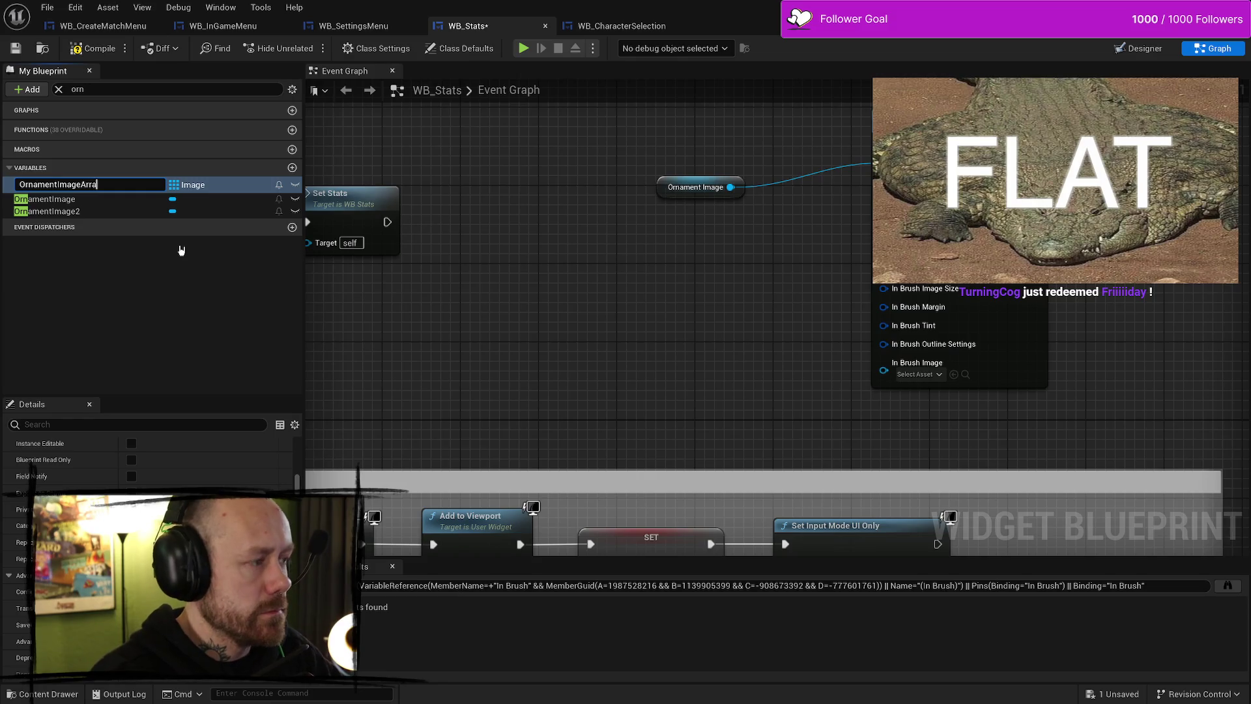
key(Return)
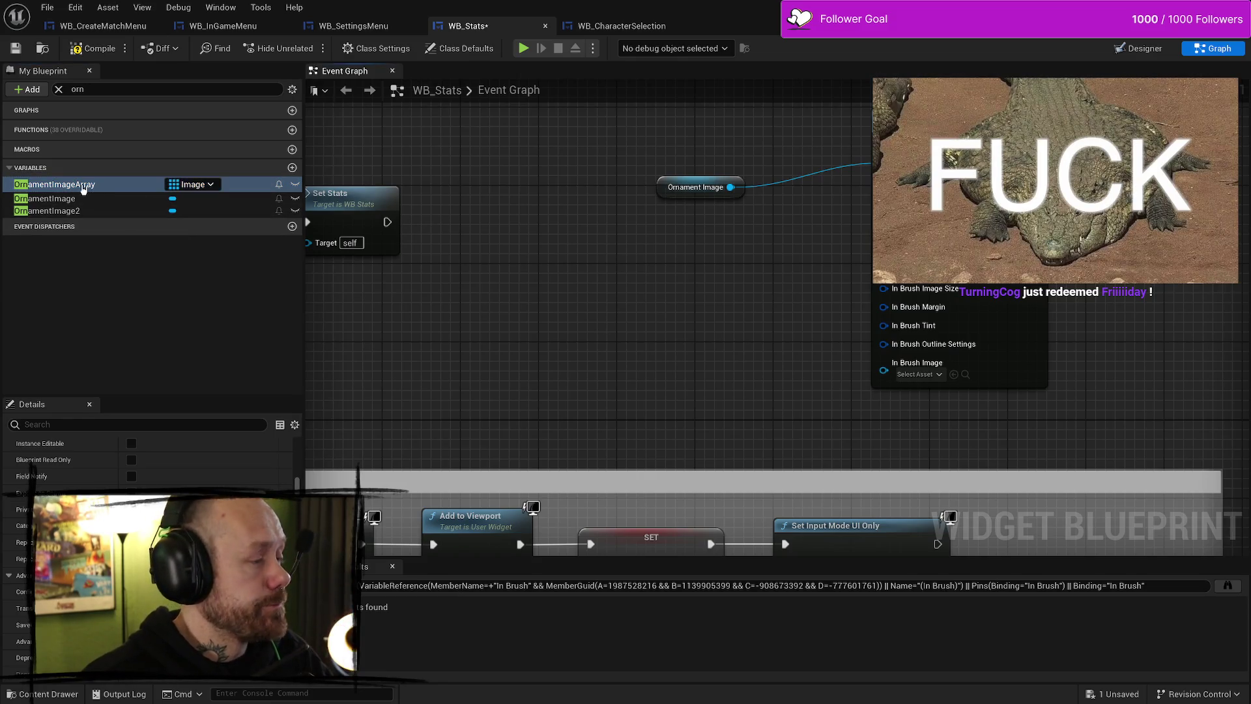
drag(58, 185, 518, 388)
click(580, 410)
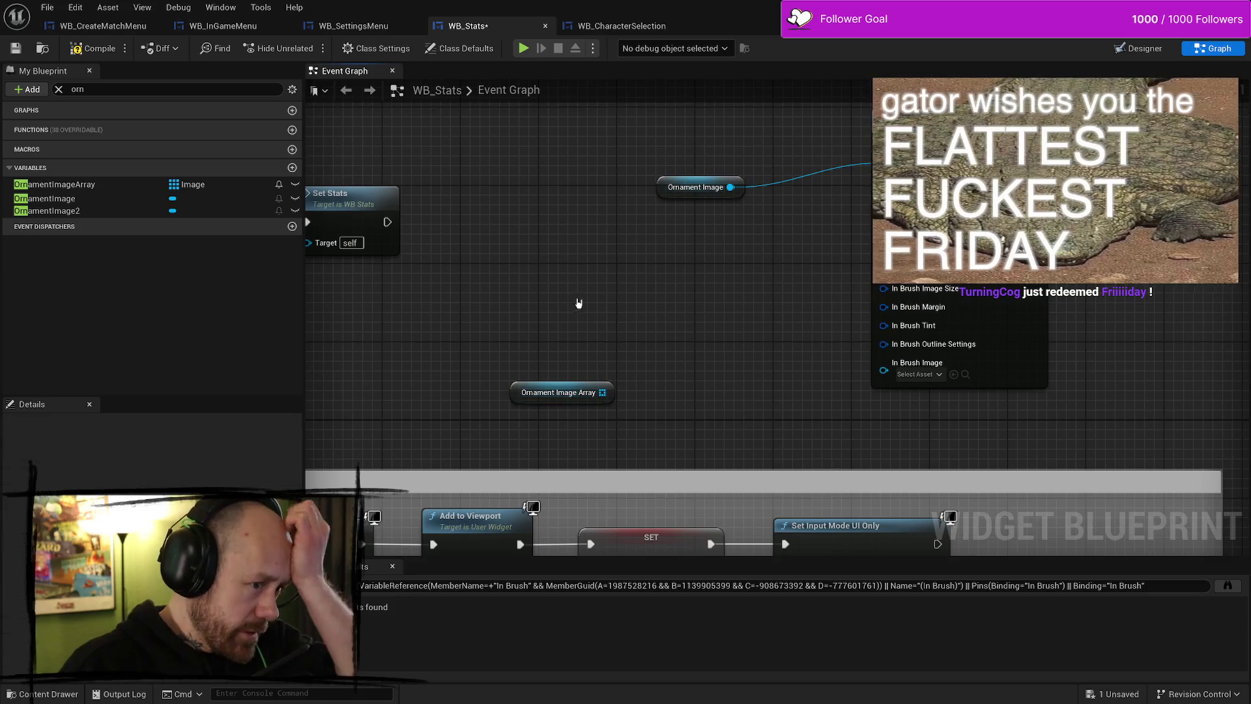
key(ctrl+space)
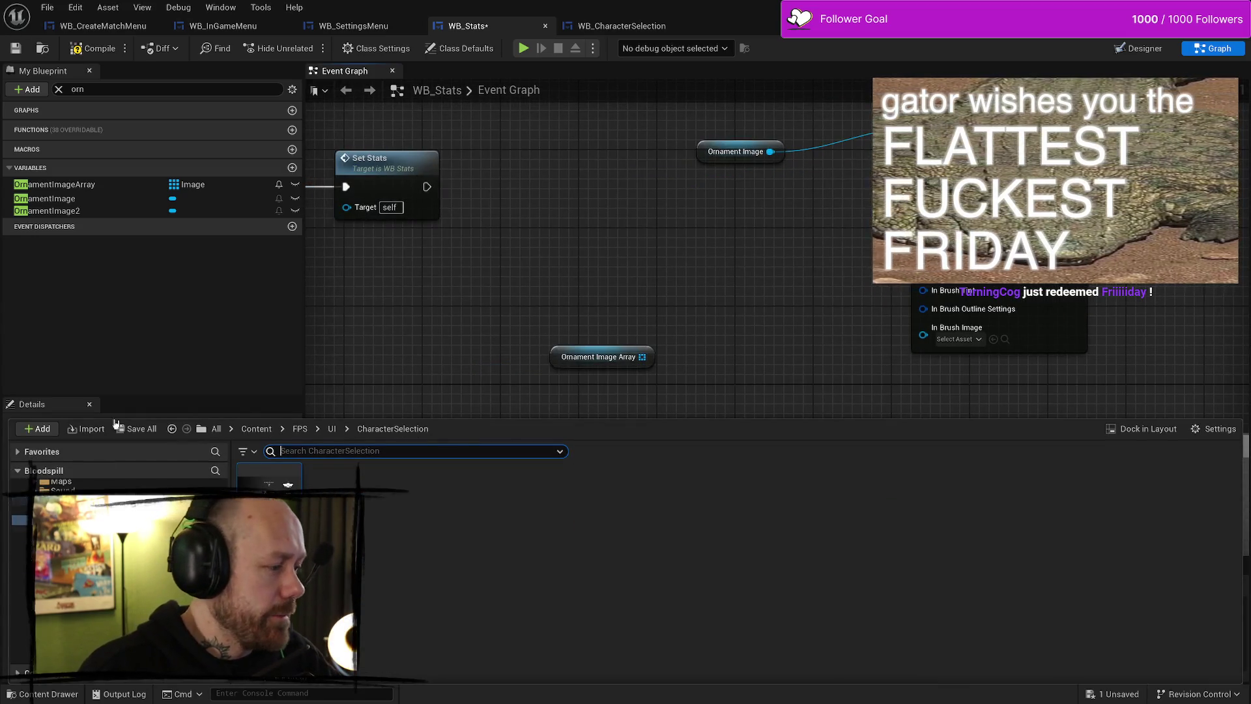
Inspect the OrnamentImageArray variable's settings and glance at the Stats widget's designer layout
click(91, 185)
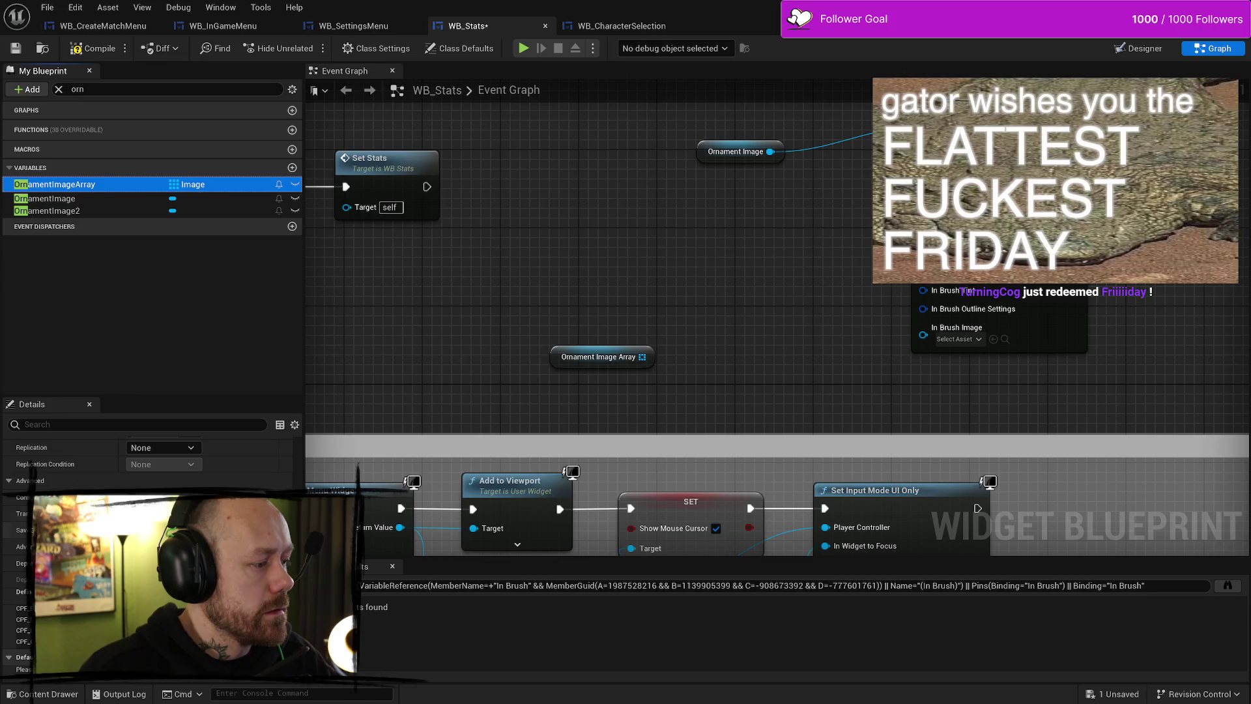
click(91, 48)
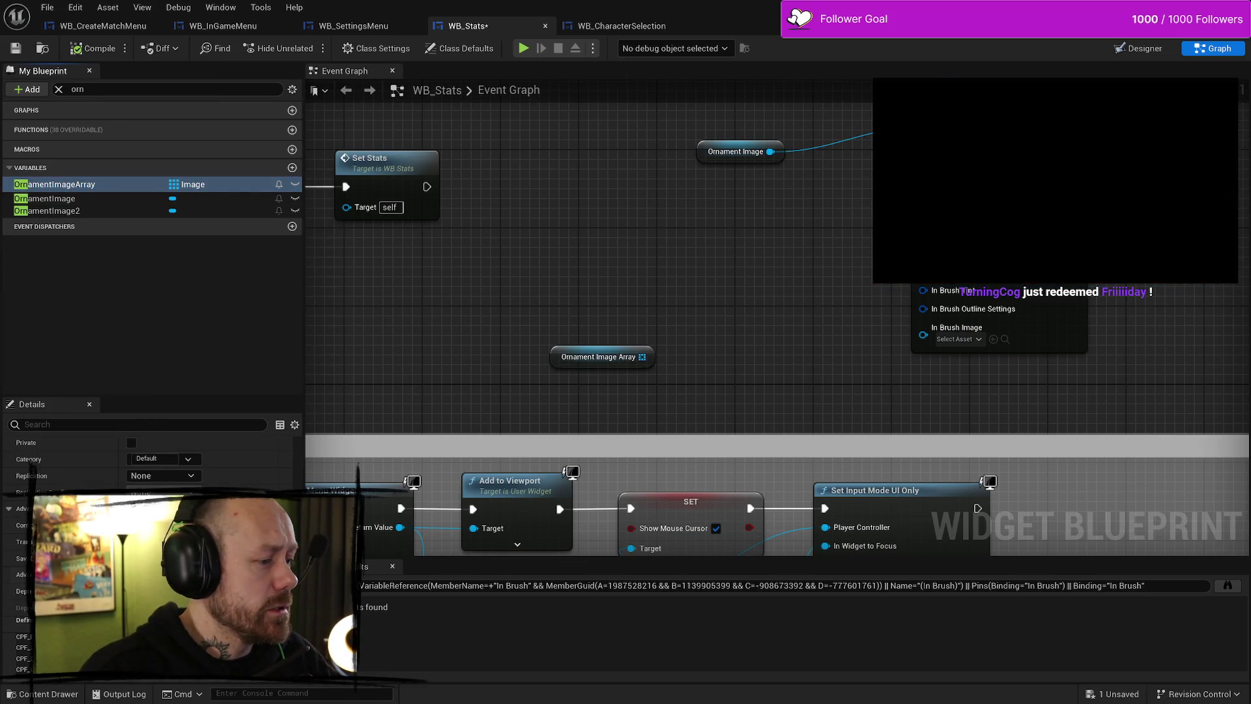
click(9, 674)
scroll(9, 652, down, 2)
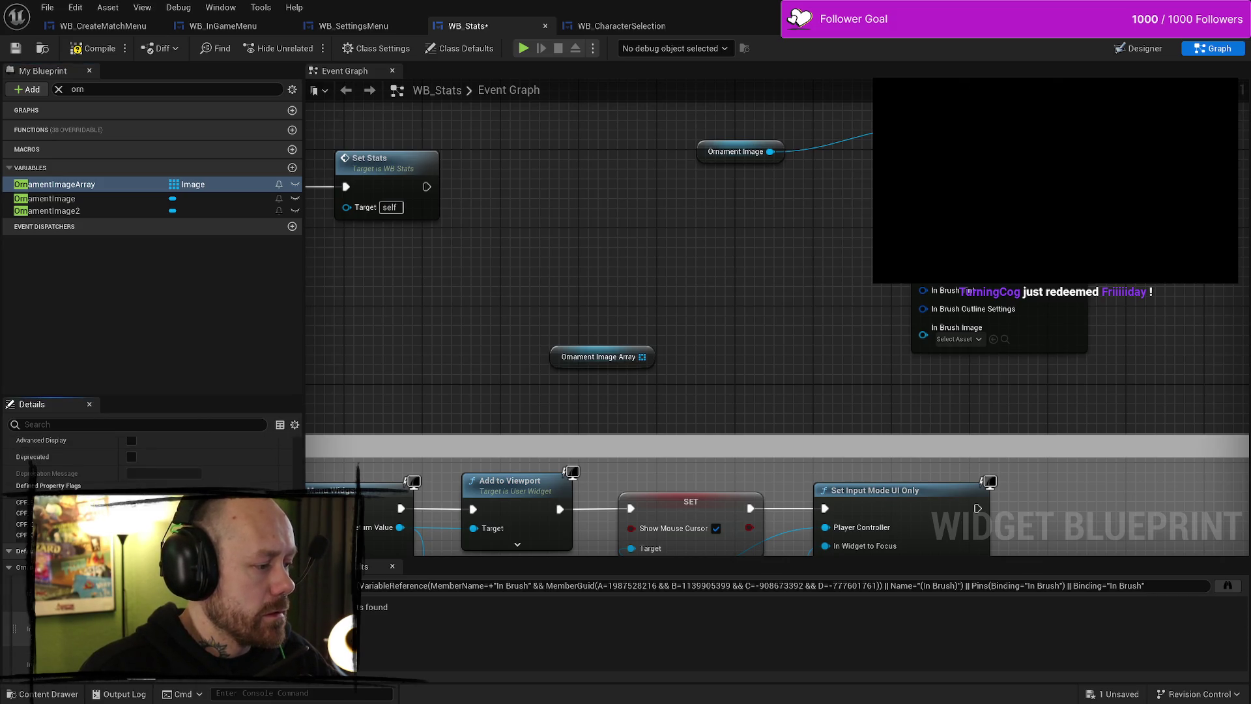
scroll(206, 442, down, 1)
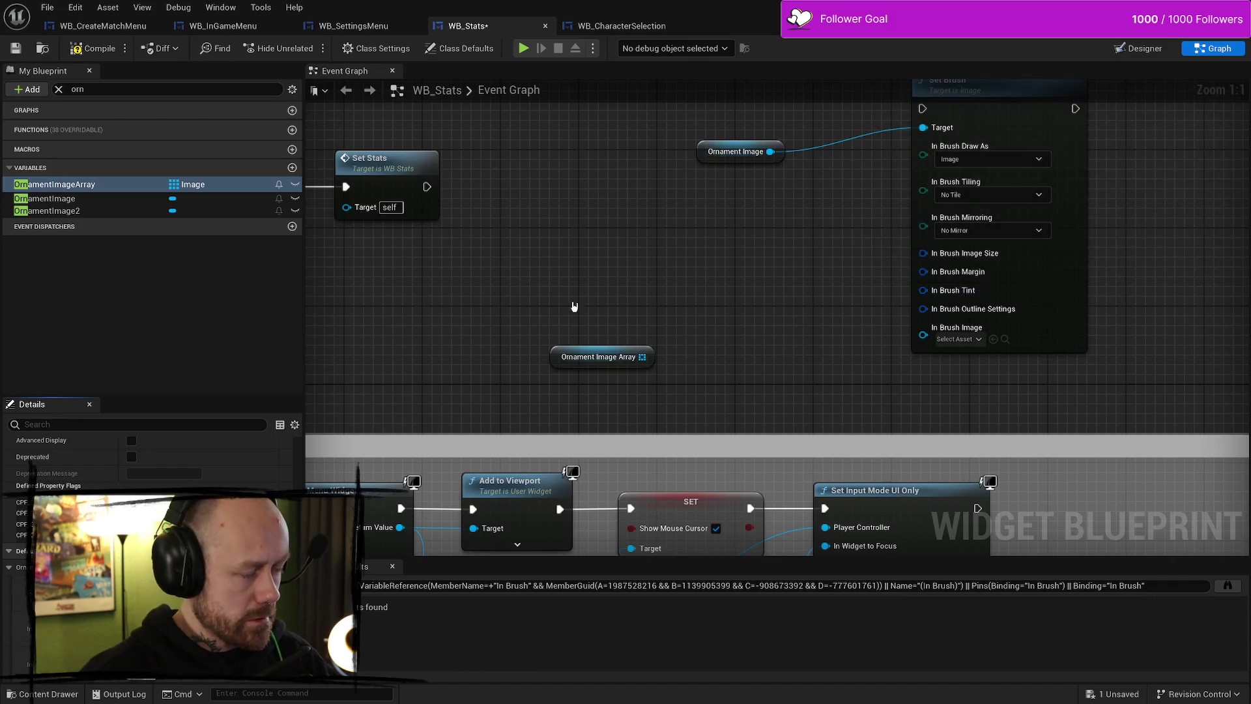
click(1144, 48)
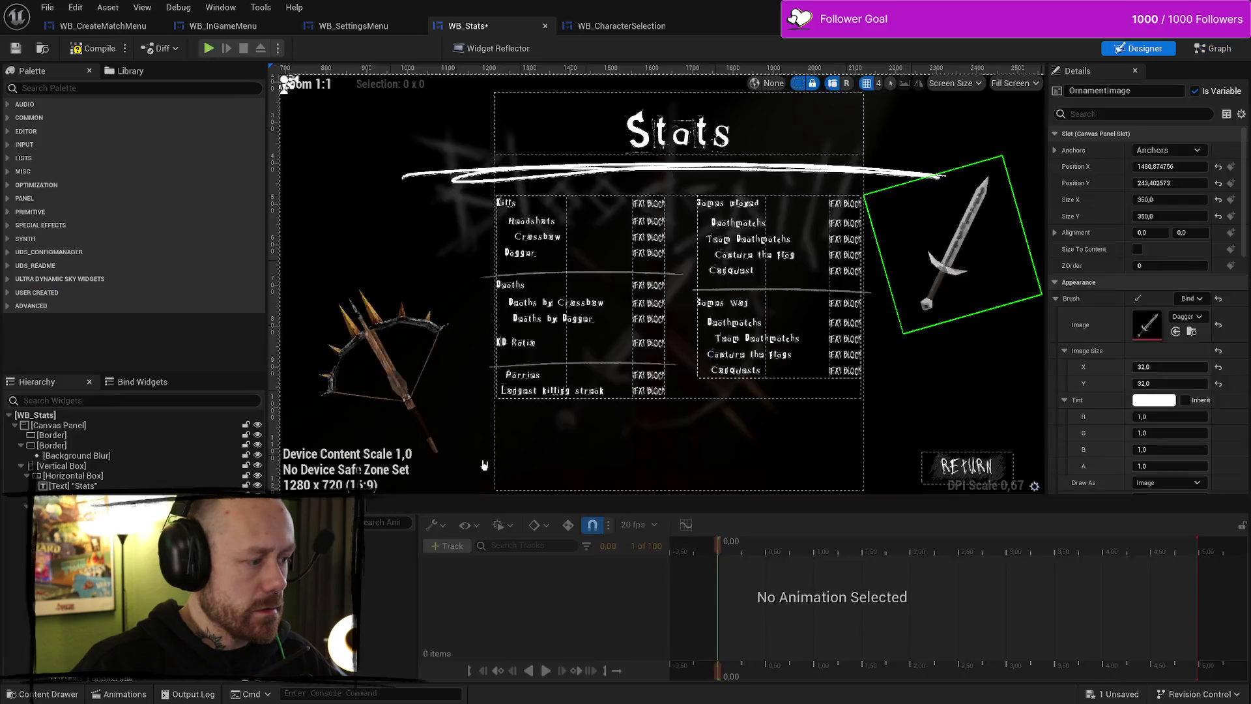
click(1194, 333)
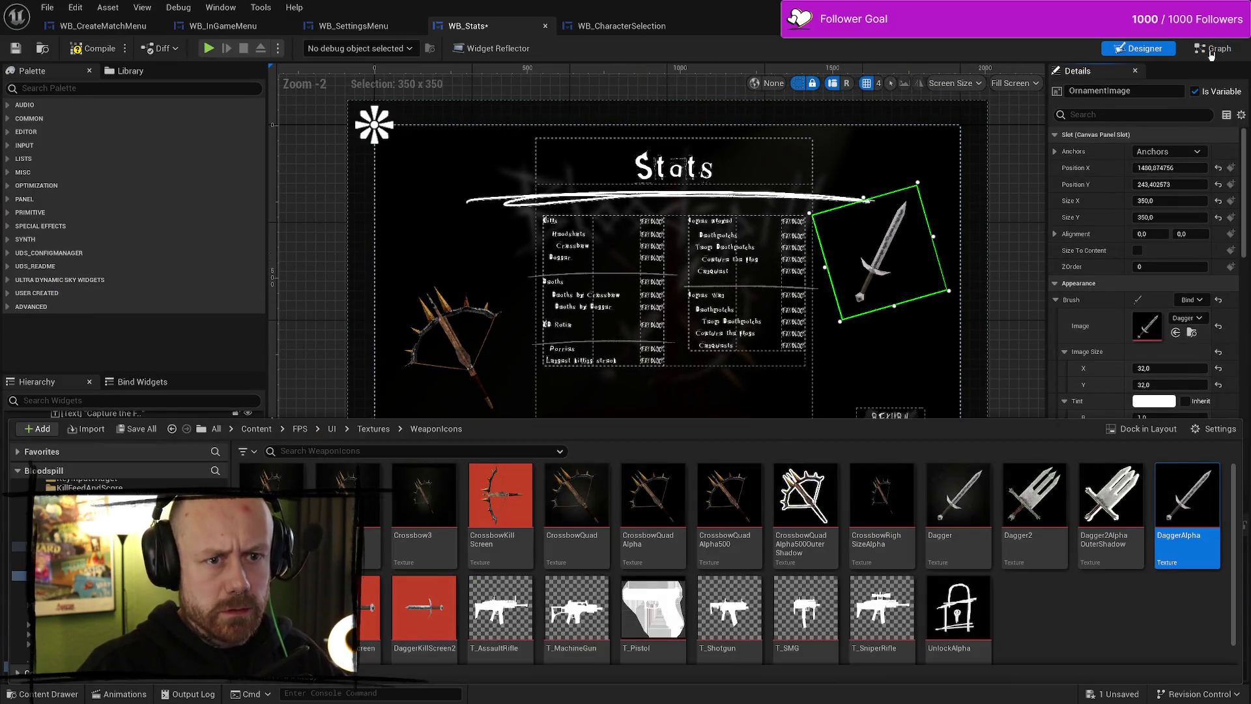
click(1215, 49)
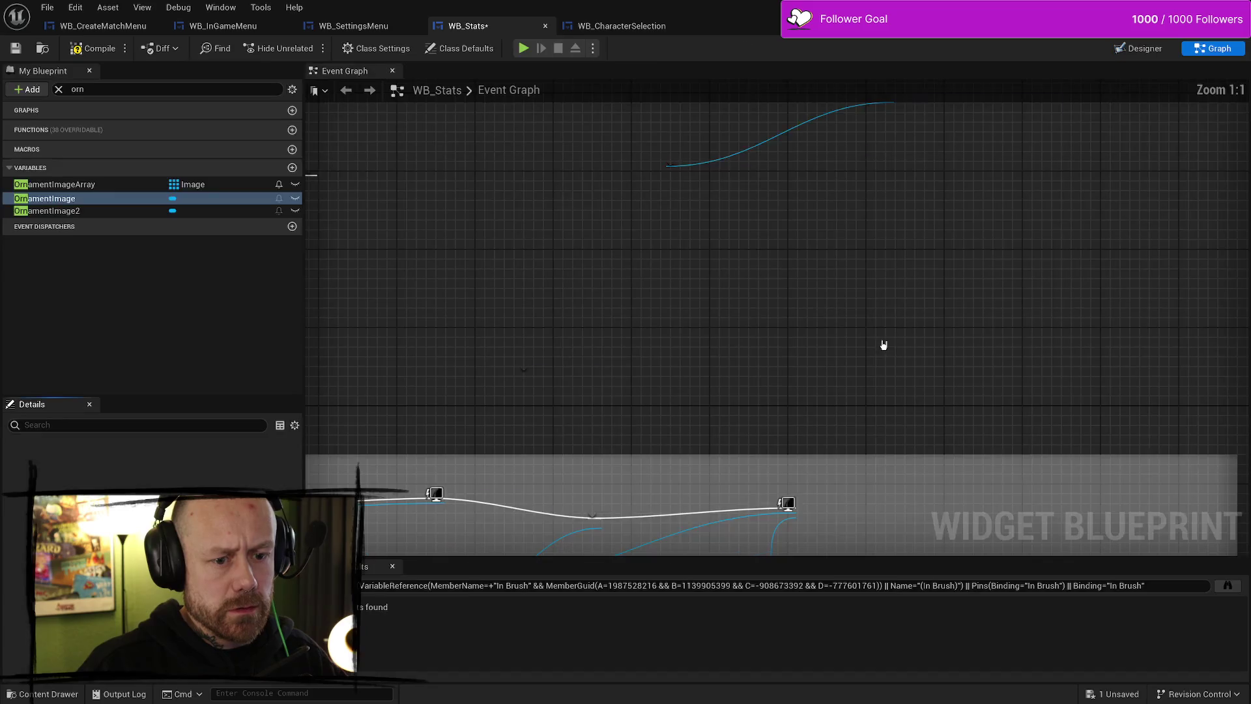
Look through the weapon icon textures in the content drawer and select DaggerAlpha
key(ctrl+space)
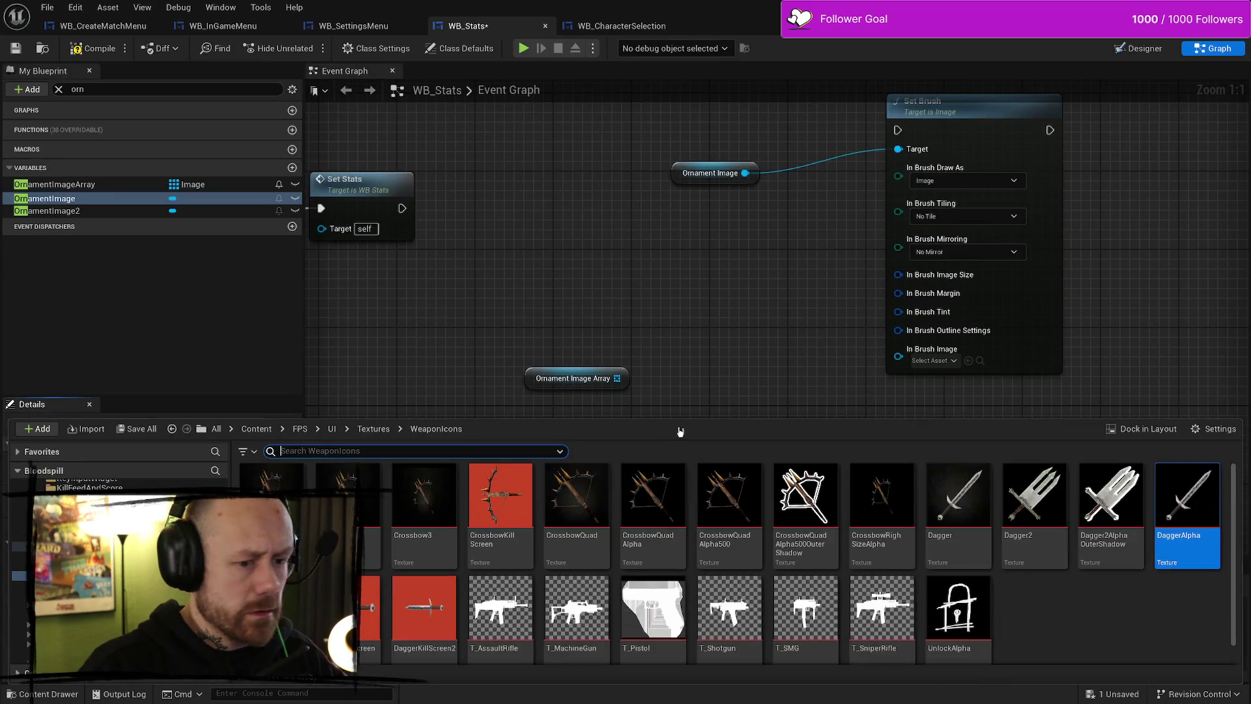
key(ctrl+space)
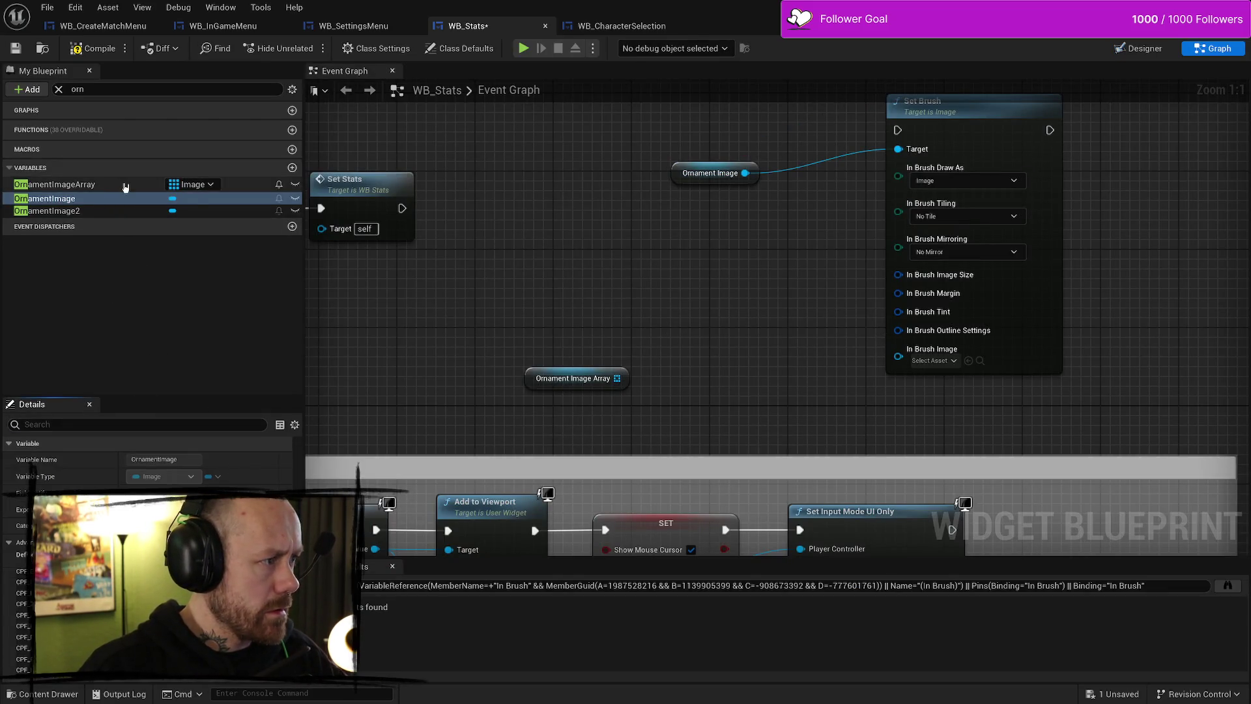
click(126, 185)
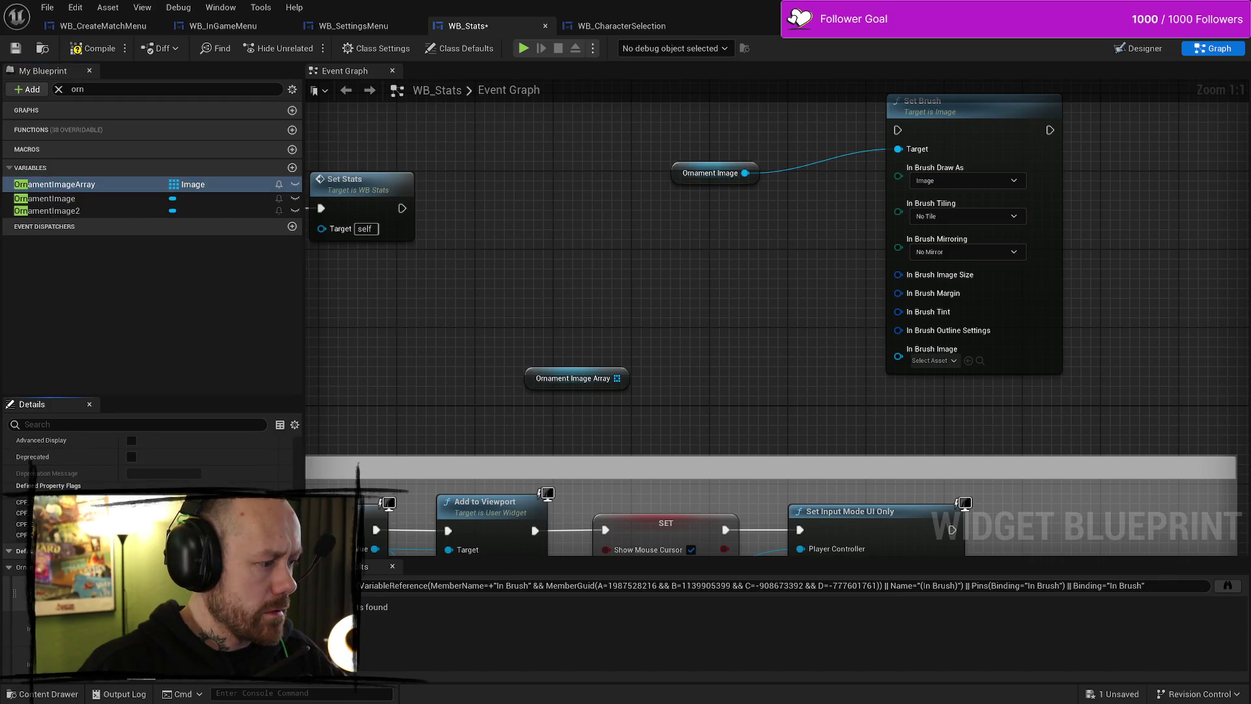
key(ctrl+space)
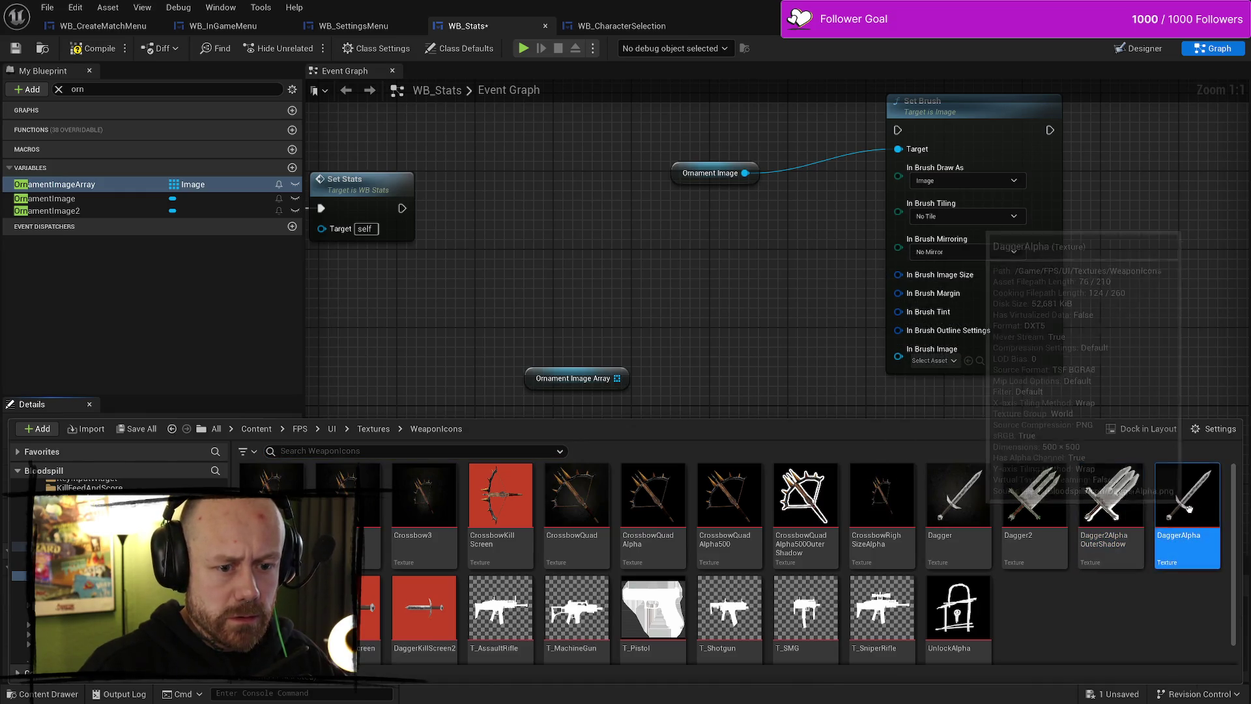
click(748, 396)
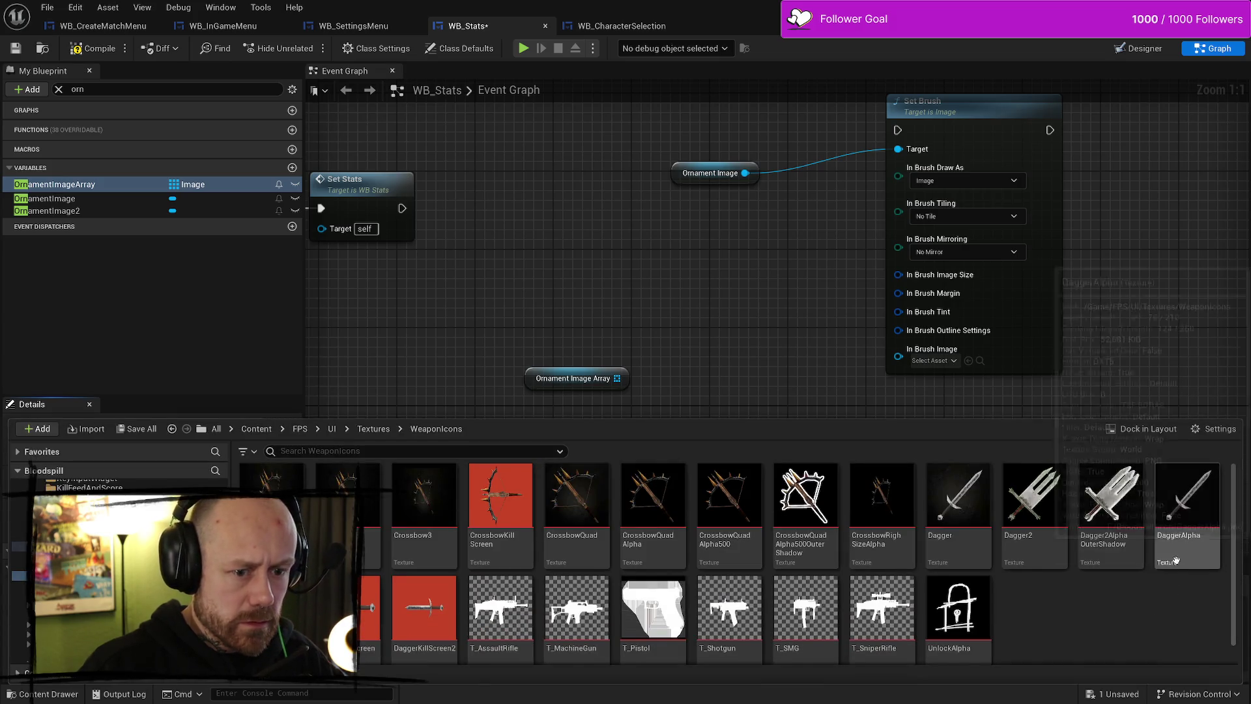
click(1175, 560)
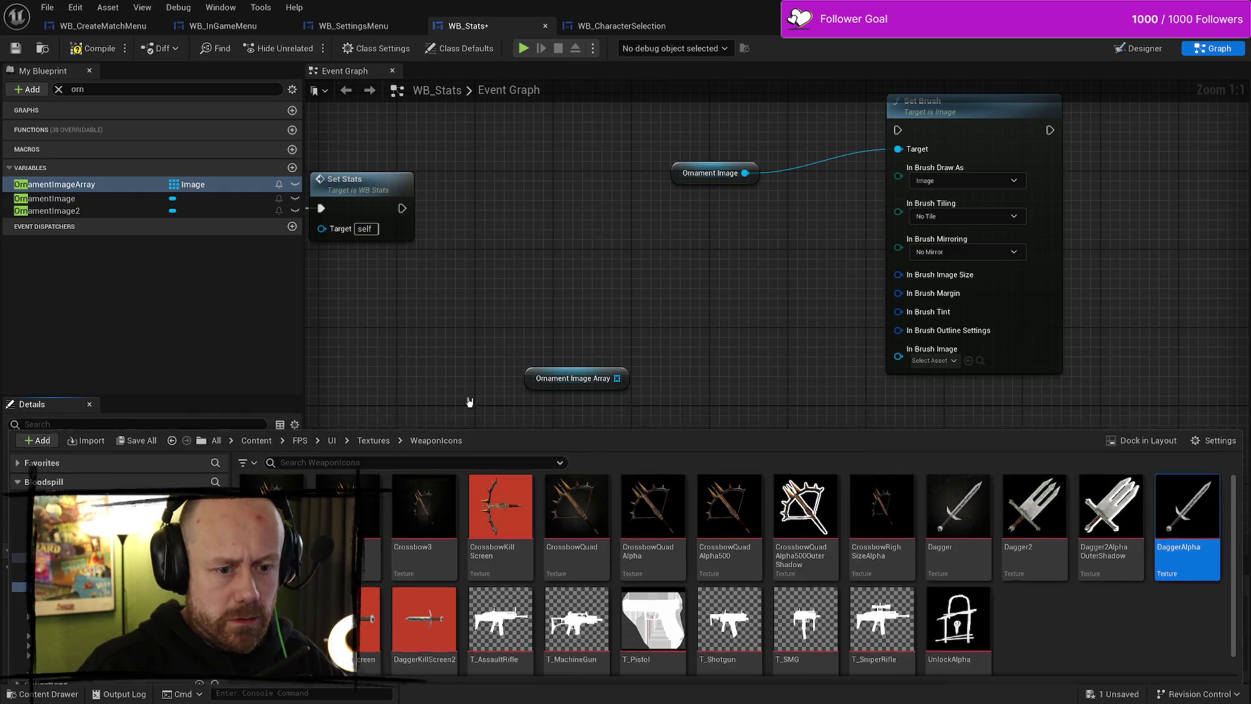
click(469, 401)
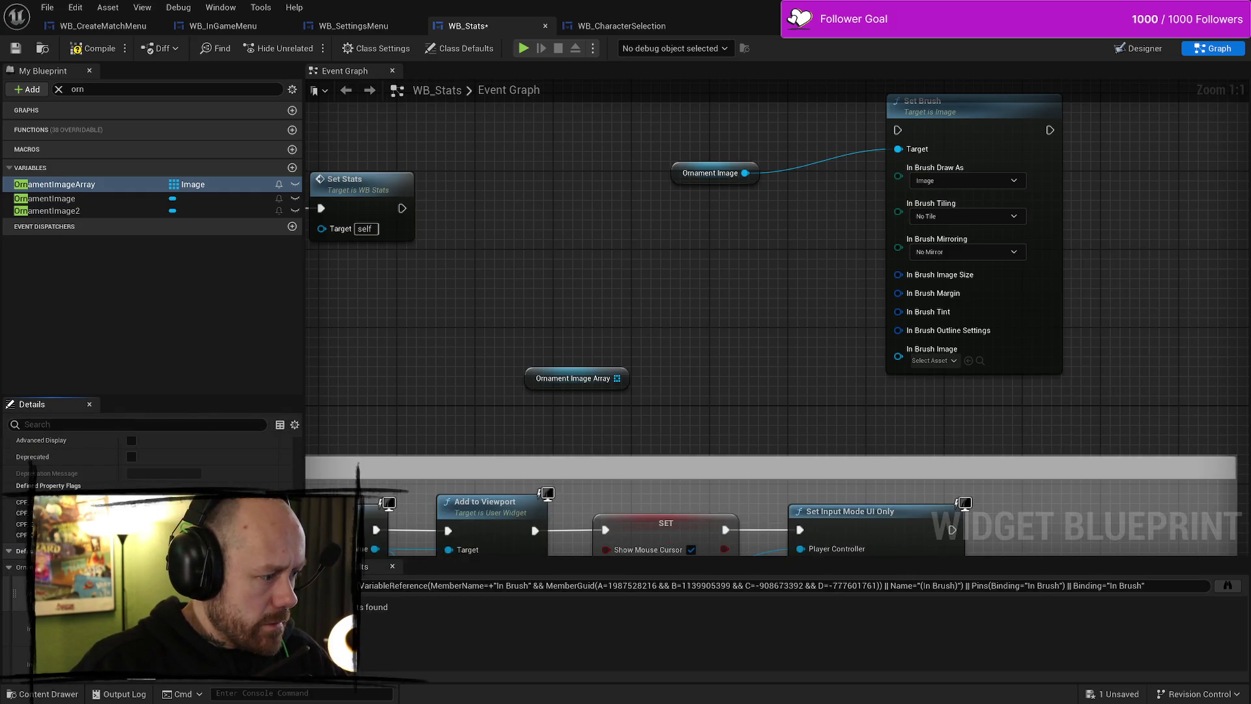
Search the image asset picker for 'ad' and locate the DaggerAlpha texture
click(215, 590)
text(dagger)
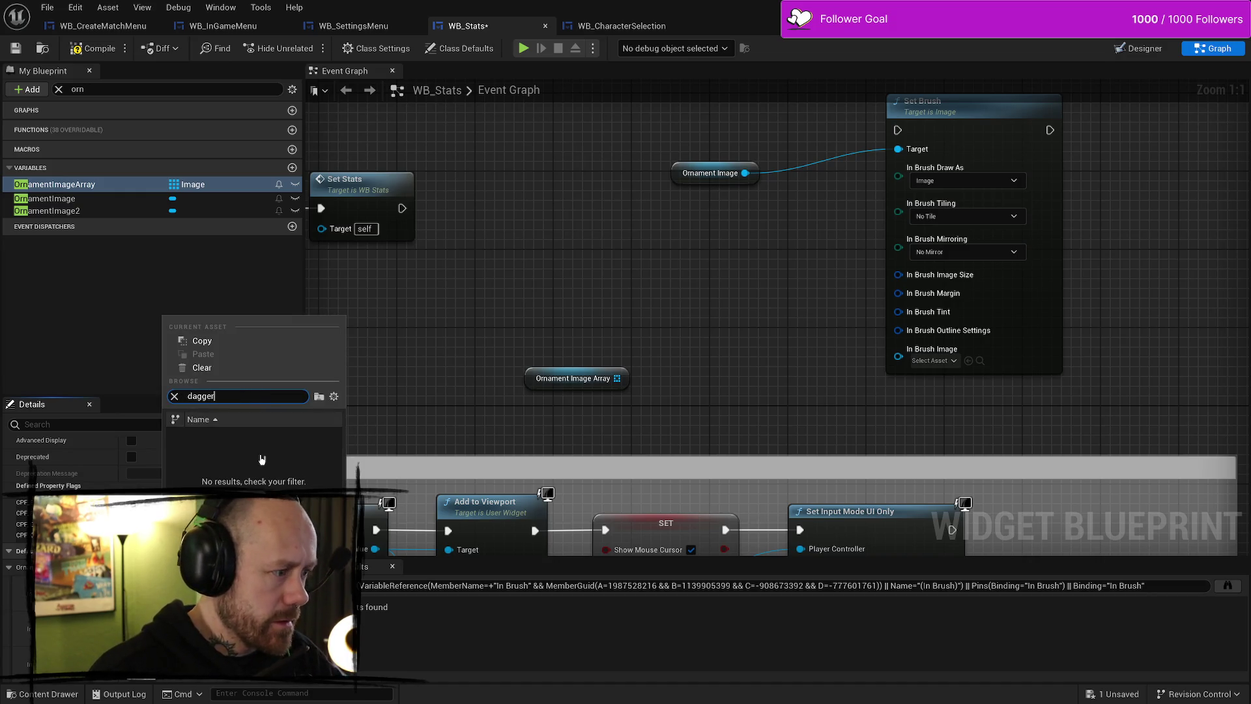
click(459, 349)
scroll(78, 469, up, 1)
click(130, 586)
text(ad)
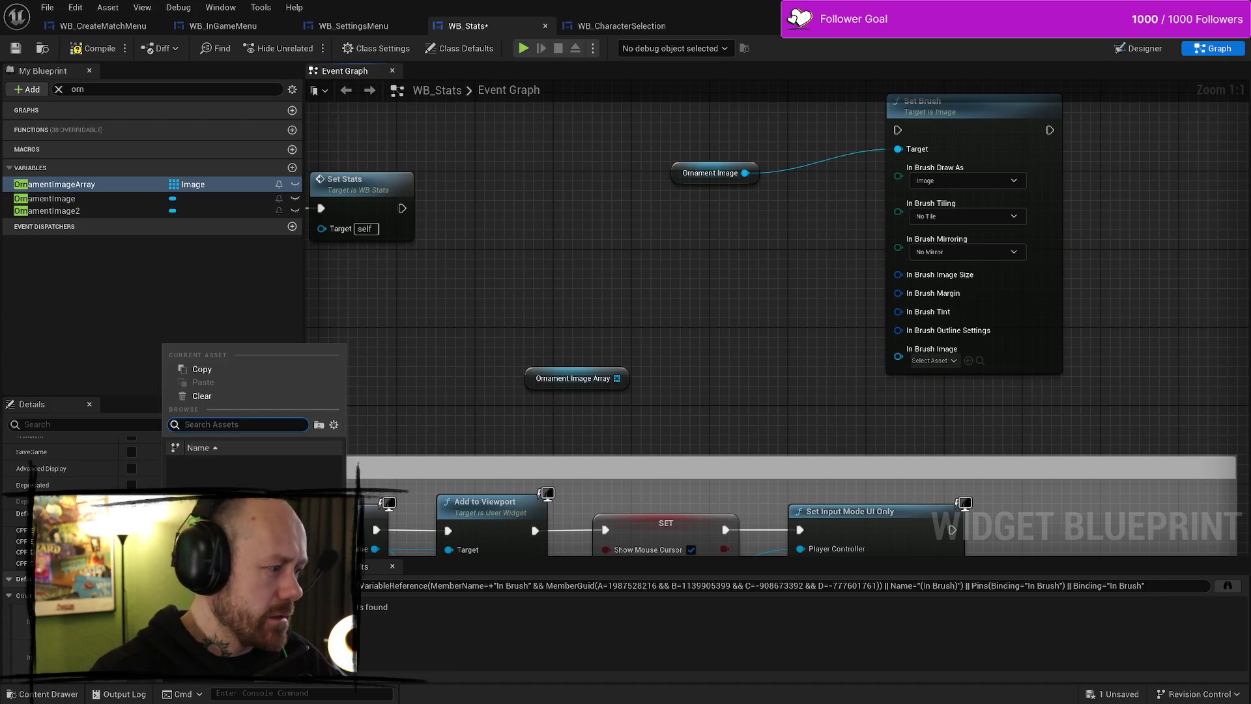
click(396, 317)
key(ctrl+space)
click(1187, 514)
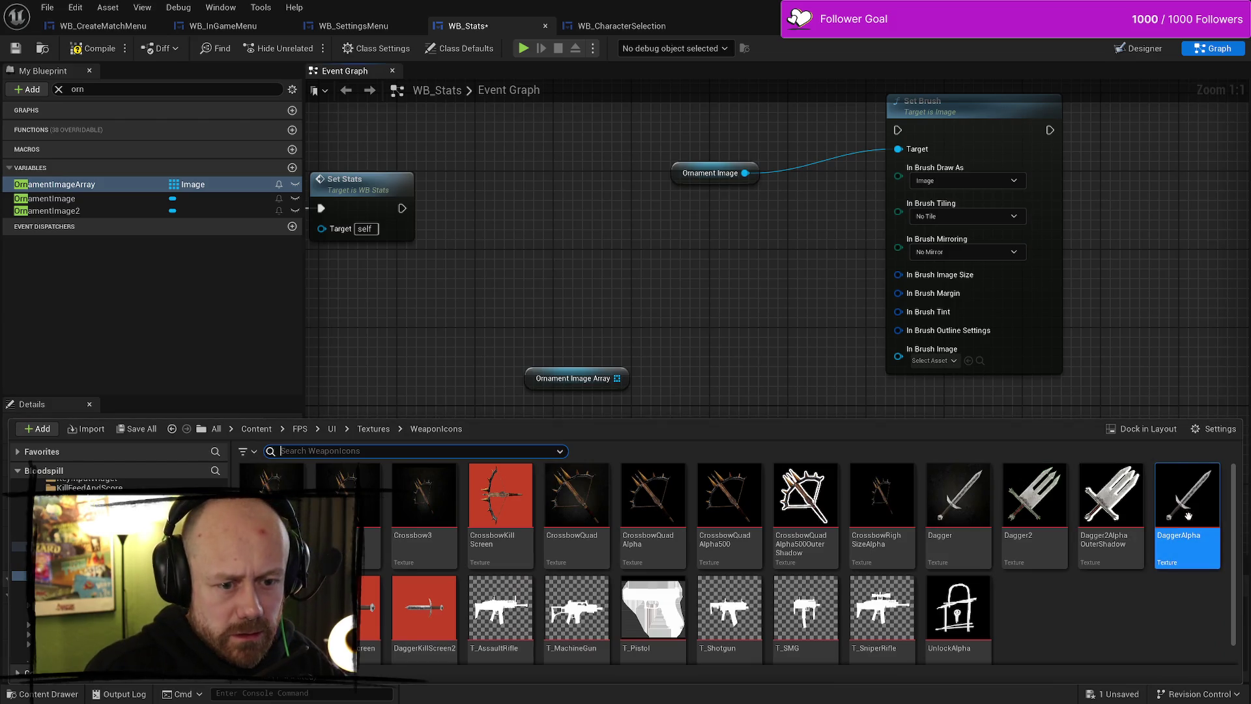
Search all project Content for 'dagger', select DaggerAlpha, then close the Content Browser
click(1133, 431)
scroll(840, 433, down, 3)
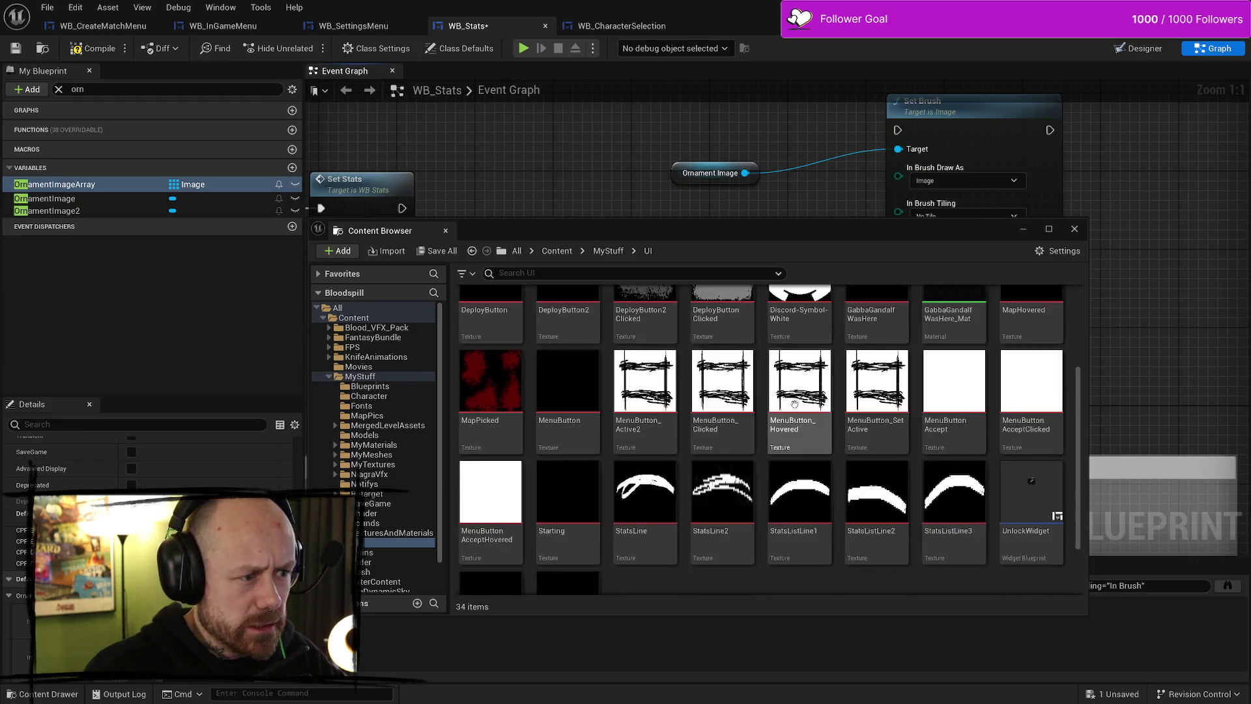
scroll(840, 433, up, 3)
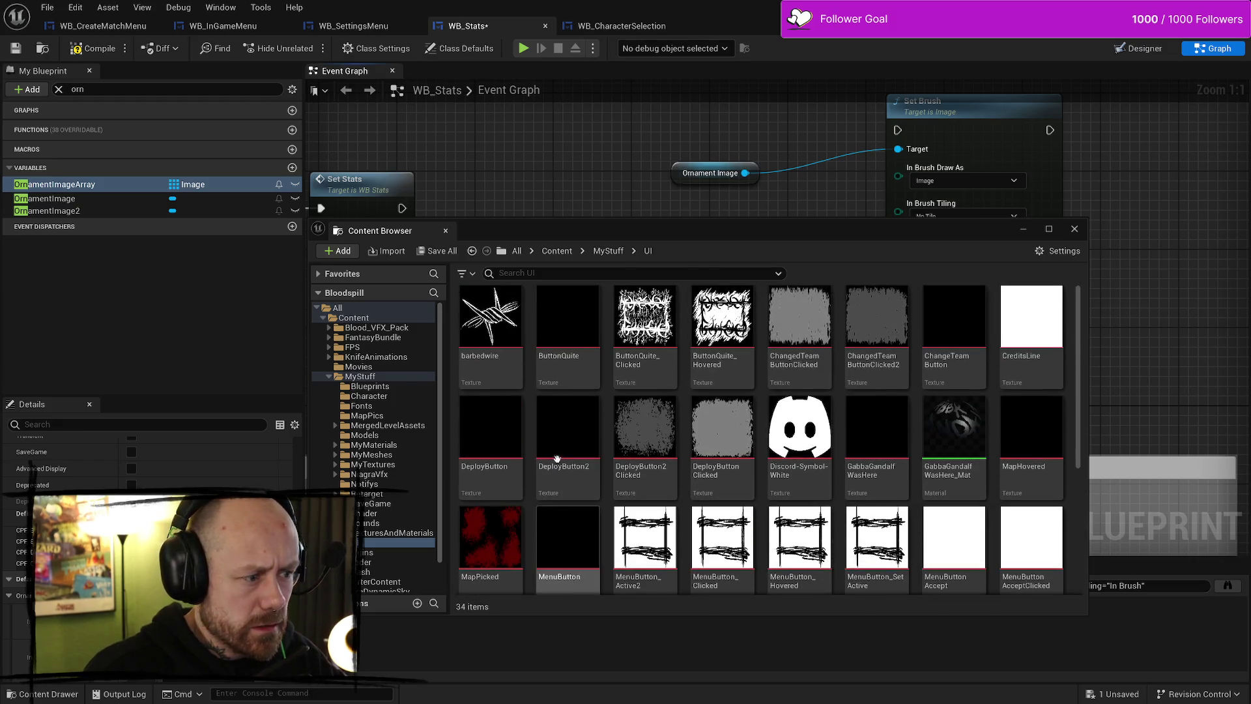
click(527, 273)
text(dagger)
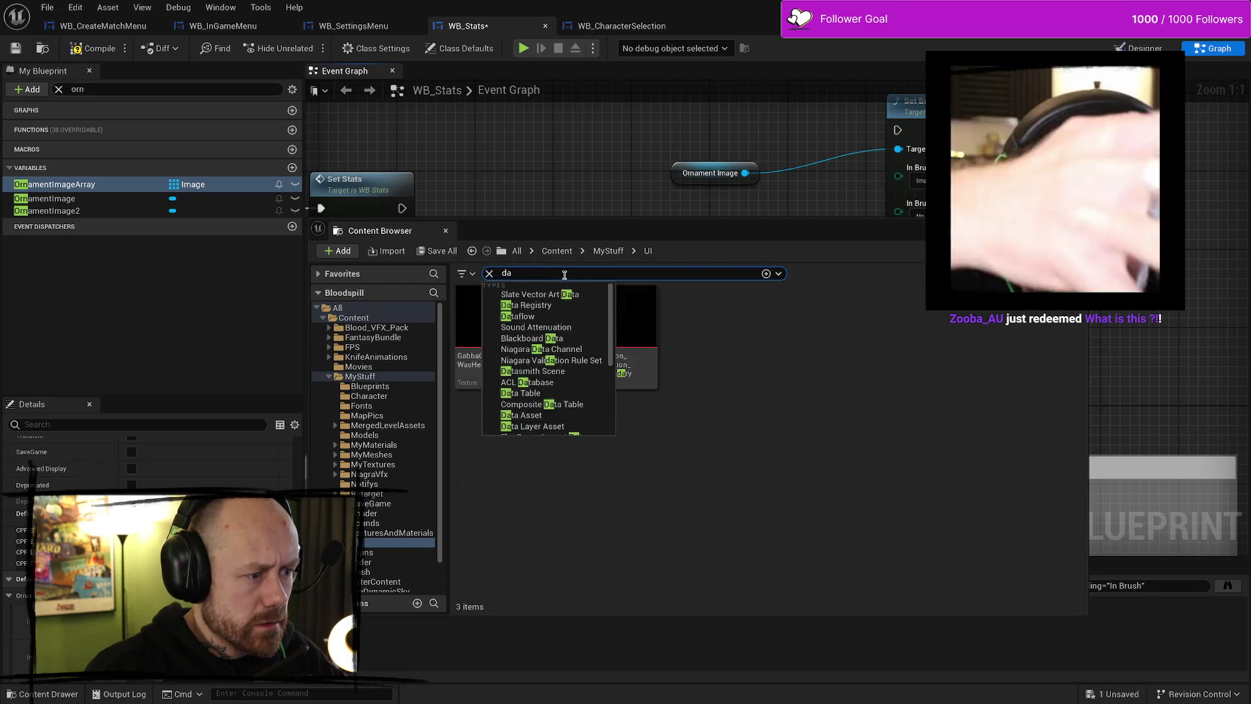
click(353, 317)
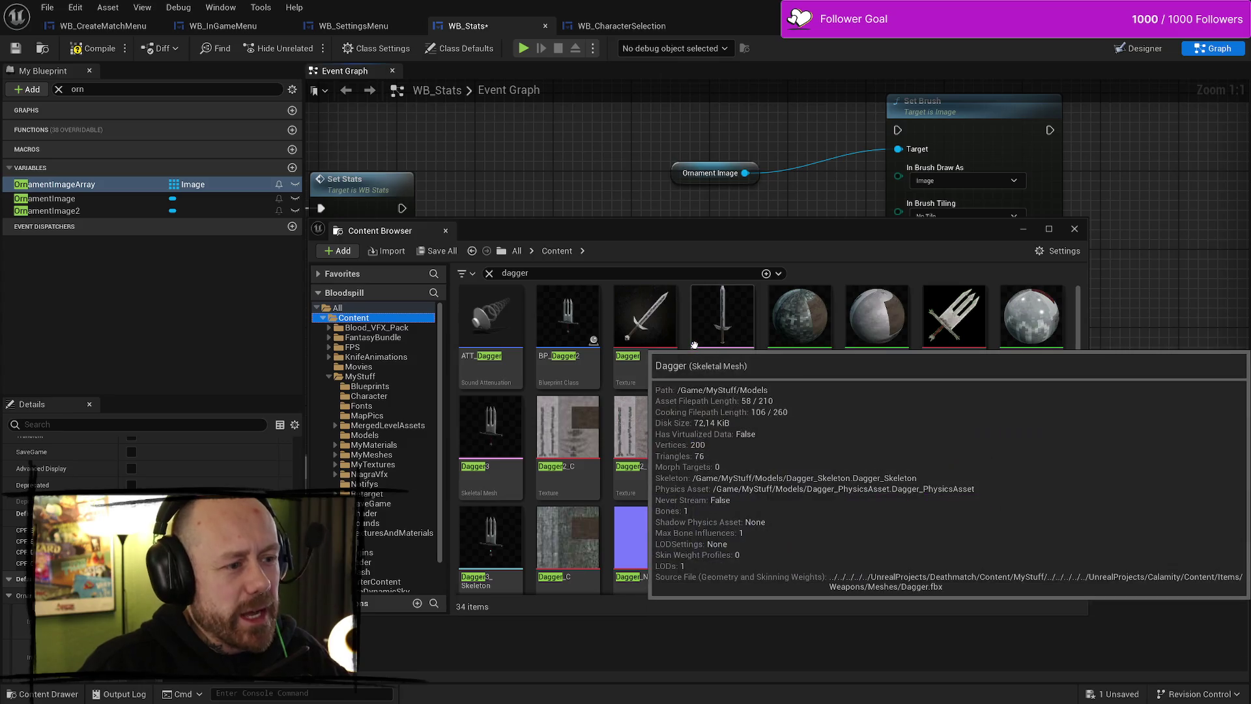
scroll(928, 440, down, 3)
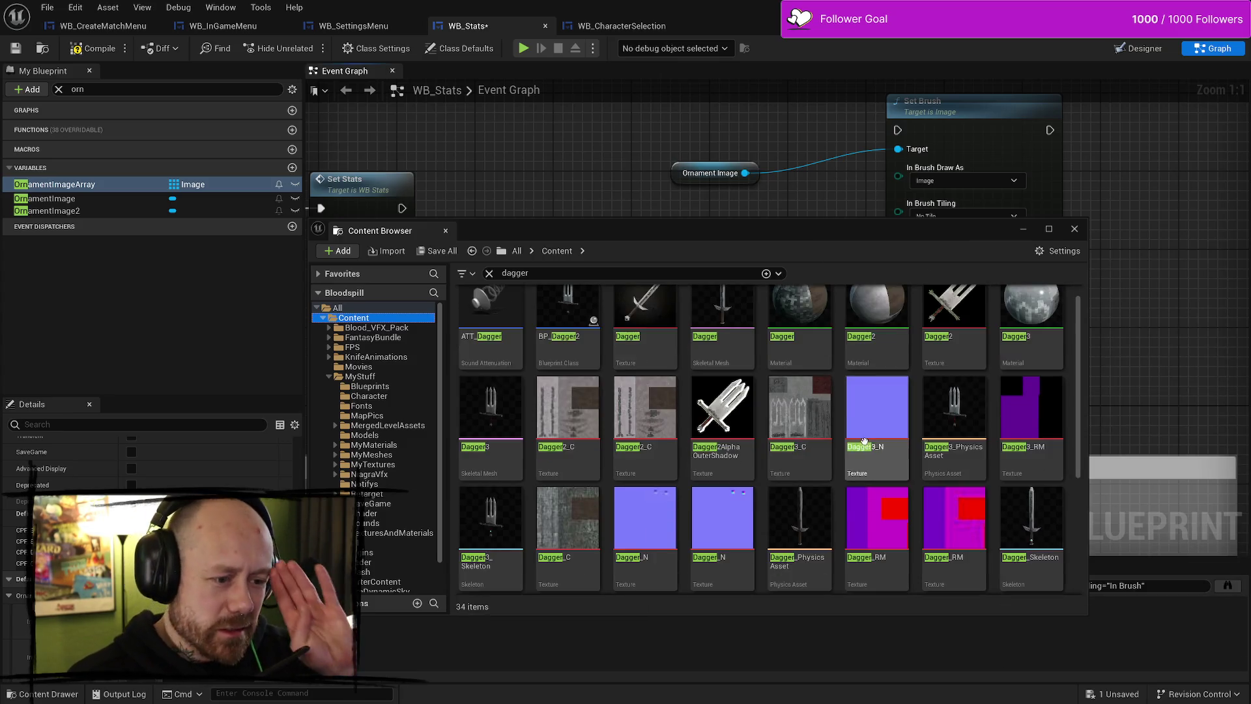
scroll(928, 439, down, 3)
click(491, 476)
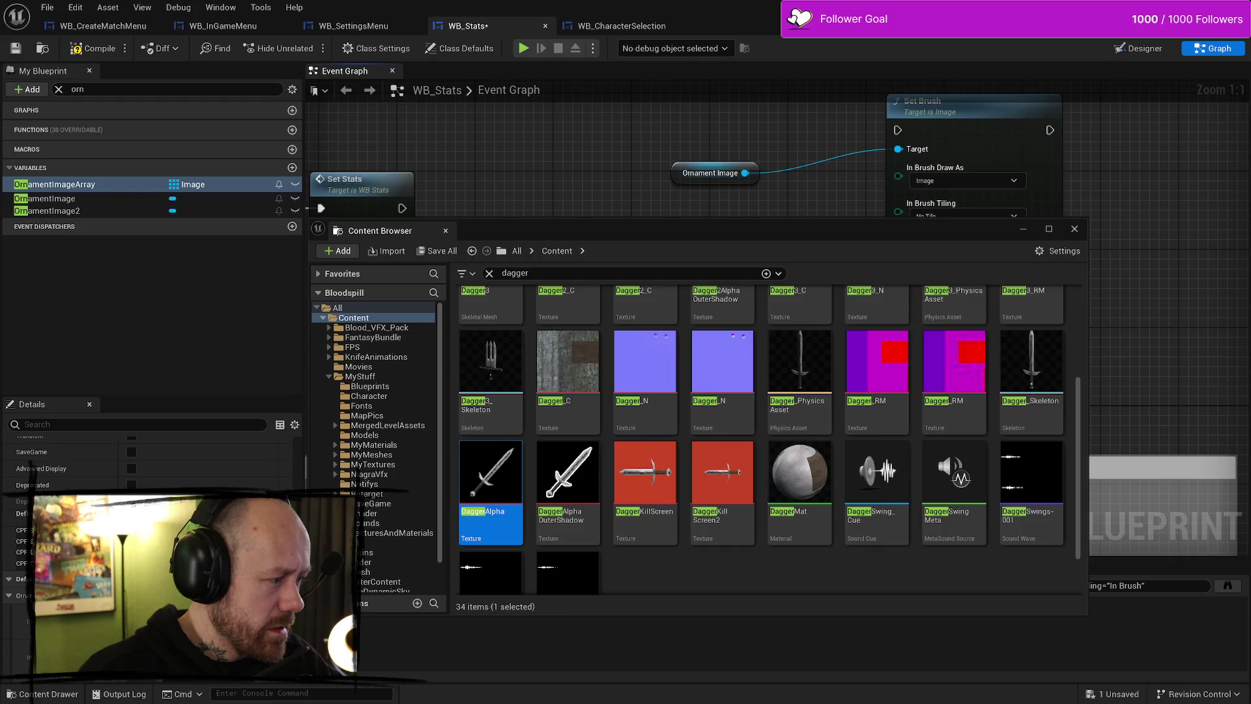
click(1074, 228)
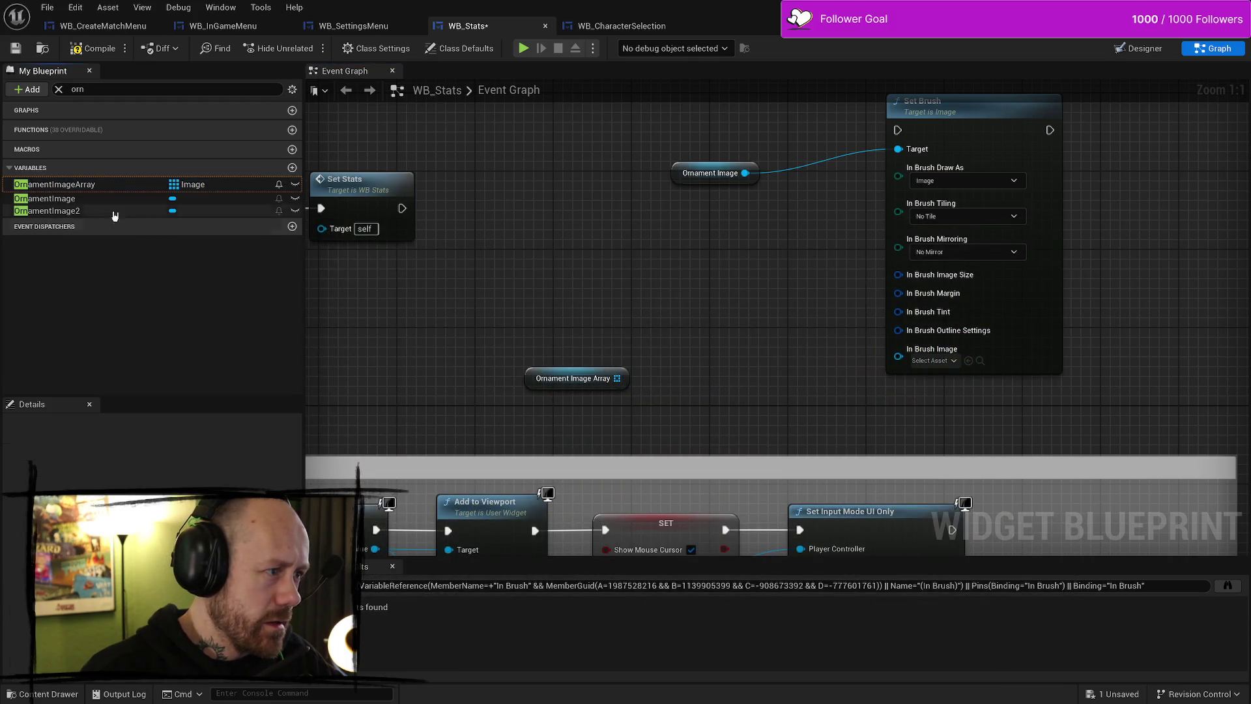
Delete OrnamentImageArray, close WB_EndGameScoresFreeForAll, and go back to the WB_Stats tab
click(98, 184)
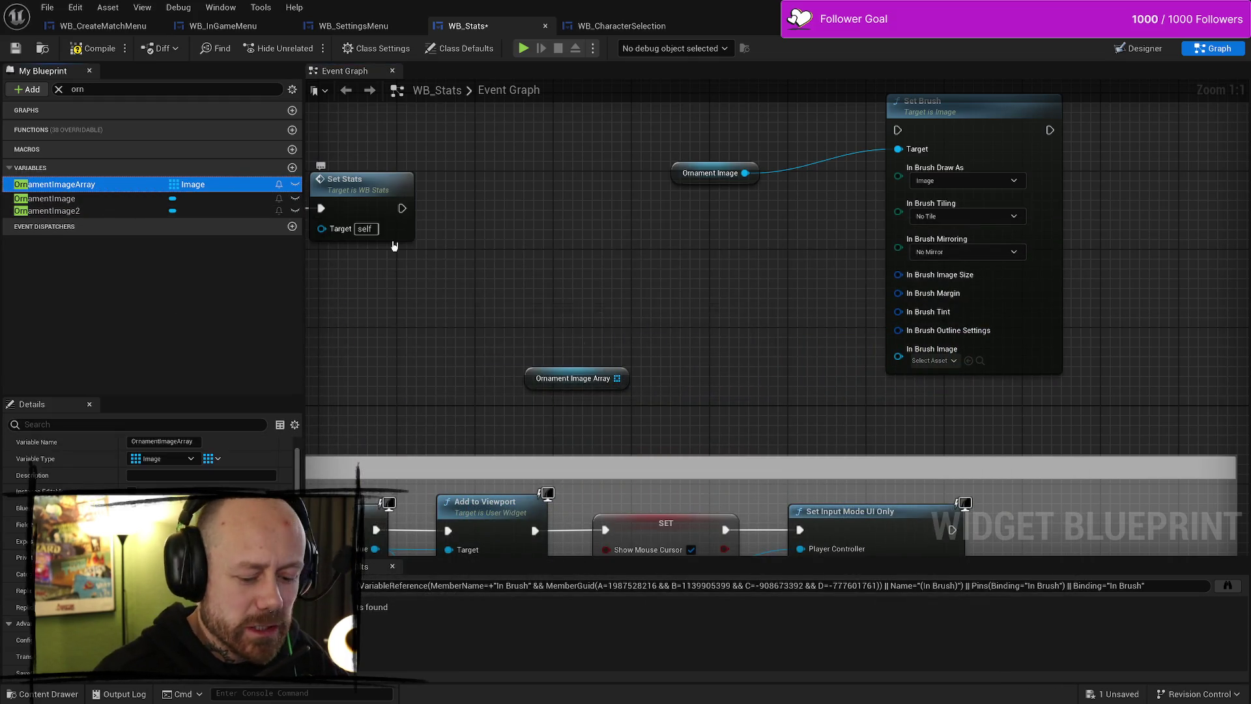
key(Delete)
click(710, 383)
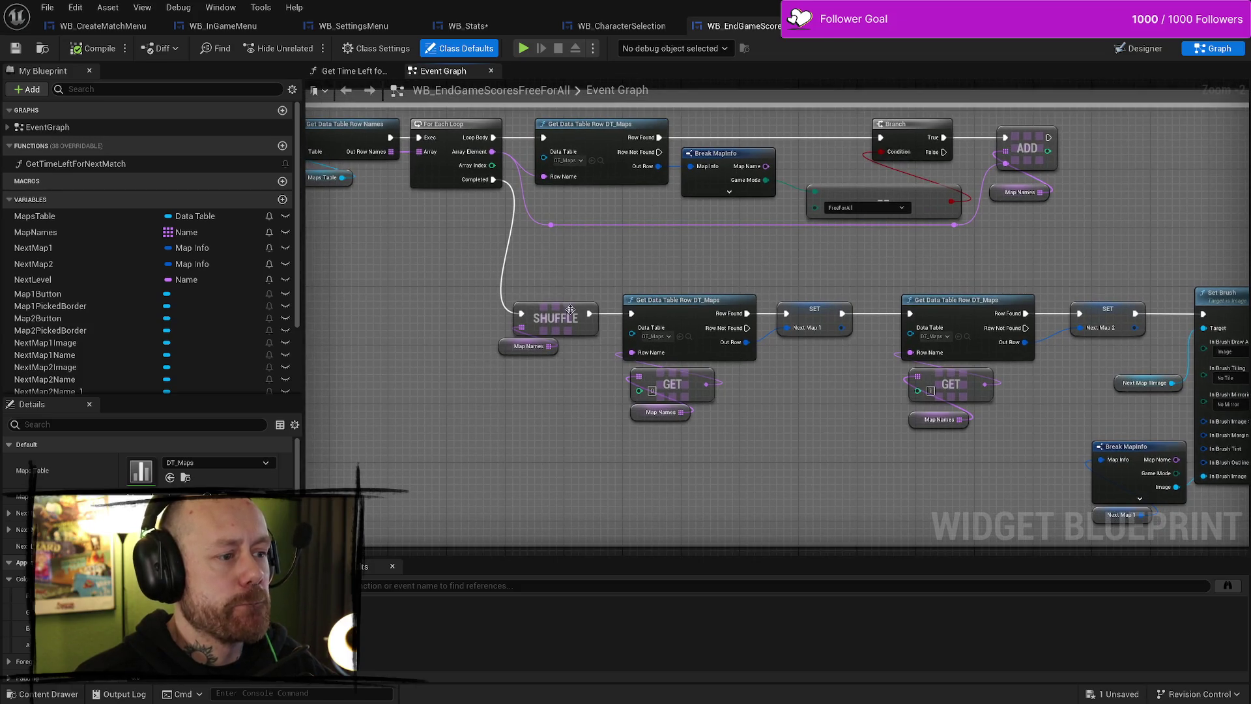
middle_click(765, 31)
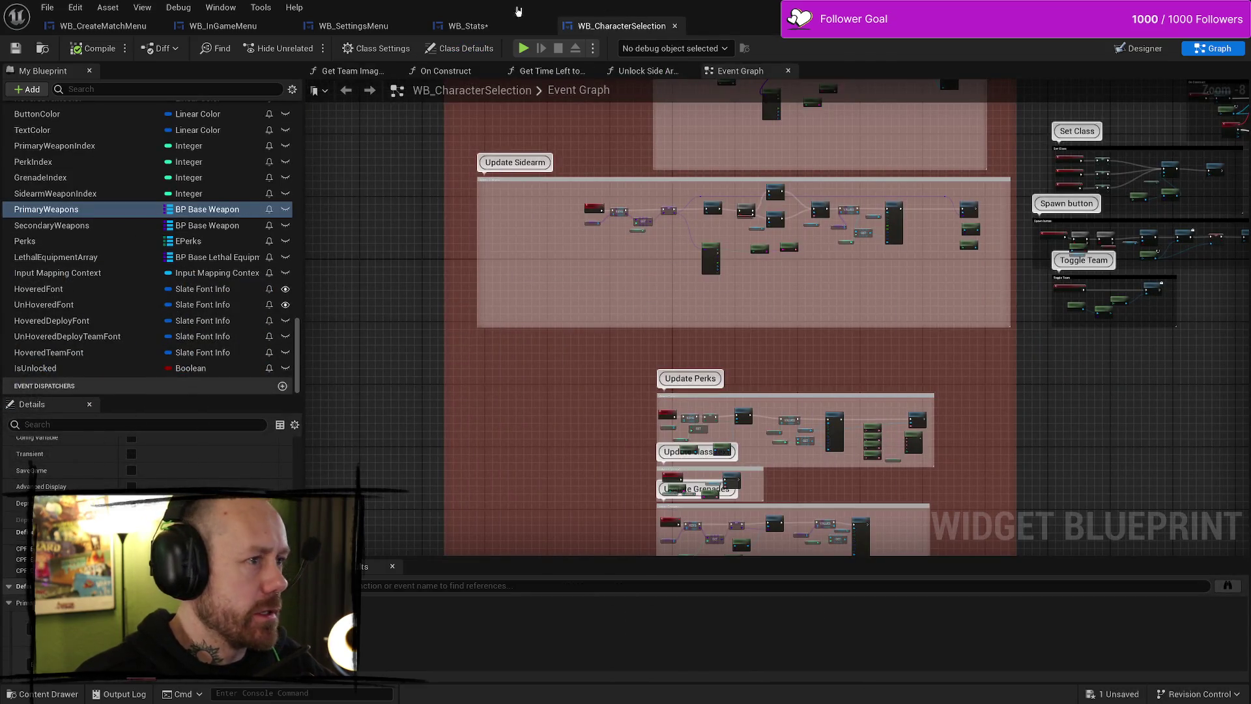
click(508, 27)
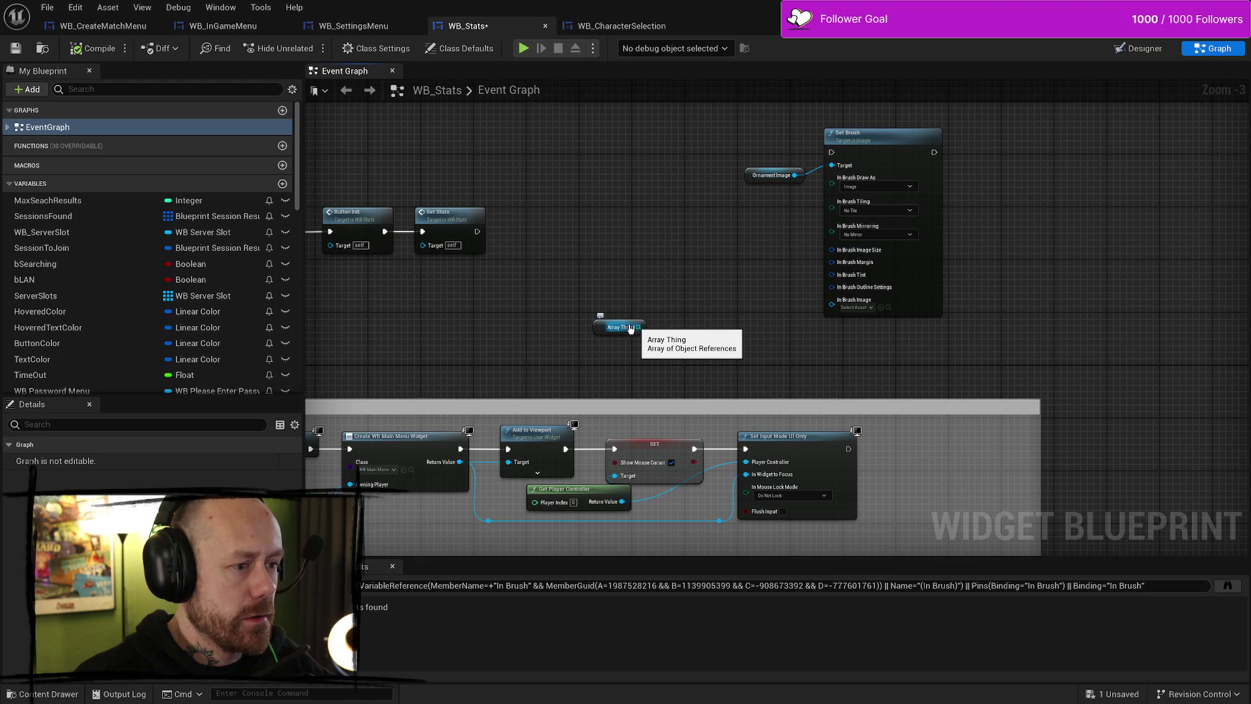
Add a Shuffle node fed by Array Thing and place it above the getter
click(622, 329)
mouse_move(588, 338)
mouse_down()
mouse_move(476, 345)
mouse_move(534, 281)
mouse_up()
text(shuffle)
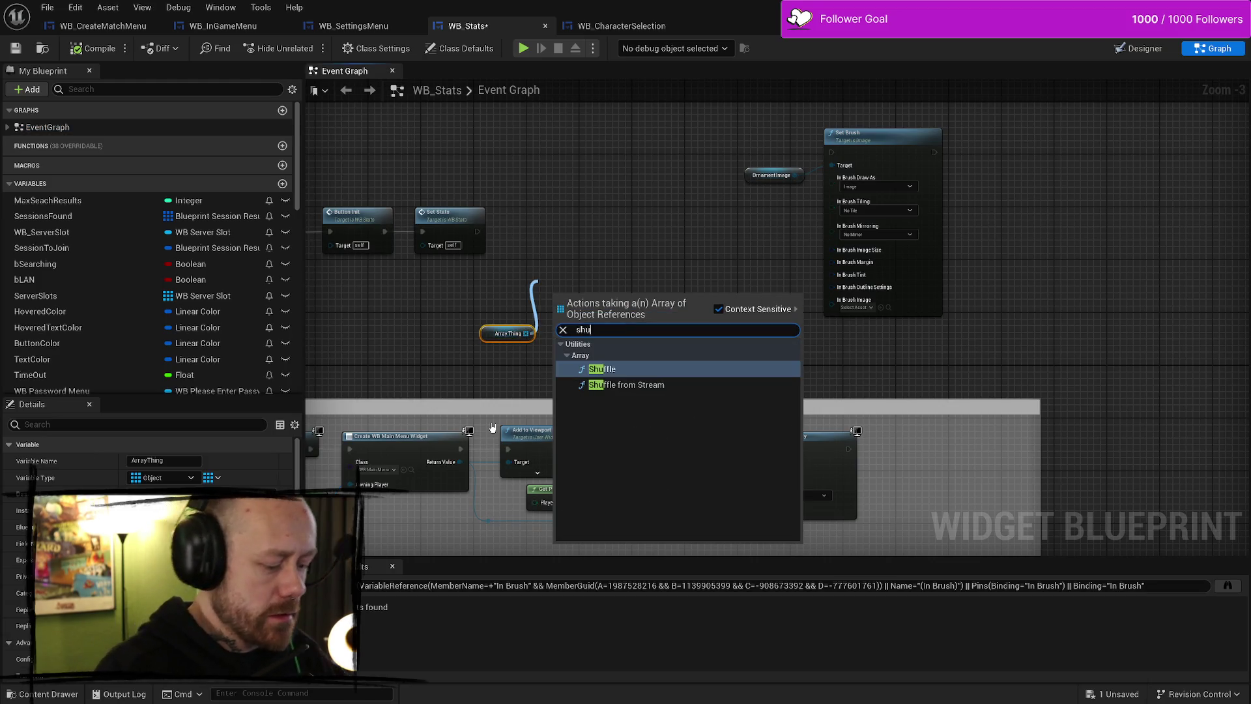
click(605, 382)
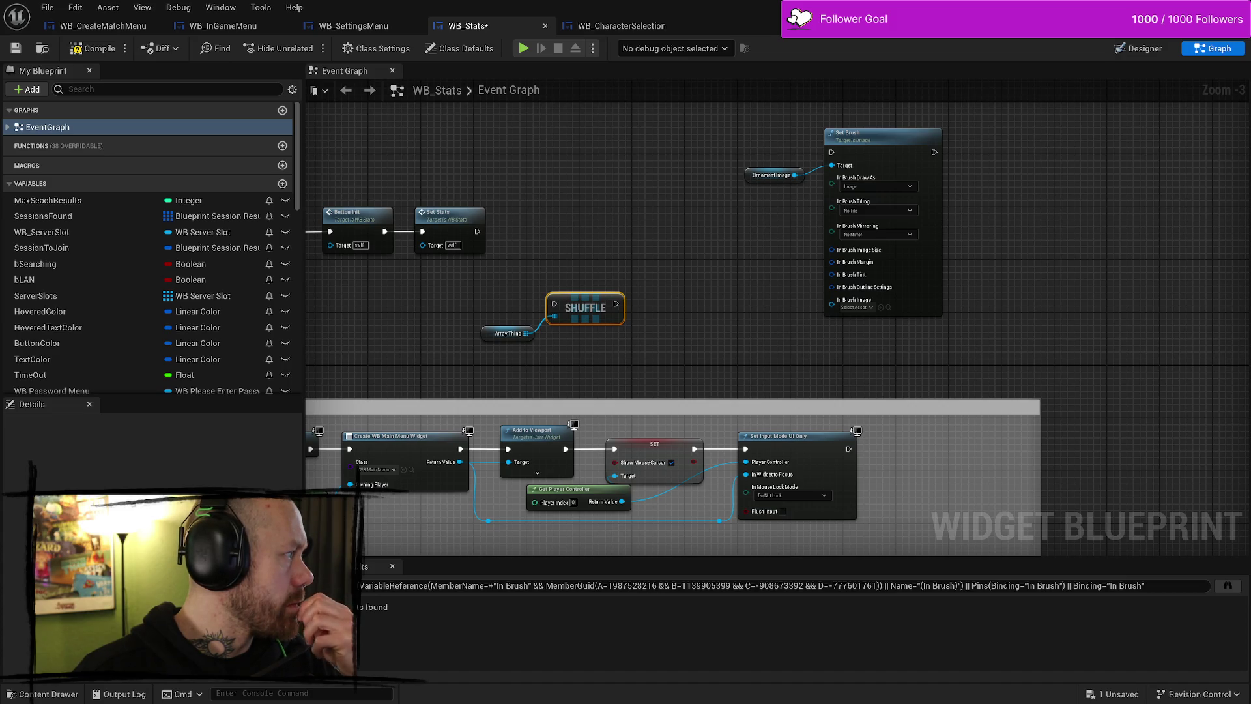
mouse_move(586, 312)
mouse_down()
mouse_move(563, 290)
mouse_move(515, 297)
mouse_up()
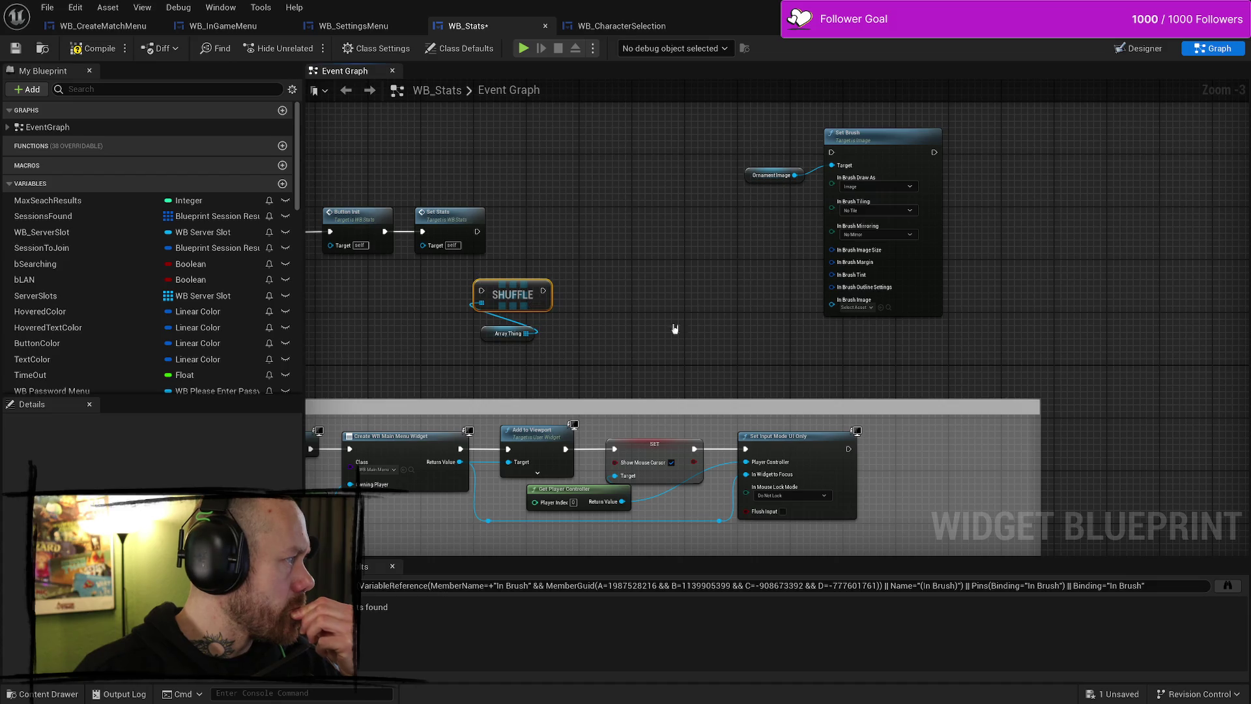
Chain a Get Data Table Row node after Shuffle's exec output and place it alongside
mouse_move(542, 290)
mouse_down()
mouse_move(642, 300)
mouse_move(615, 306)
mouse_up()
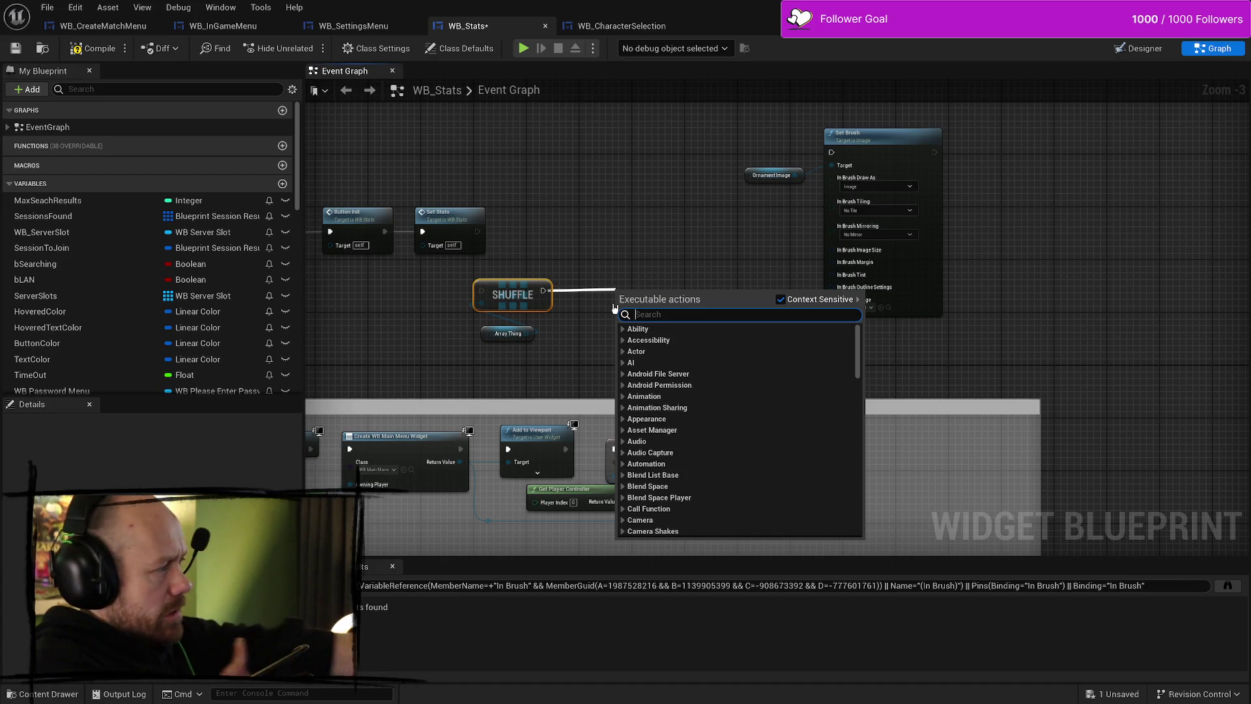
text(get dataq)
key(BackSpace)
text(tabel)
key(BackSpace)
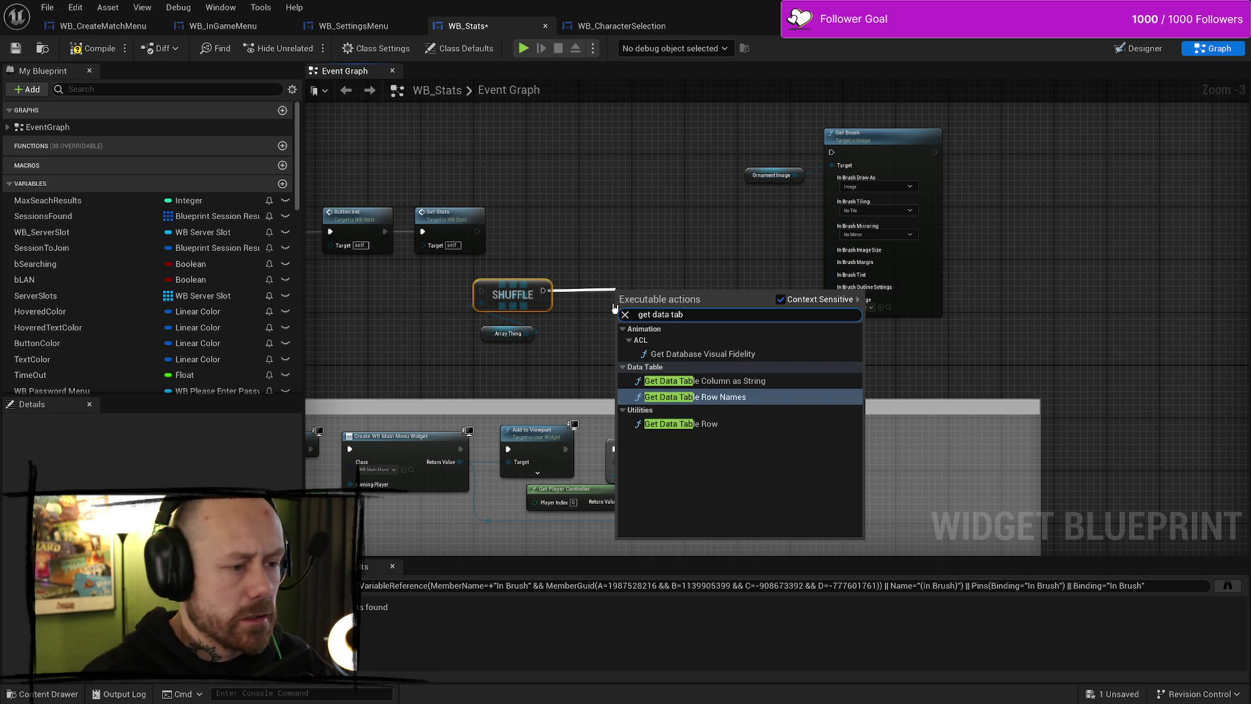
key(Down)
key(Return)
drag(689, 295, 647, 262)
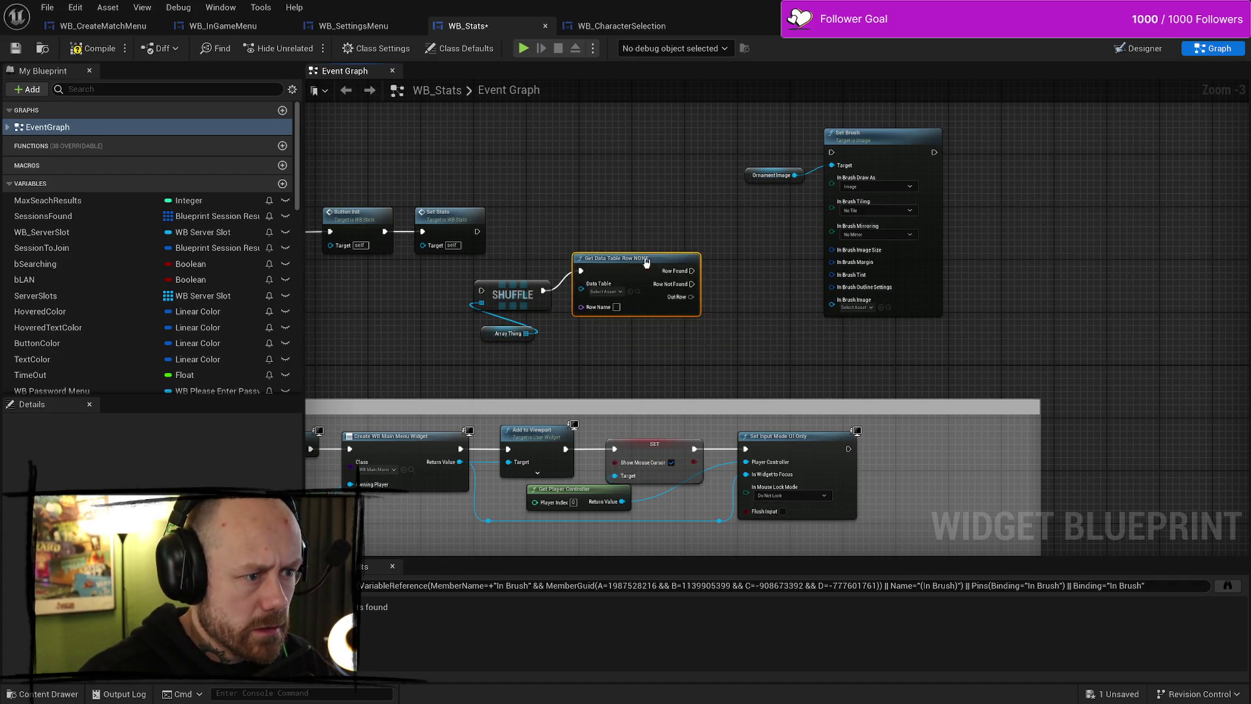
Delete the Get Data Table Row node
scroll(651, 326, up, 4)
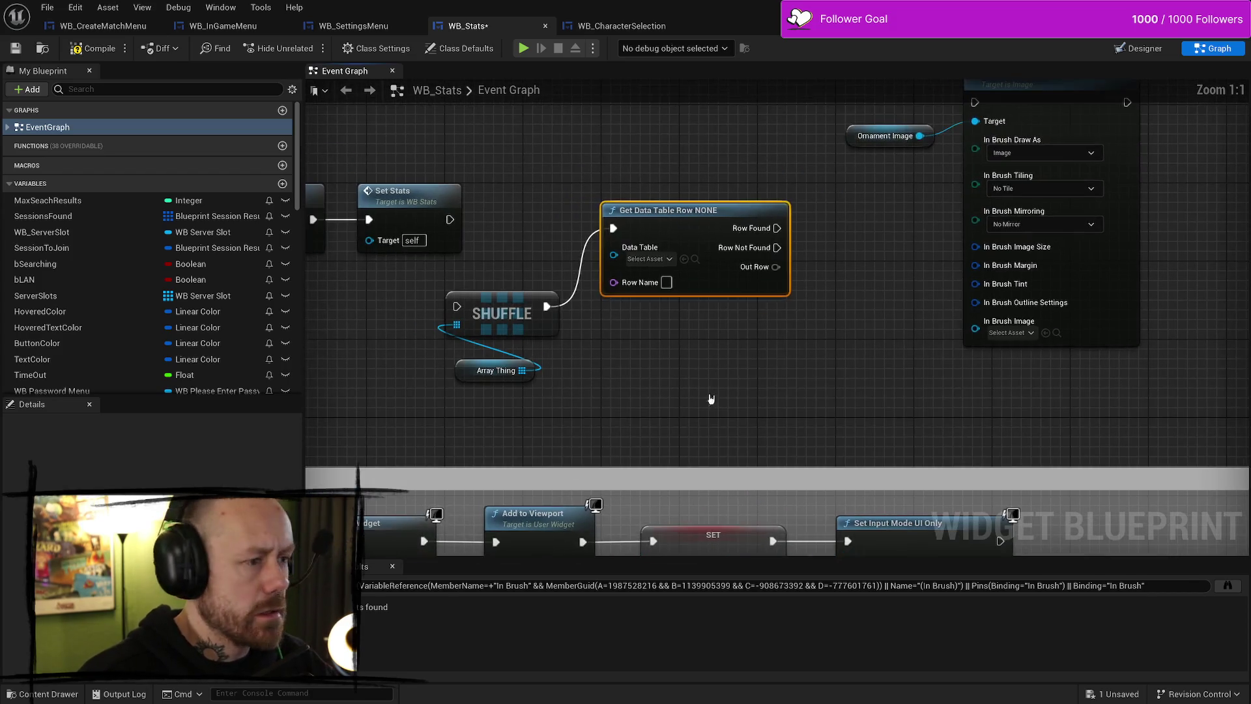
click(663, 259)
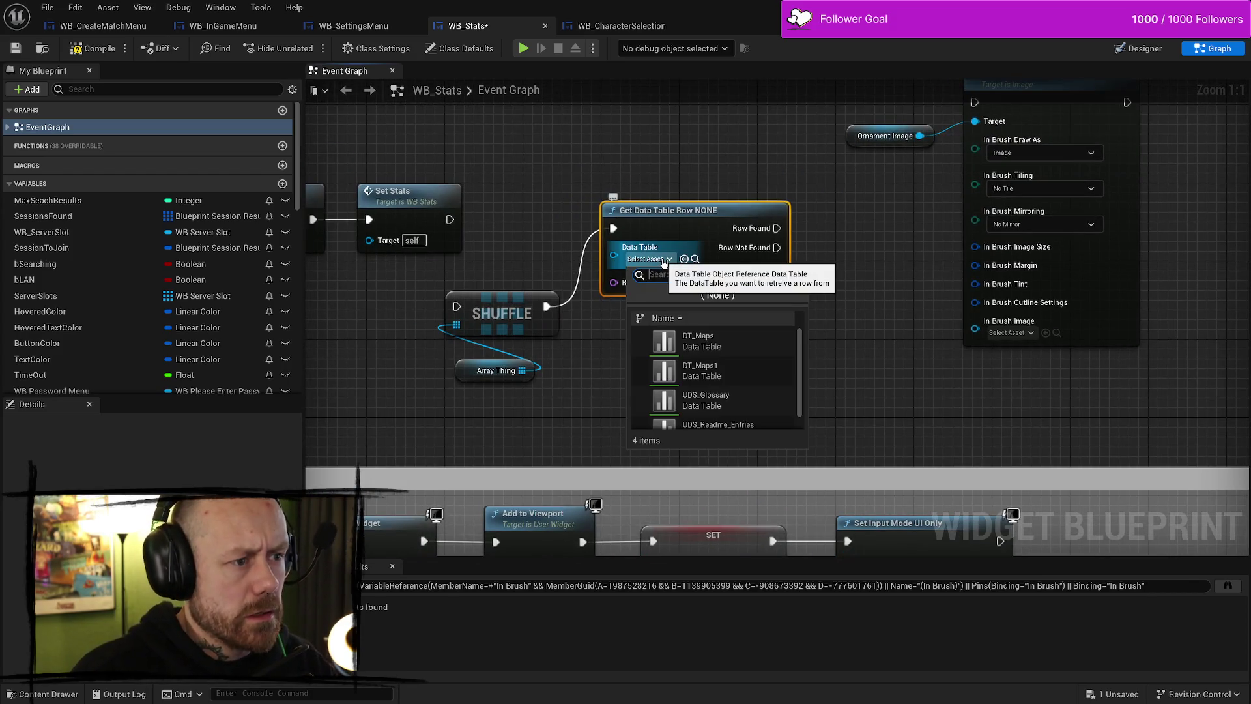
key(Escape)
mouse_move(525, 189)
mouse_down()
mouse_move(590, 181)
mouse_move(695, 211)
mouse_up()
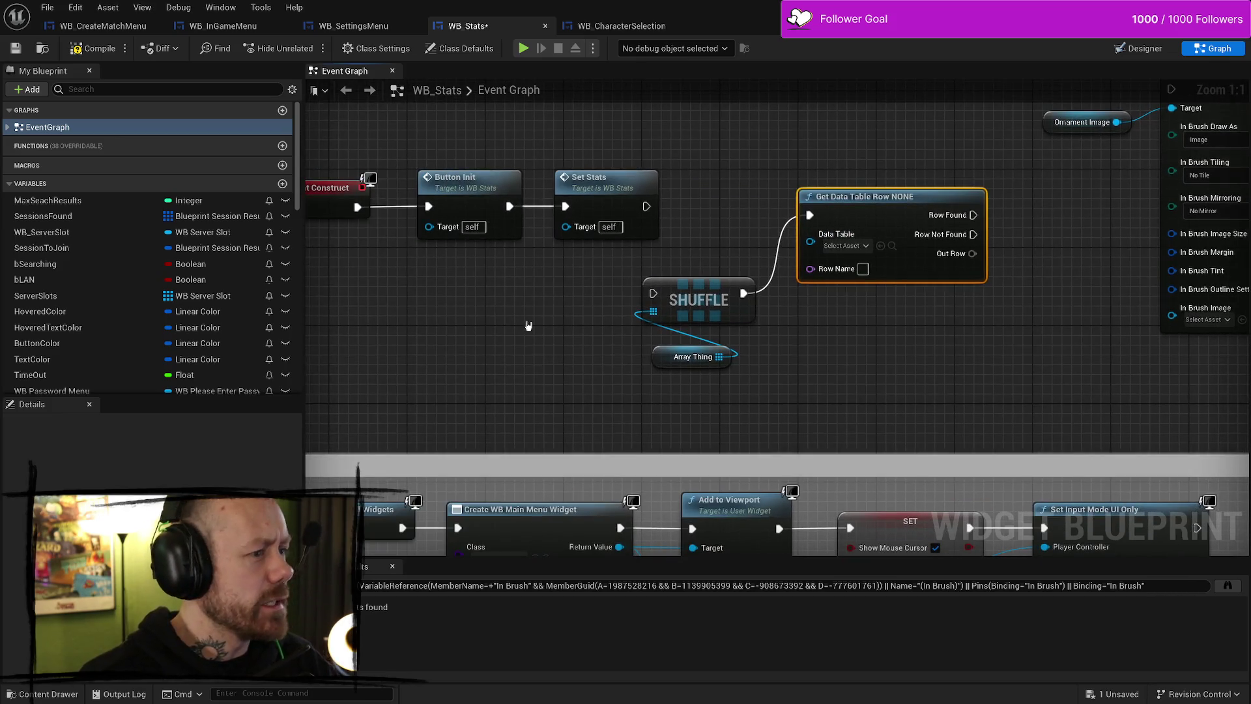
drag(528, 326, 561, 365)
drag(694, 374, 592, 373)
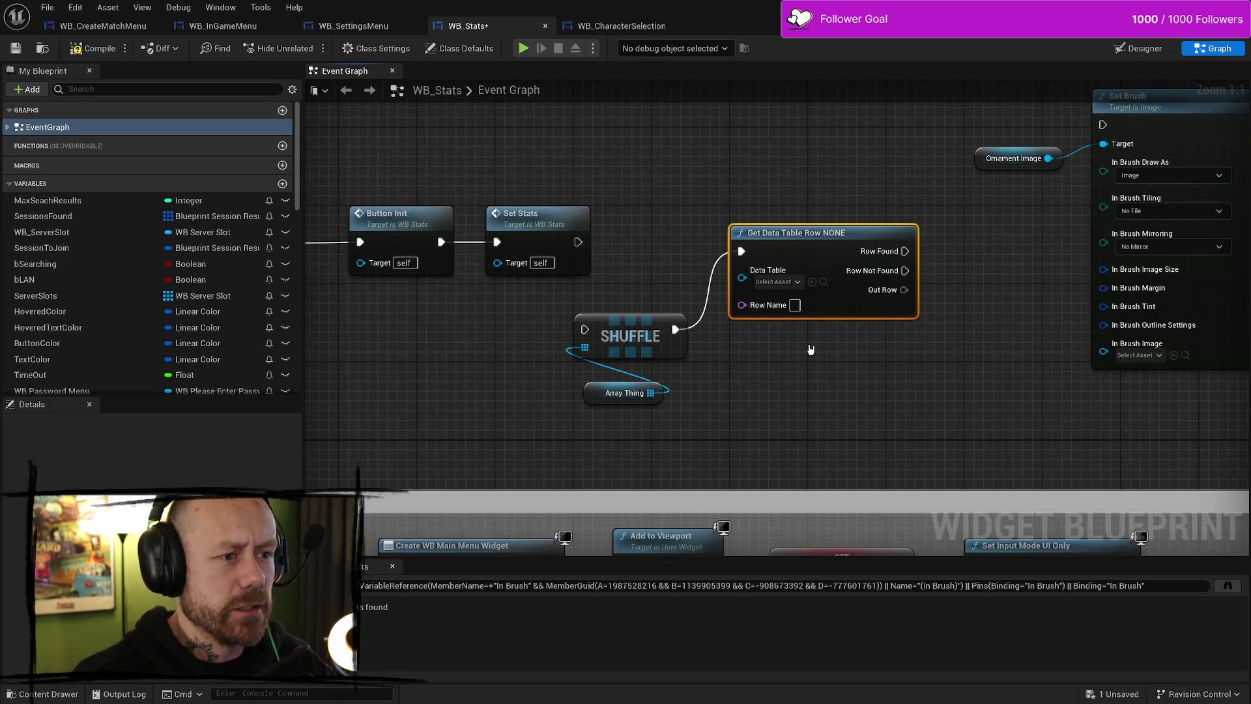
key(Delete)
Move Shuffle and Array Thing beside Set Stats and wire Set Stats' exec into Shuffle
drag(689, 415, 674, 282)
drag(614, 340, 663, 330)
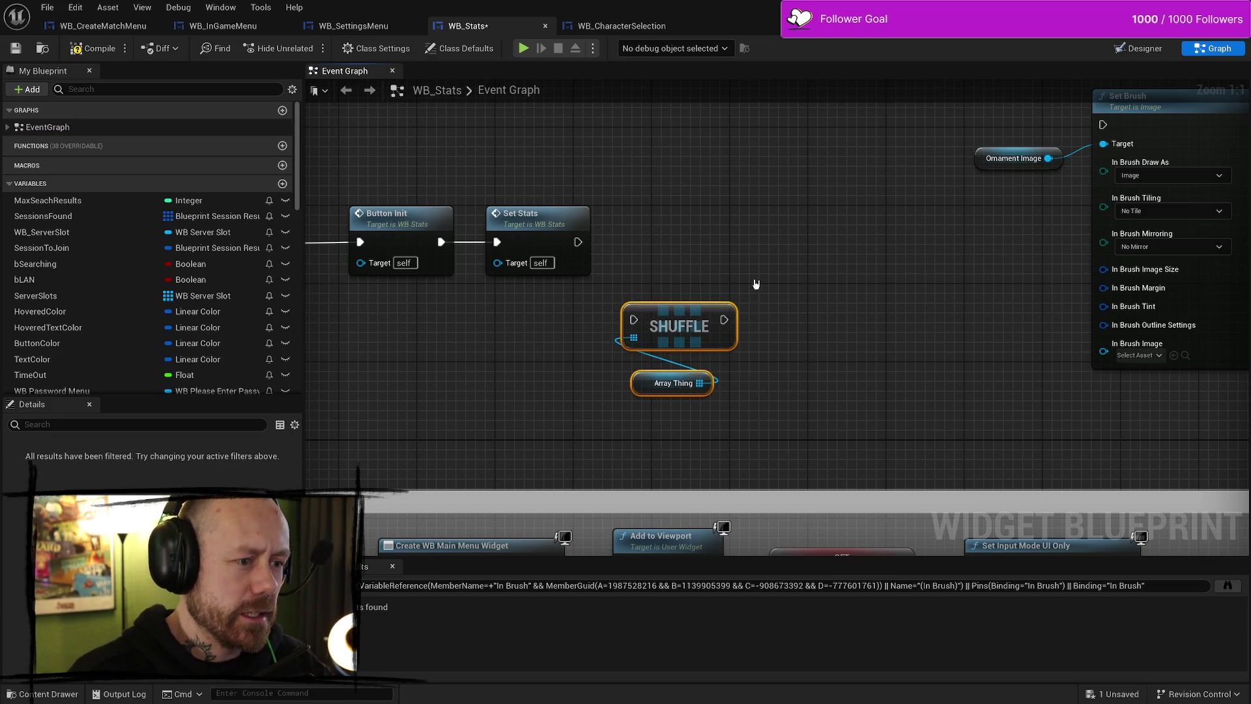
drag(756, 284, 675, 275)
drag(639, 322, 623, 256)
mouse_move(535, 243)
mouse_down()
mouse_move(575, 255)
mouse_move(631, 245)
mouse_up()
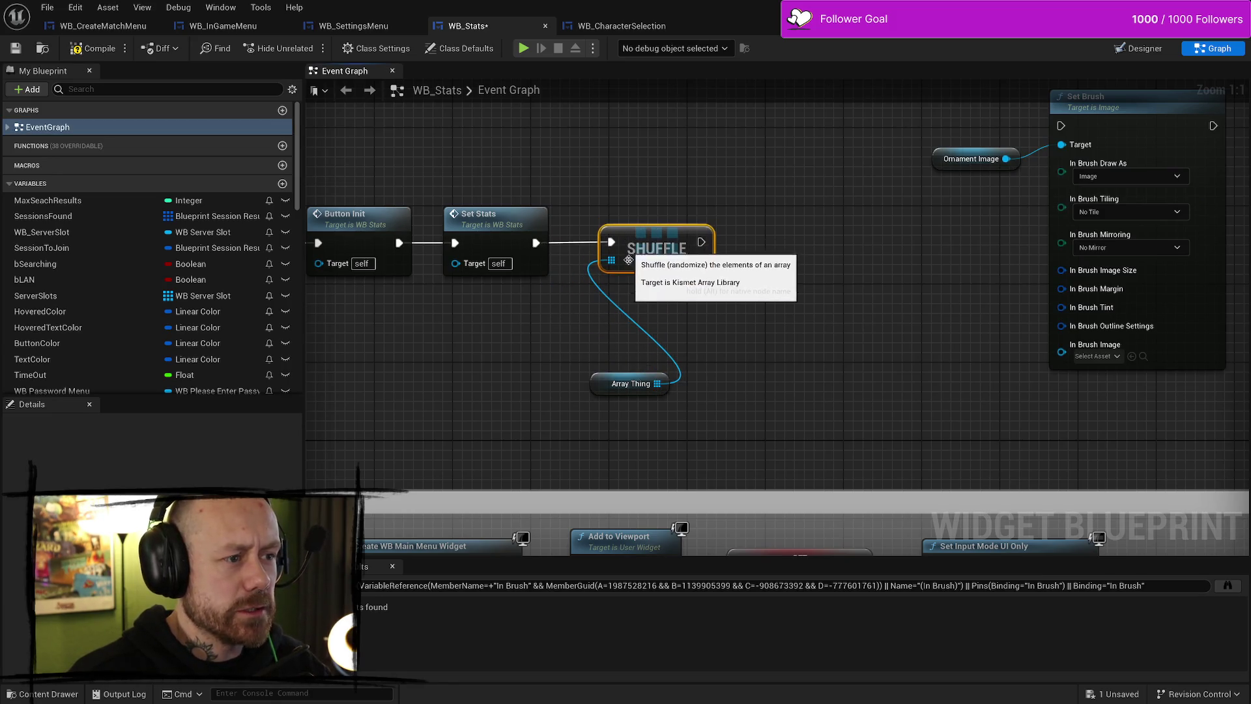
mouse_move(601, 383)
mouse_down()
mouse_move(558, 333)
mouse_move(588, 315)
mouse_up()
mouse_move(811, 337)
mouse_down()
mouse_move(785, 366)
mouse_move(810, 349)
mouse_move(931, 339)
mouse_move(656, 352)
mouse_up()
mouse_move(671, 246)
mouse_down()
mouse_move(637, 362)
mouse_move(692, 264)
mouse_move(685, 254)
mouse_up()
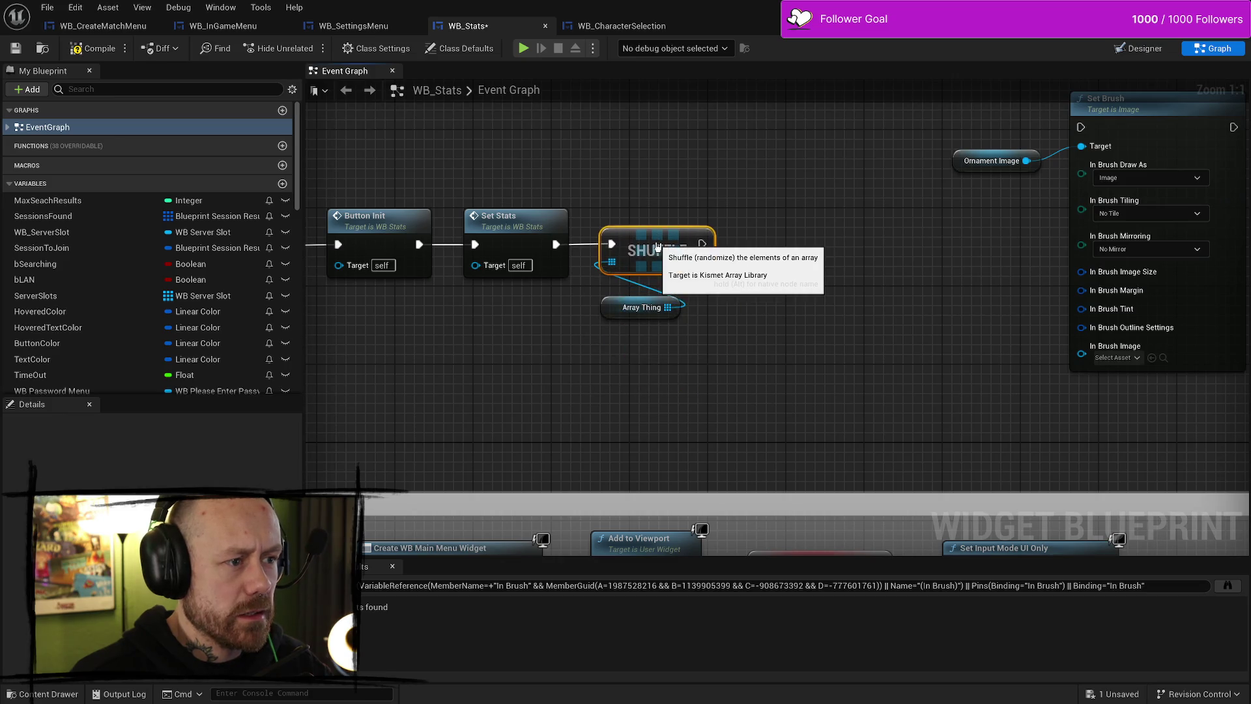
drag(857, 260, 760, 268)
scroll(717, 311, down, 3)
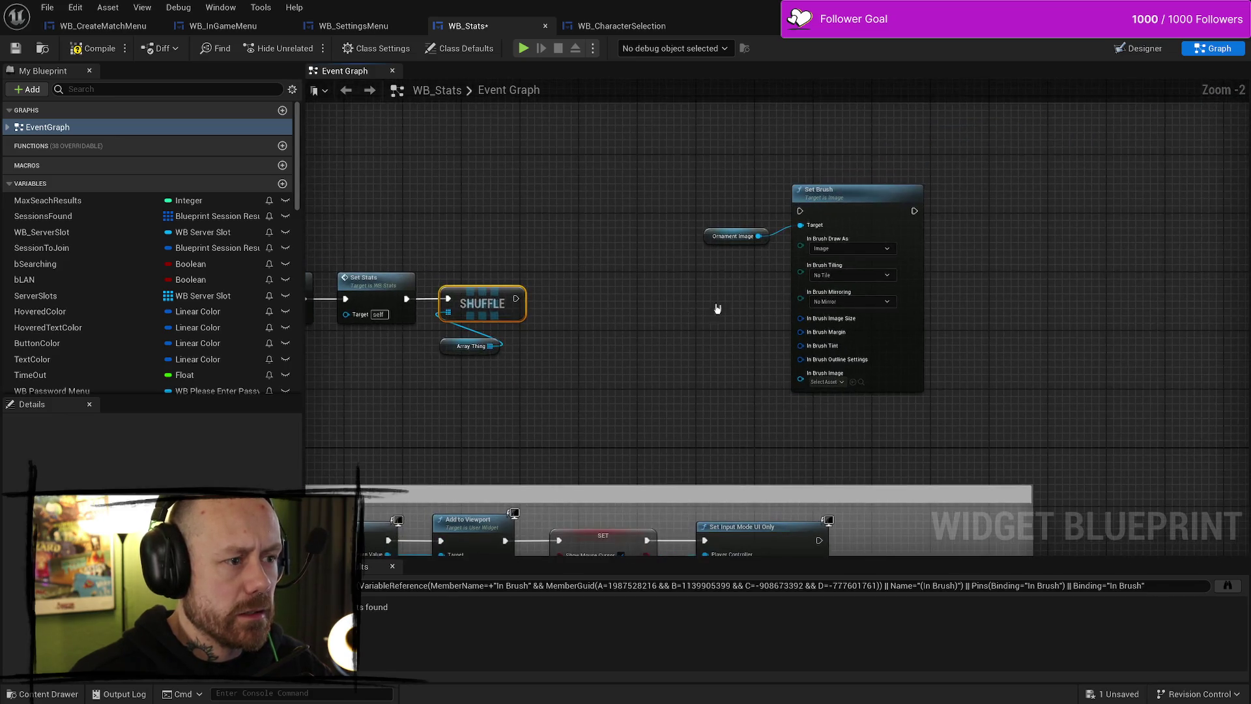
scroll(625, 296, up, 3)
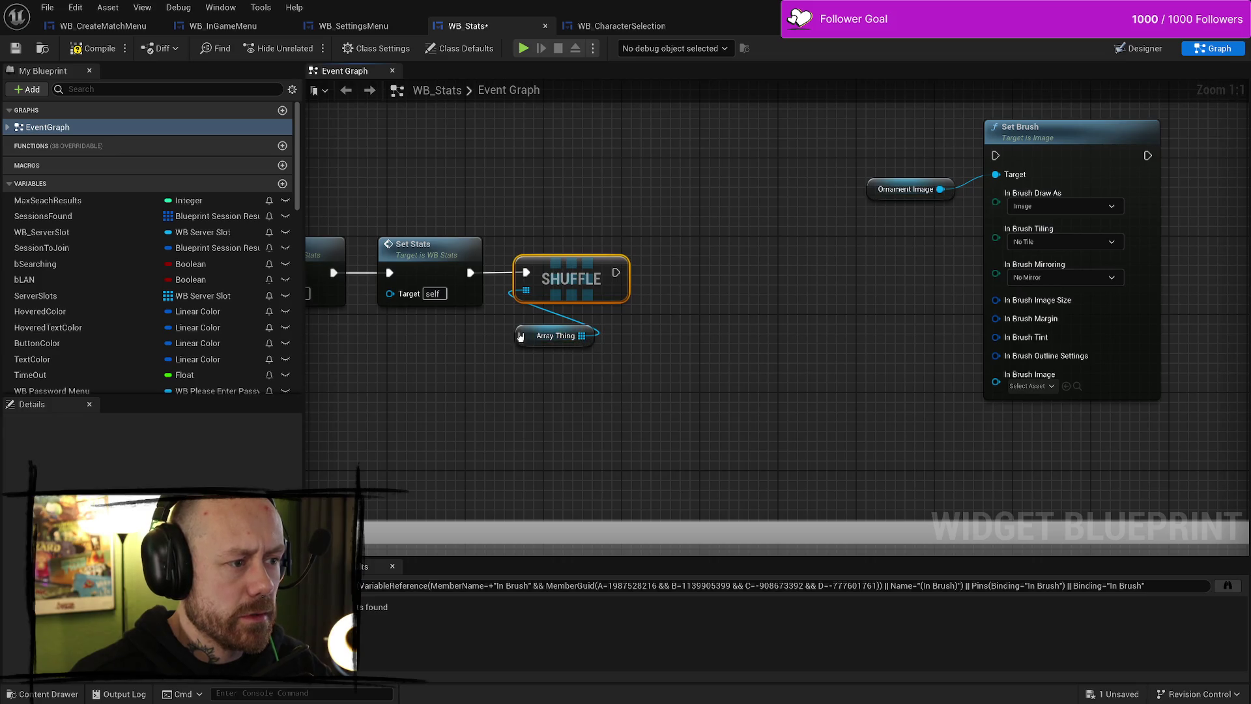
Paste a second Array Thing getter and try a 'get' action search without adding anything
click(518, 337)
click(658, 386)
key(ctrl+v)
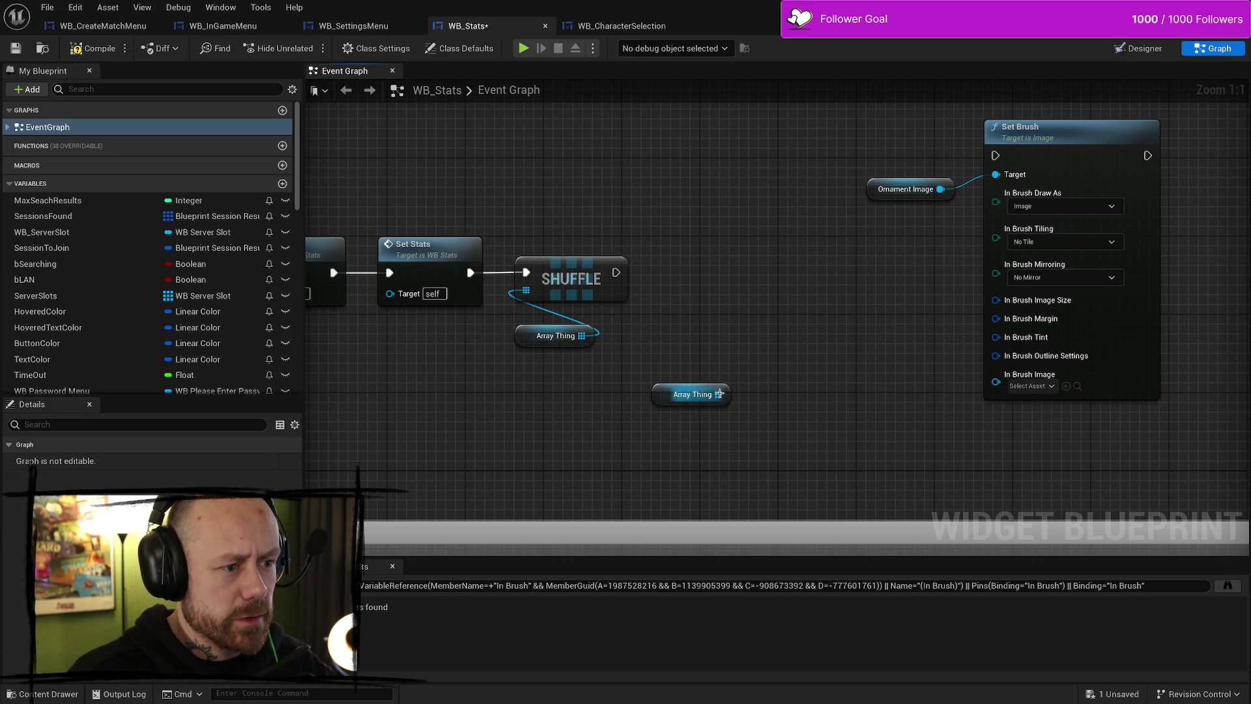
drag(717, 395, 720, 329)
text(get)
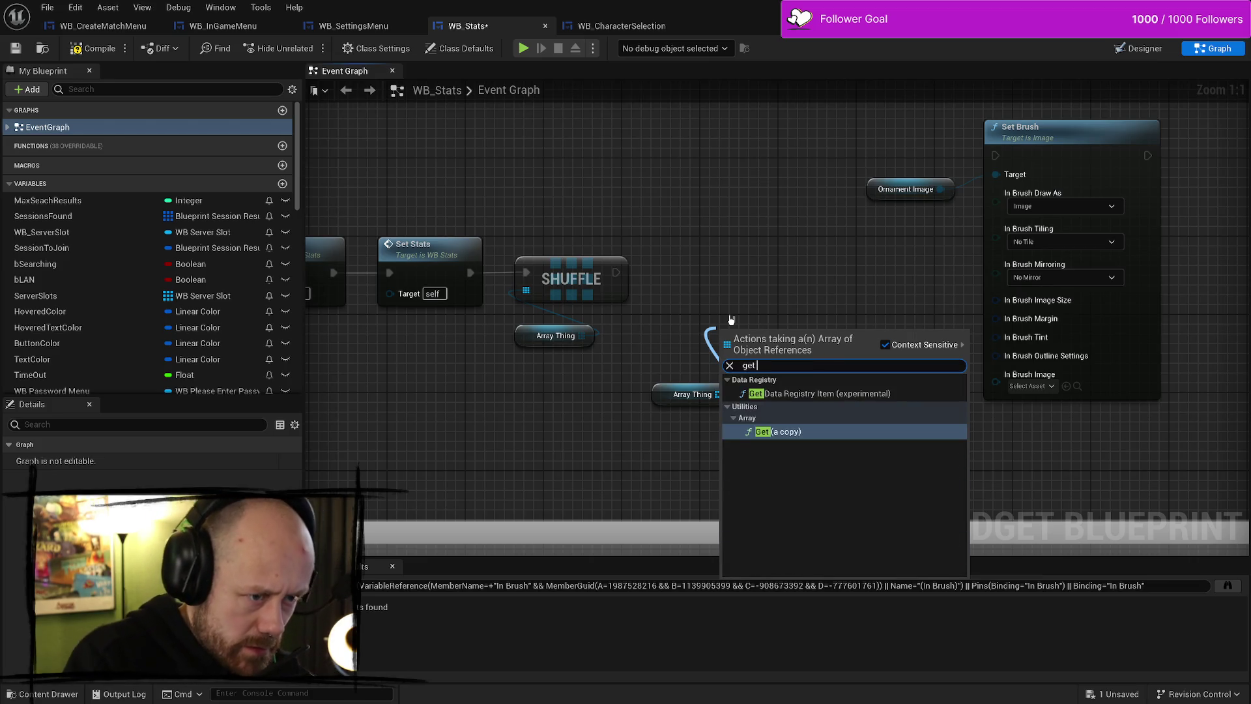
key(Up)
key(Down)
key(BackSpace)
key(BackSpace)
key(BackSpace)
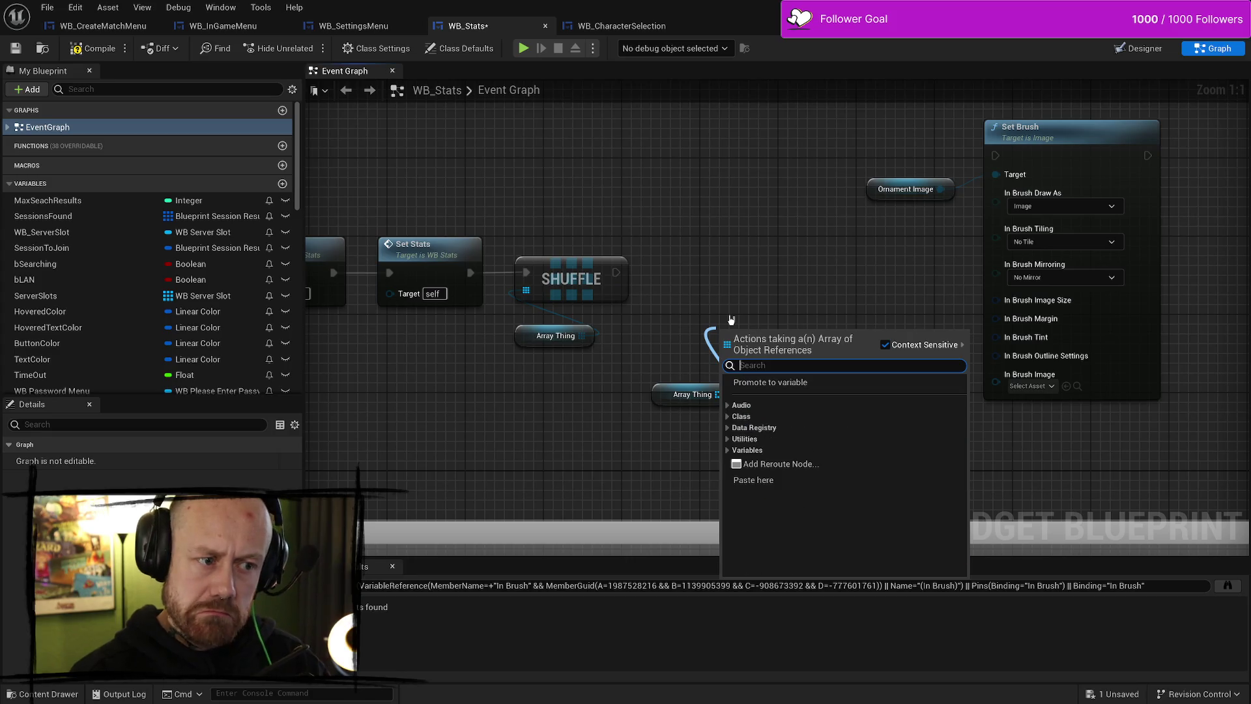
text(get)
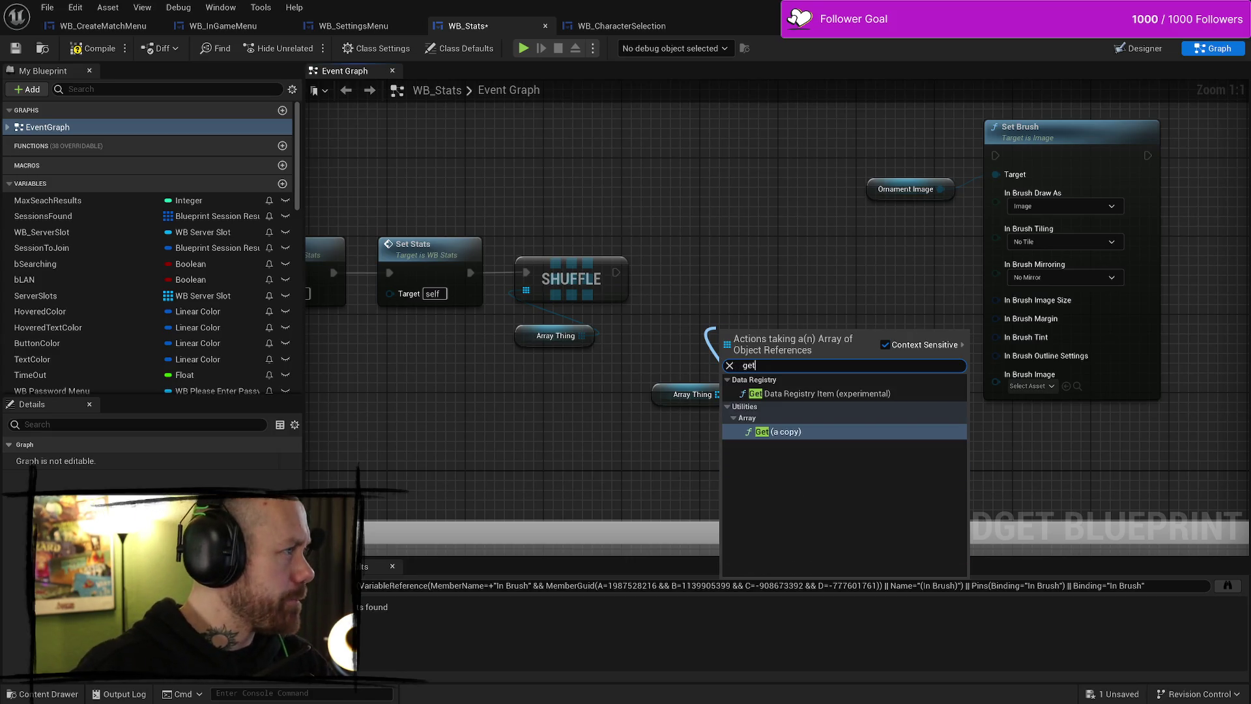
key(Escape)
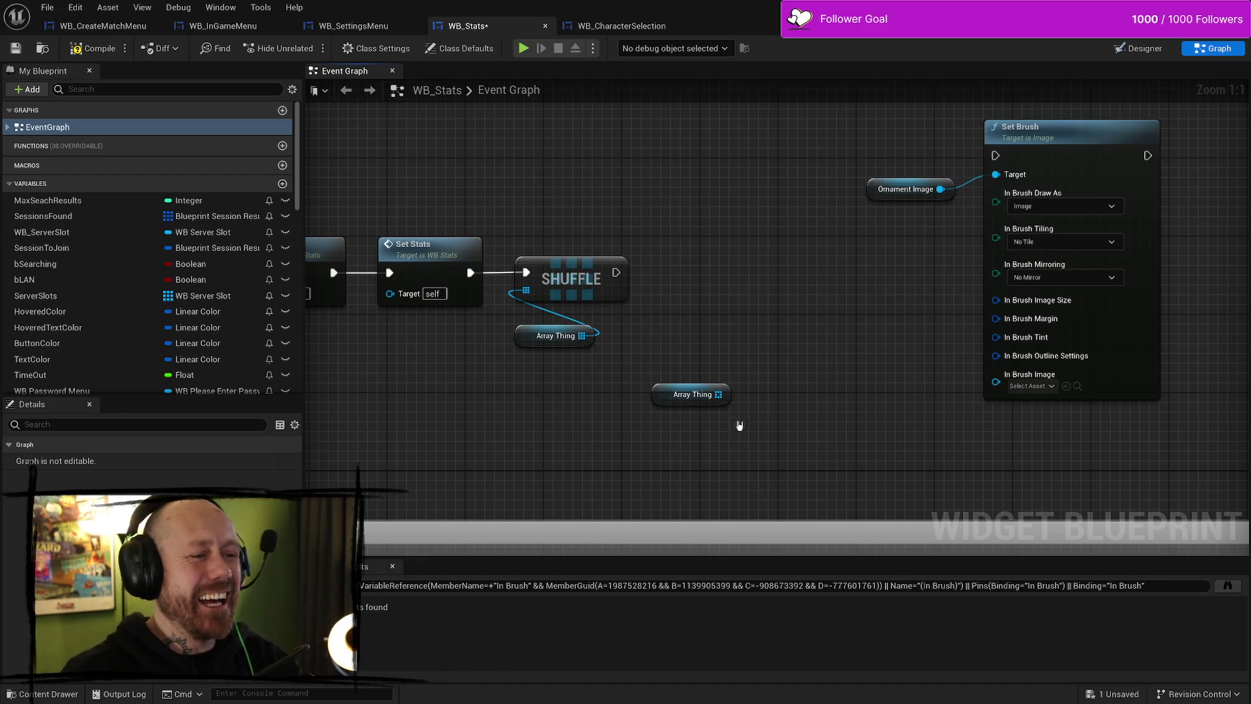
Add a Get (a copy) node reading index 0 from the second Array Thing, placed lower
drag(718, 394, 710, 332)
text(get)
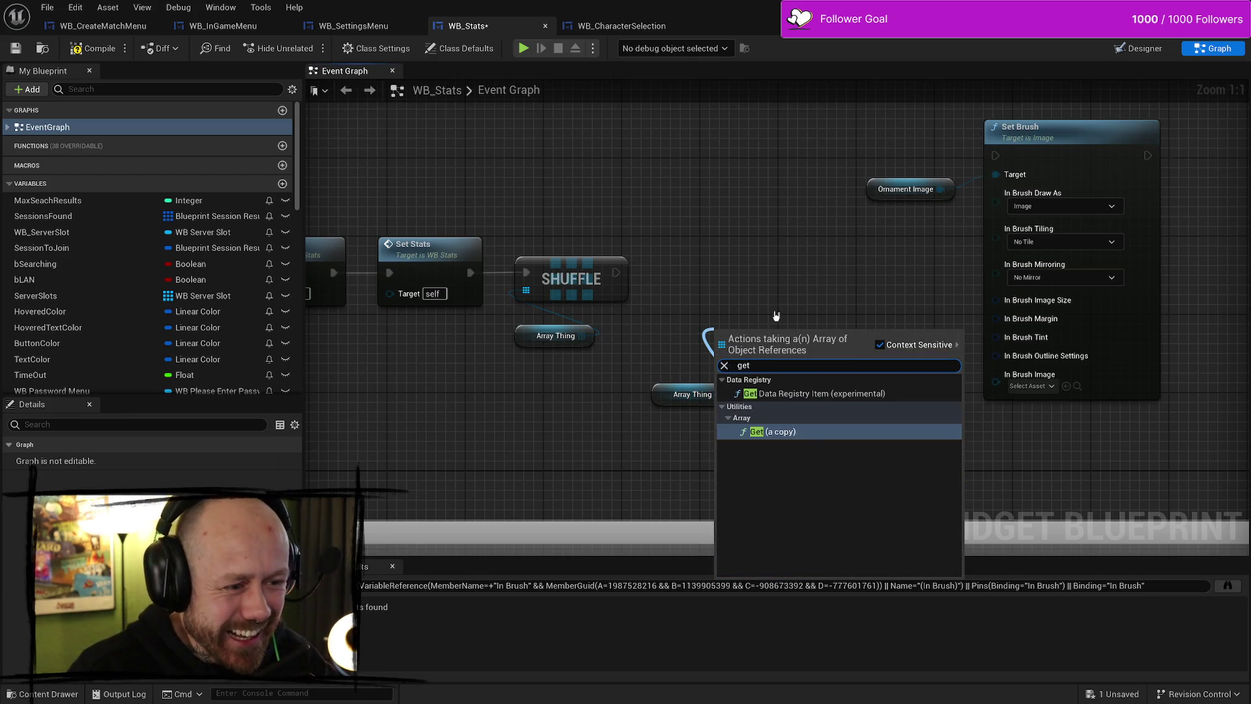
click(806, 435)
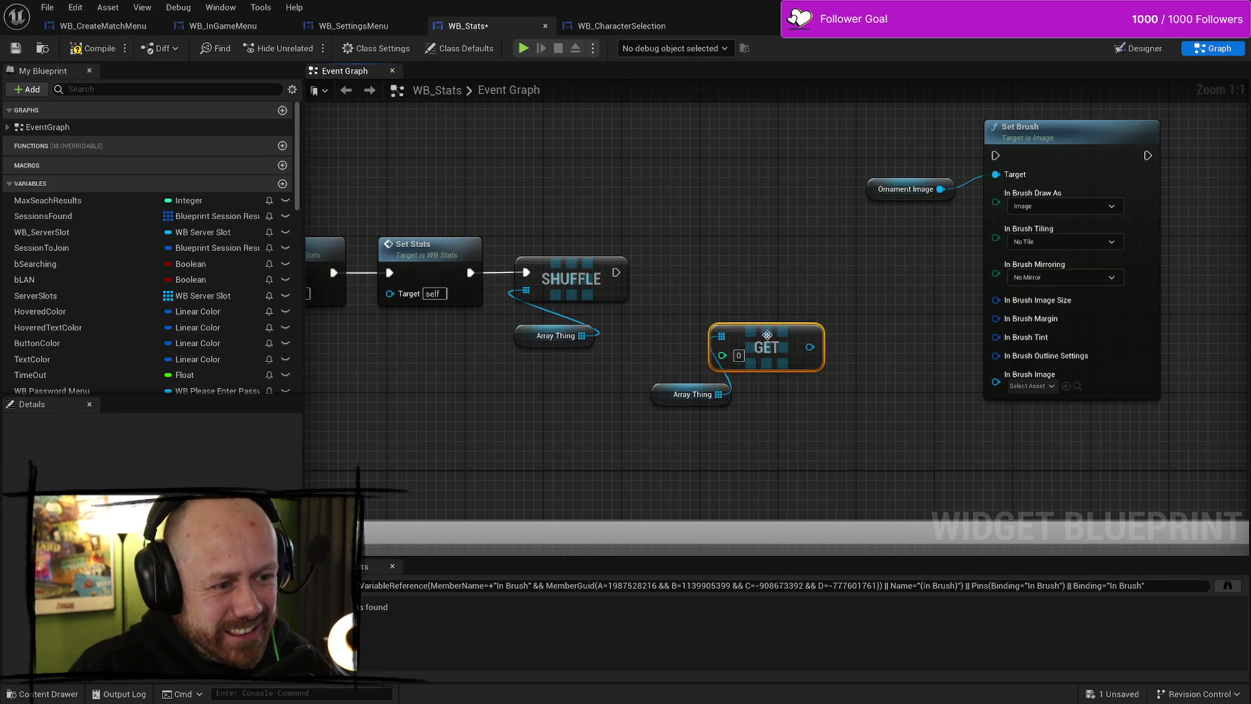
drag(767, 335, 728, 296)
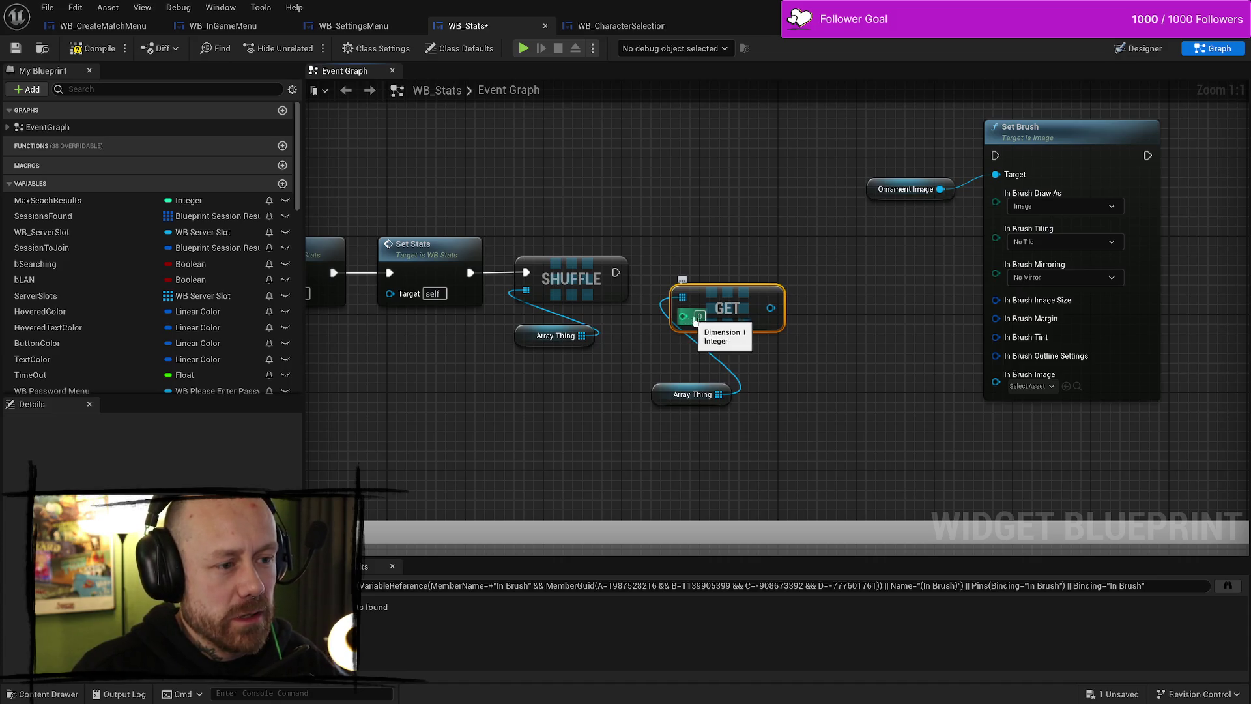
drag(729, 305, 729, 344)
drag(815, 308, 753, 295)
Search 'set' for an action to run after Shuffle's exec output
drag(738, 249, 761, 282)
drag(558, 272, 648, 269)
text(set)
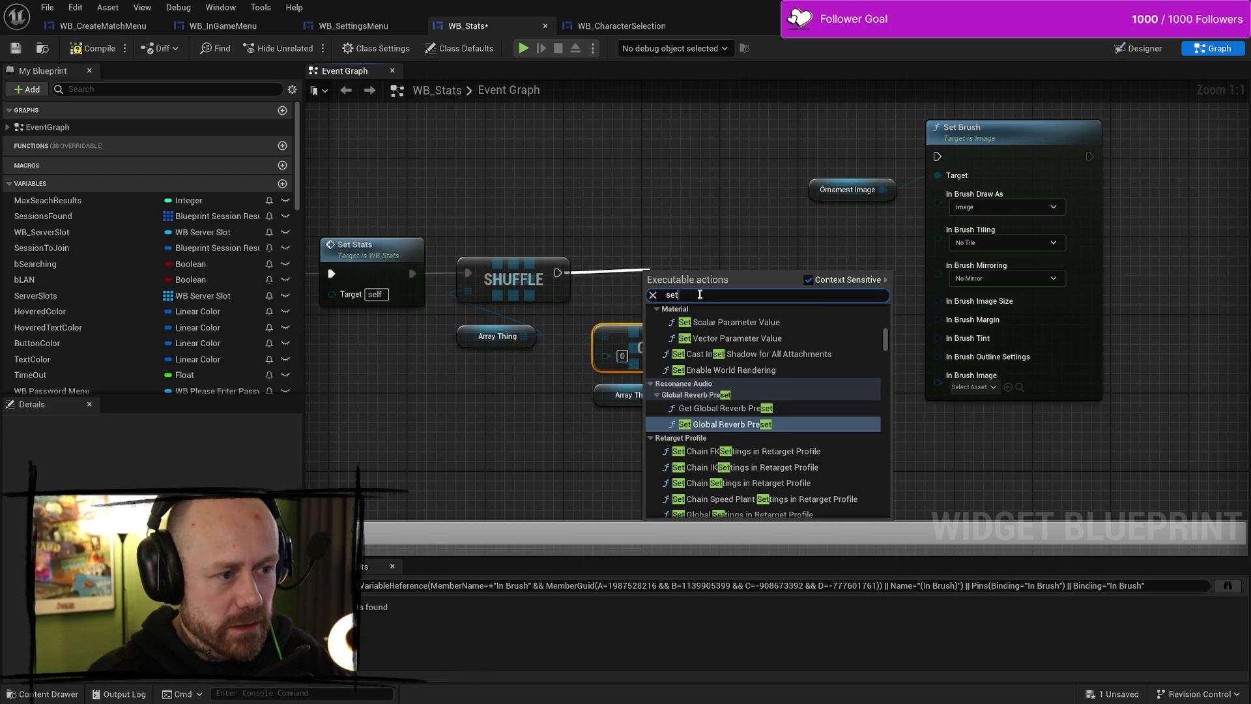
Cancel the 'set orna' search and place the Ornament Image variable with Set Brush in the graph
key(BackSpace)
key(BackSpace)
key(BackSpace)
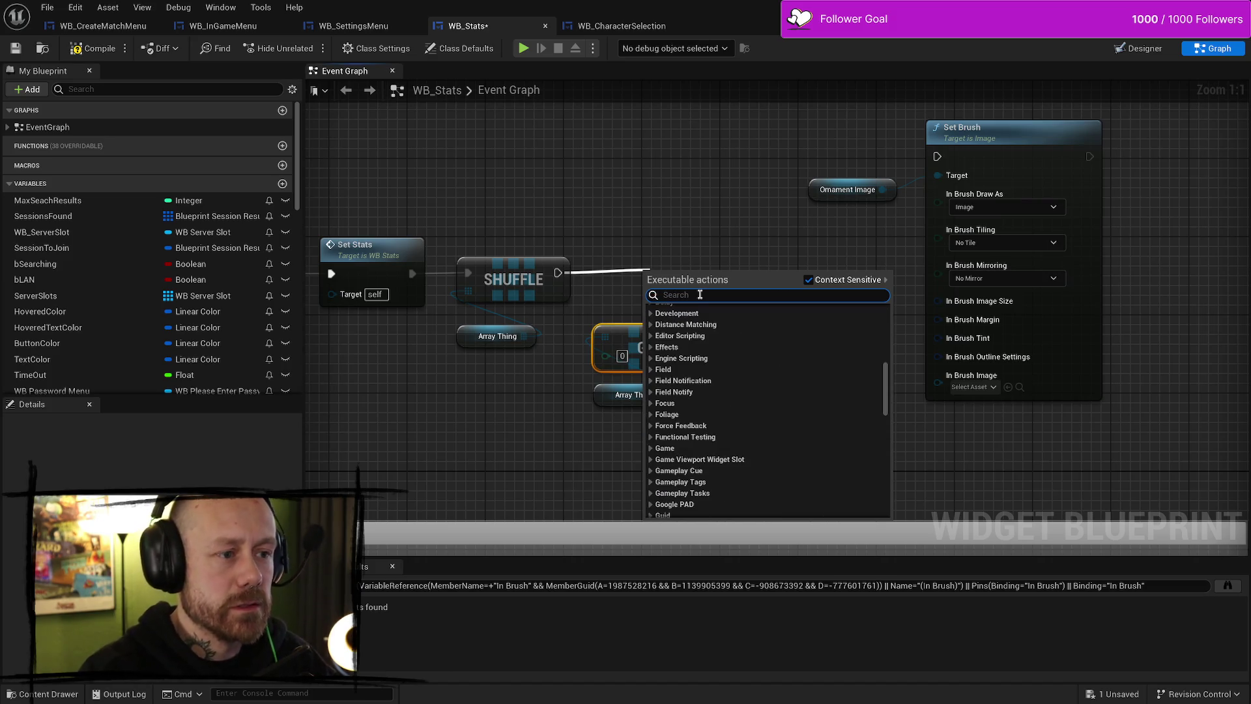
text(set orna)
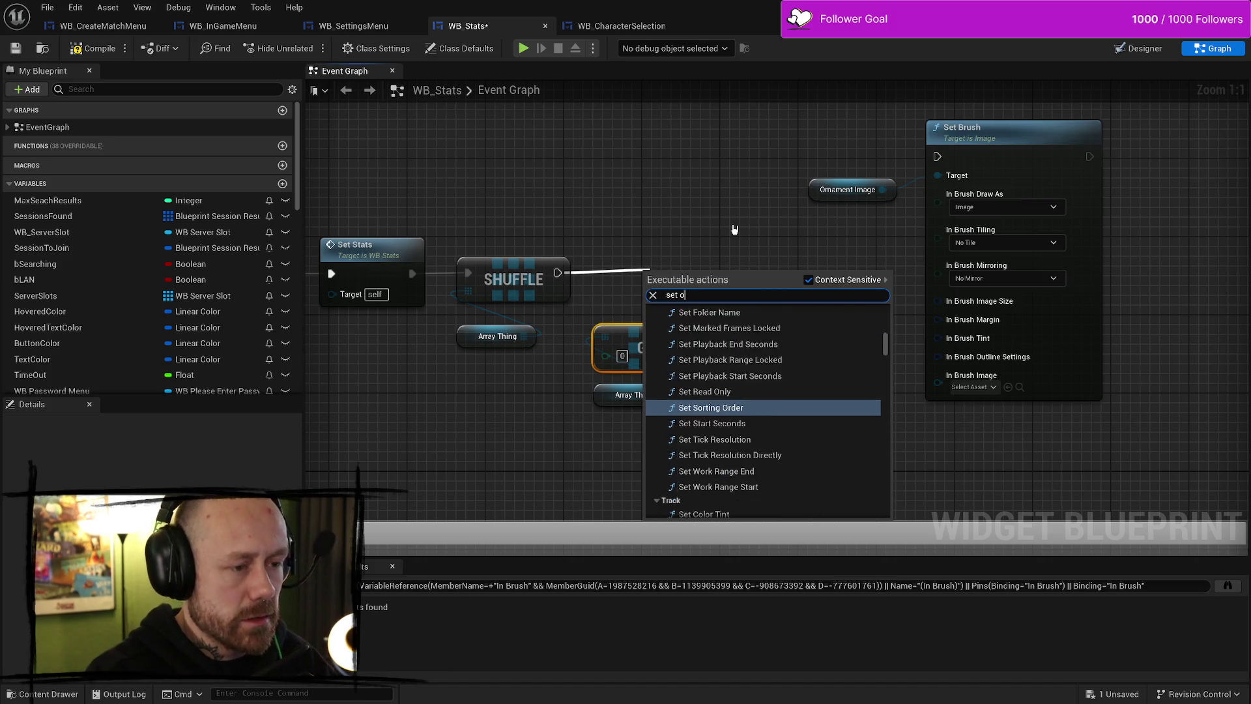
key(BackSpace)
key(BackSpace)
key(BackSpace)
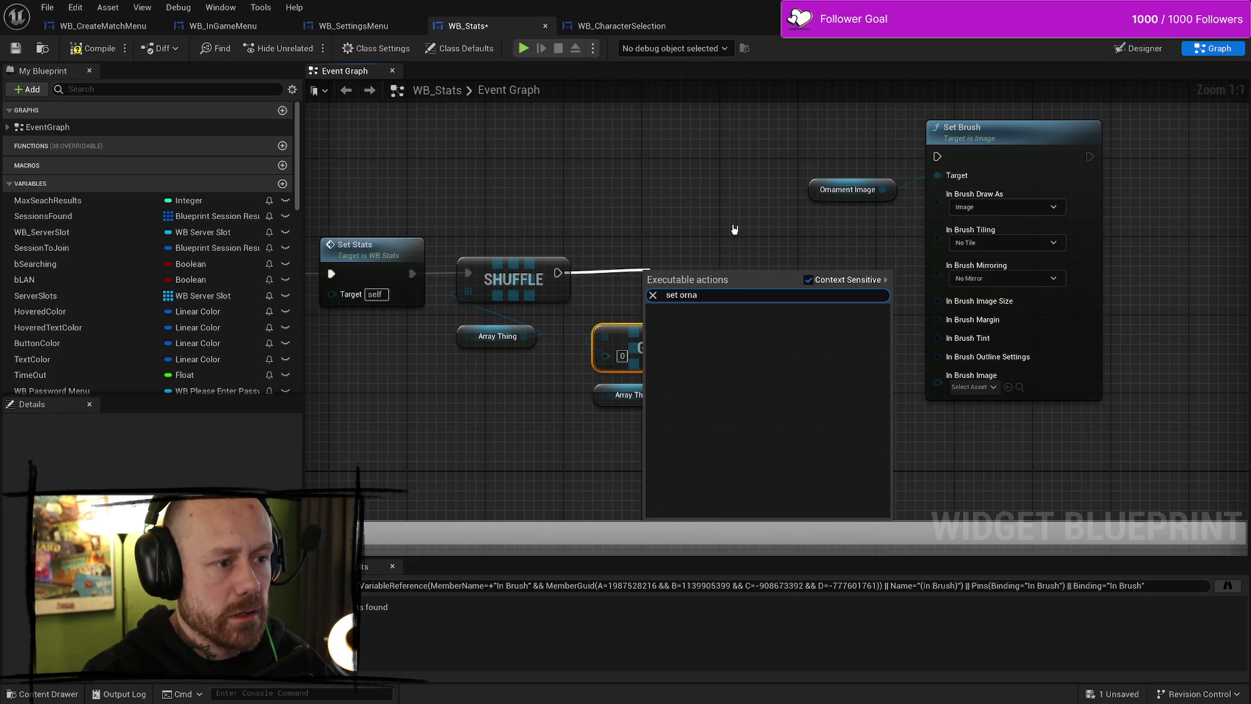
key(BackSpace)
key(Escape)
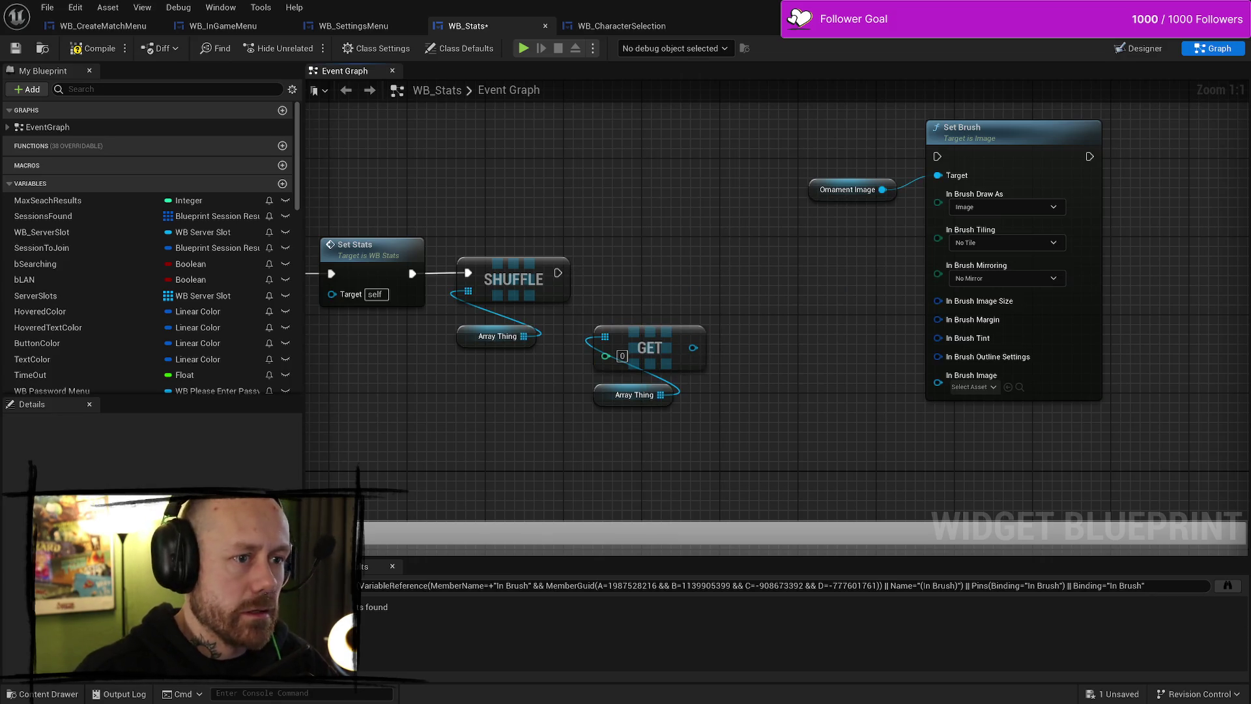
scroll(73, 375, down, 10)
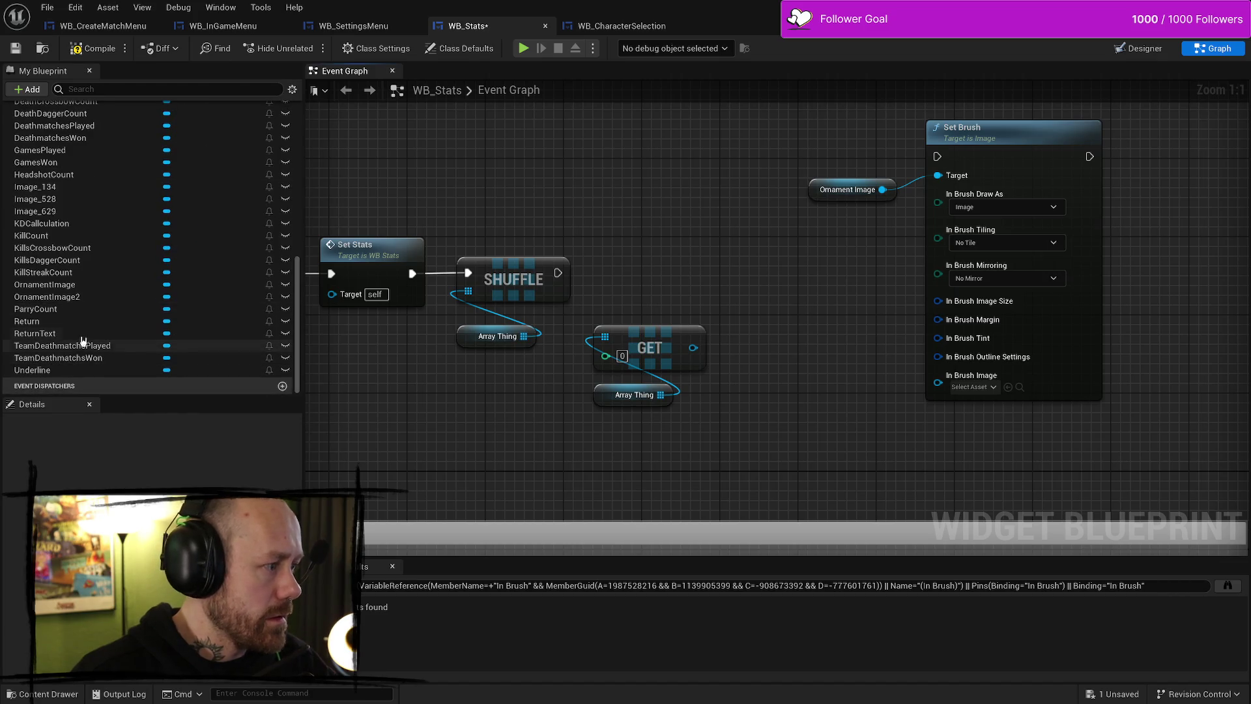
mouse_move(66, 285)
mouse_down()
mouse_move(410, 297)
mouse_move(748, 253)
mouse_up()
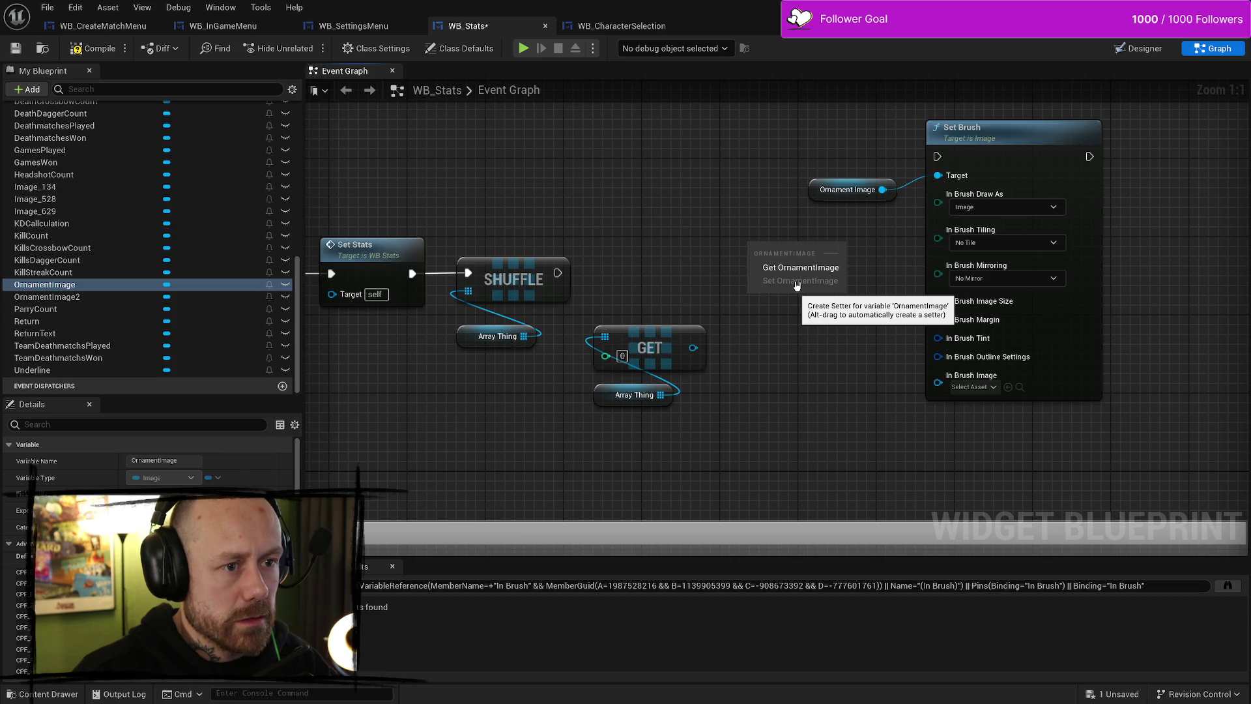
click(838, 315)
drag(740, 188, 736, 253)
Wire Shuffle's exec into Set Brush and the GET result into In Brush Image
drag(476, 259, 854, 143)
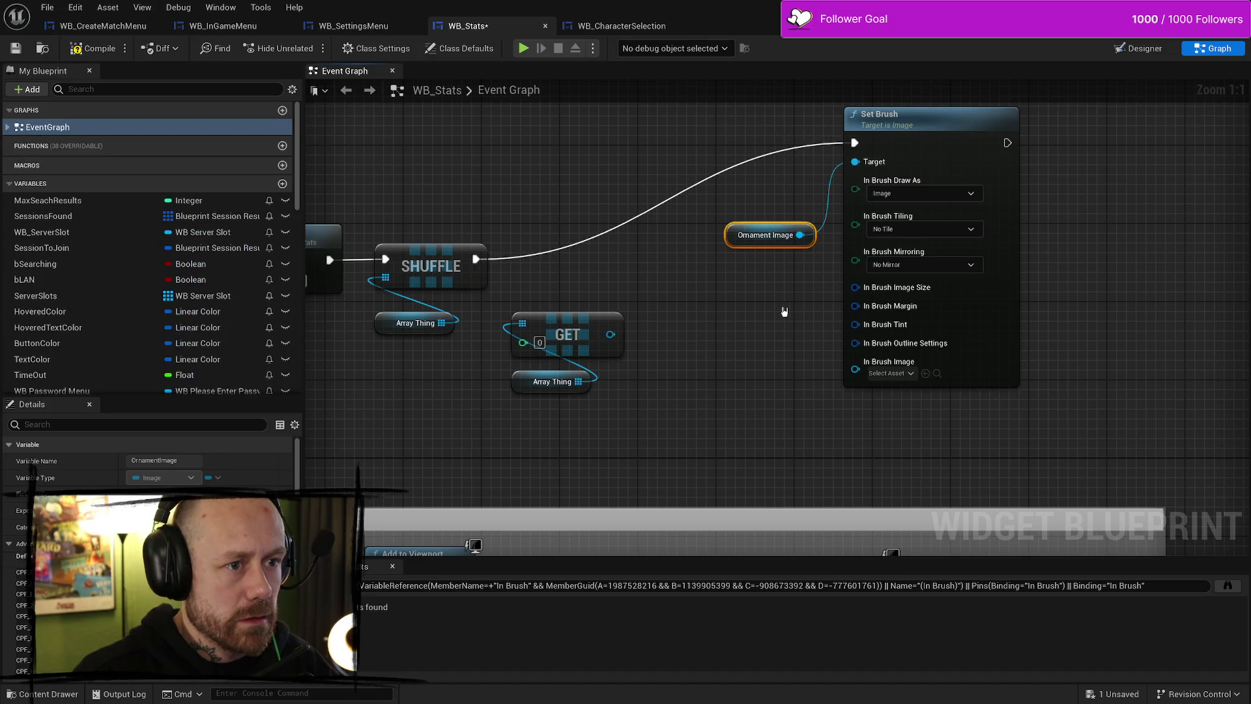
drag(784, 311, 718, 322)
drag(544, 346, 803, 384)
drag(512, 296, 456, 398)
Rearrange Set Brush, Ornament Image, GET and Array Thing, with Array Thing just below GET
drag(482, 345, 619, 385)
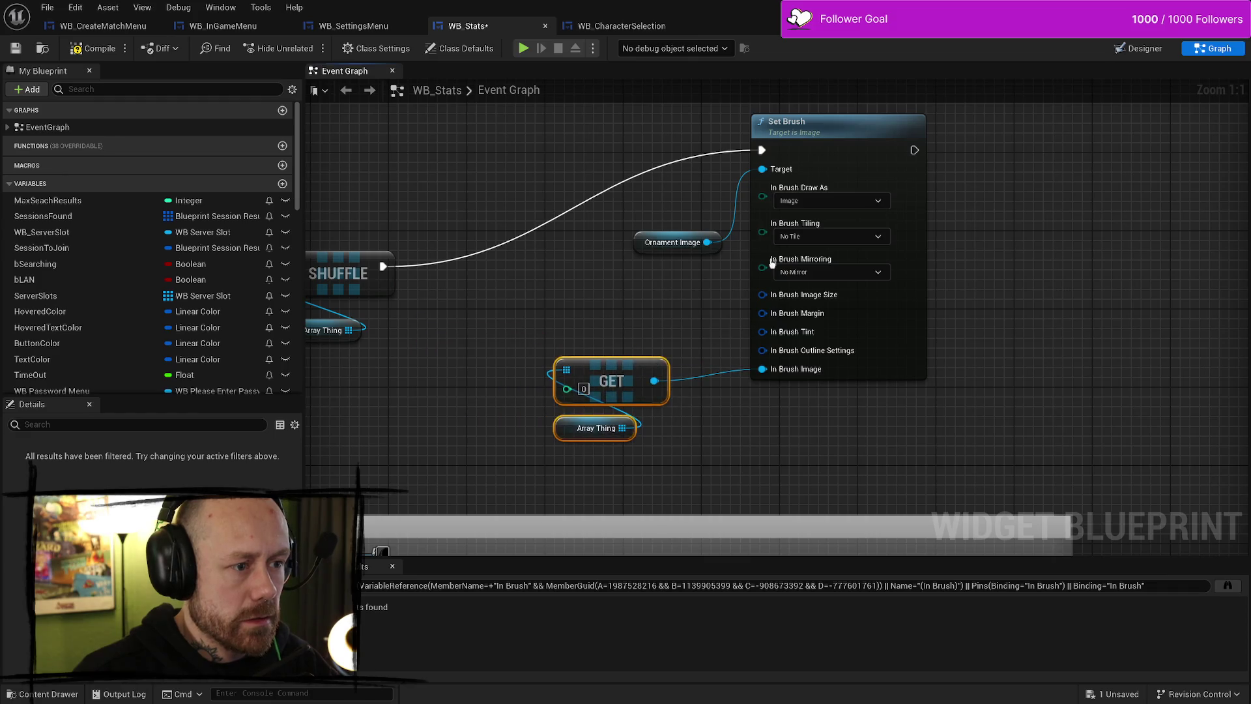
scroll(772, 262, down, 3)
mouse_move(864, 144)
mouse_down()
mouse_move(782, 348)
mouse_move(645, 394)
mouse_up()
mouse_move(850, 181)
mouse_down()
mouse_move(701, 188)
mouse_move(710, 211)
mouse_move(670, 268)
mouse_up()
drag(460, 339, 673, 142)
scroll(595, 280, down, 3)
mouse_move(496, 190)
mouse_down()
mouse_move(620, 265)
mouse_move(722, 302)
mouse_move(684, 218)
mouse_move(703, 234)
mouse_up()
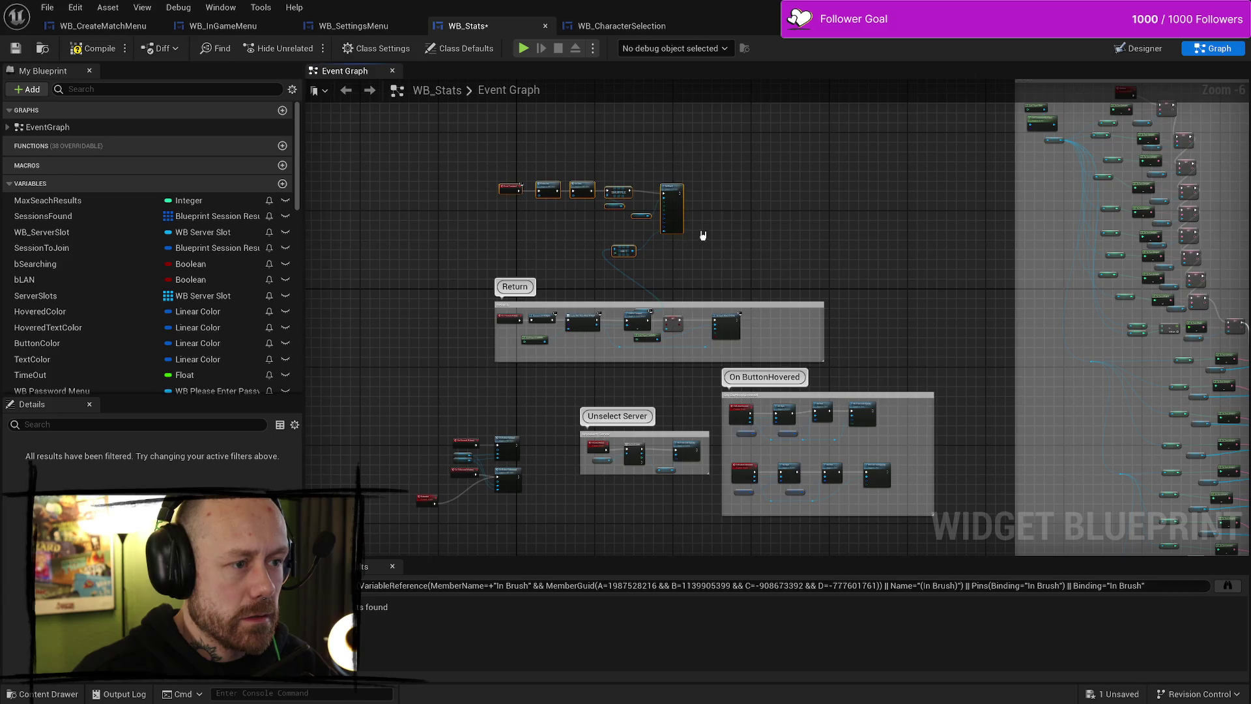
scroll(703, 235, up, 4)
mouse_move(590, 402)
mouse_down()
mouse_move(586, 298)
mouse_move(539, 249)
mouse_move(615, 244)
mouse_up()
click(614, 241)
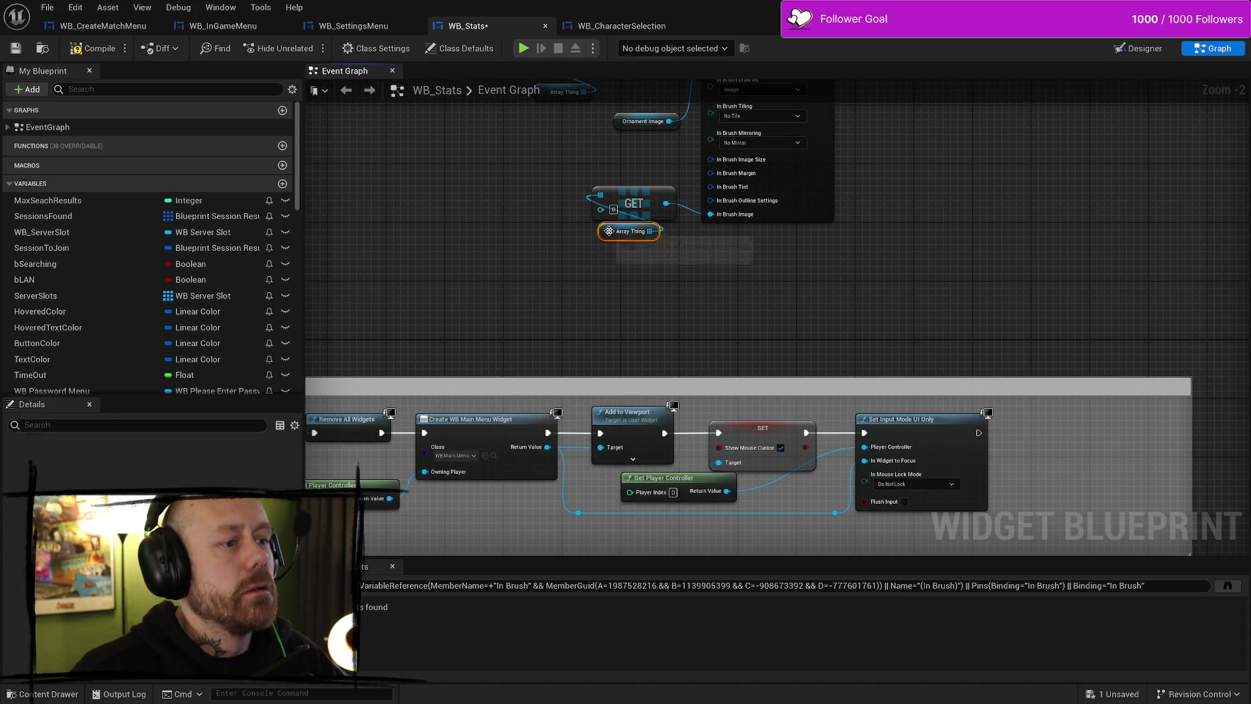
Rename the ArrayThing variable to OrnamentImageArray in Details
scroll(98, 316, down, 5)
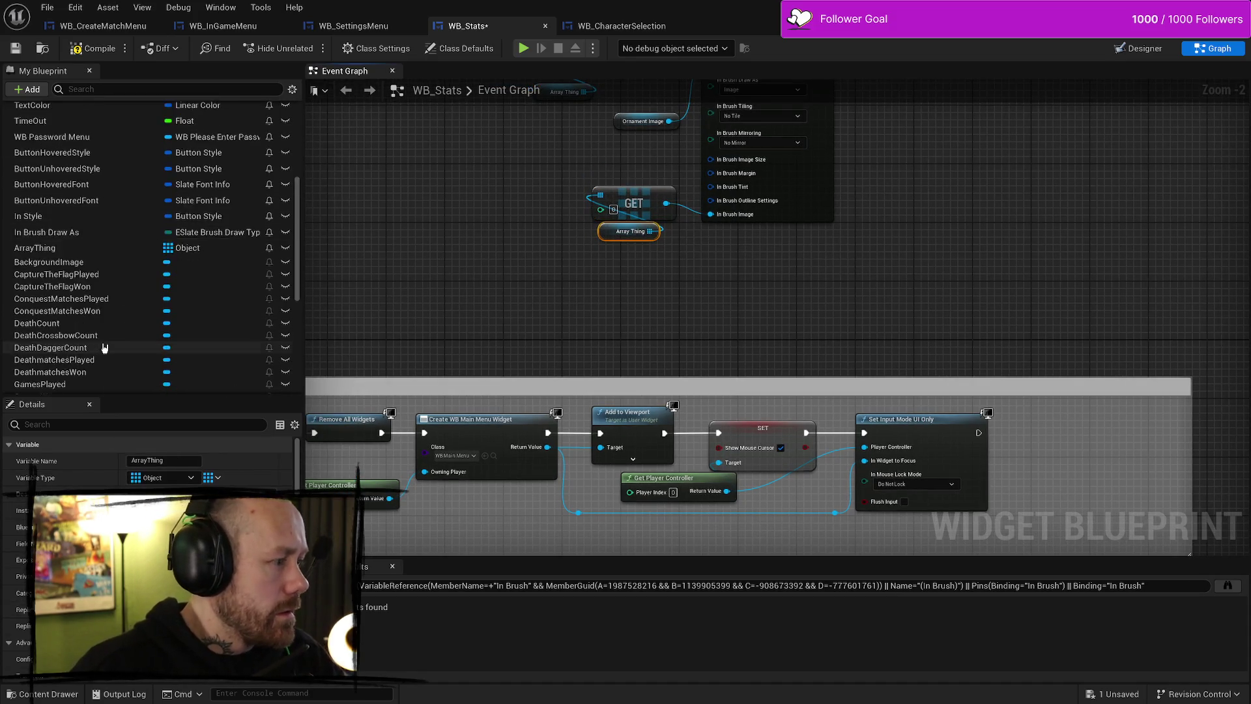
click(177, 463)
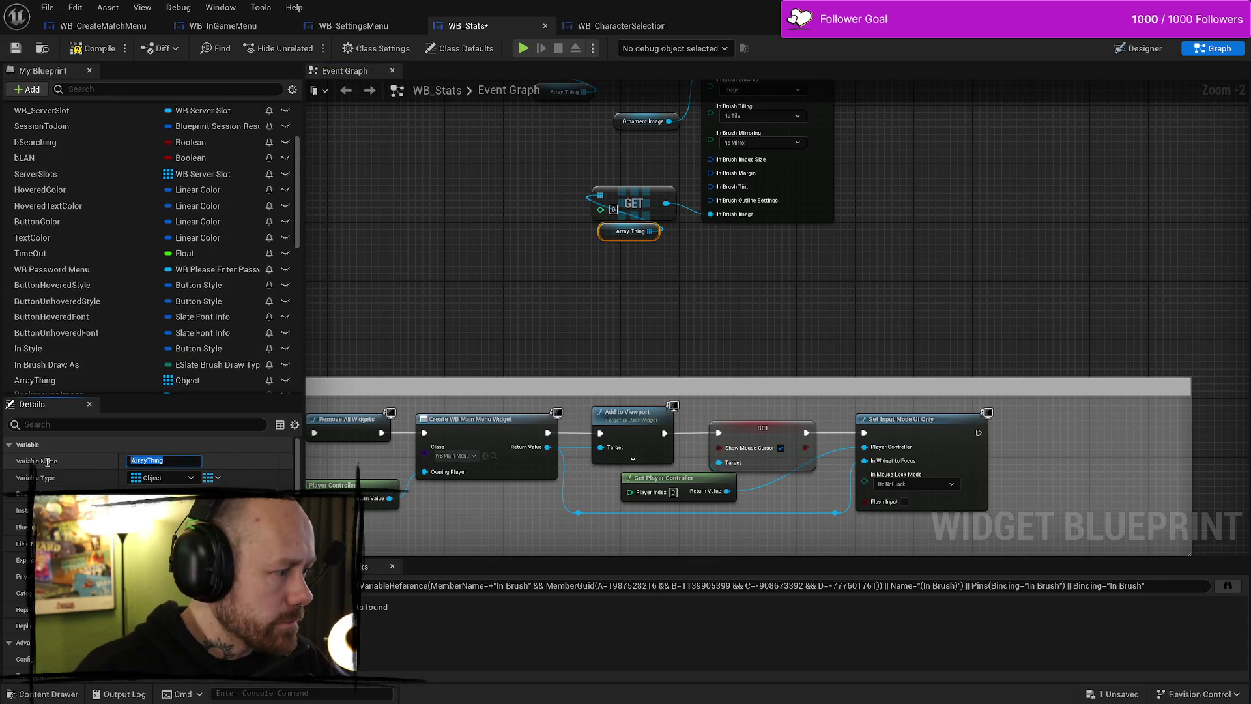
text(On)
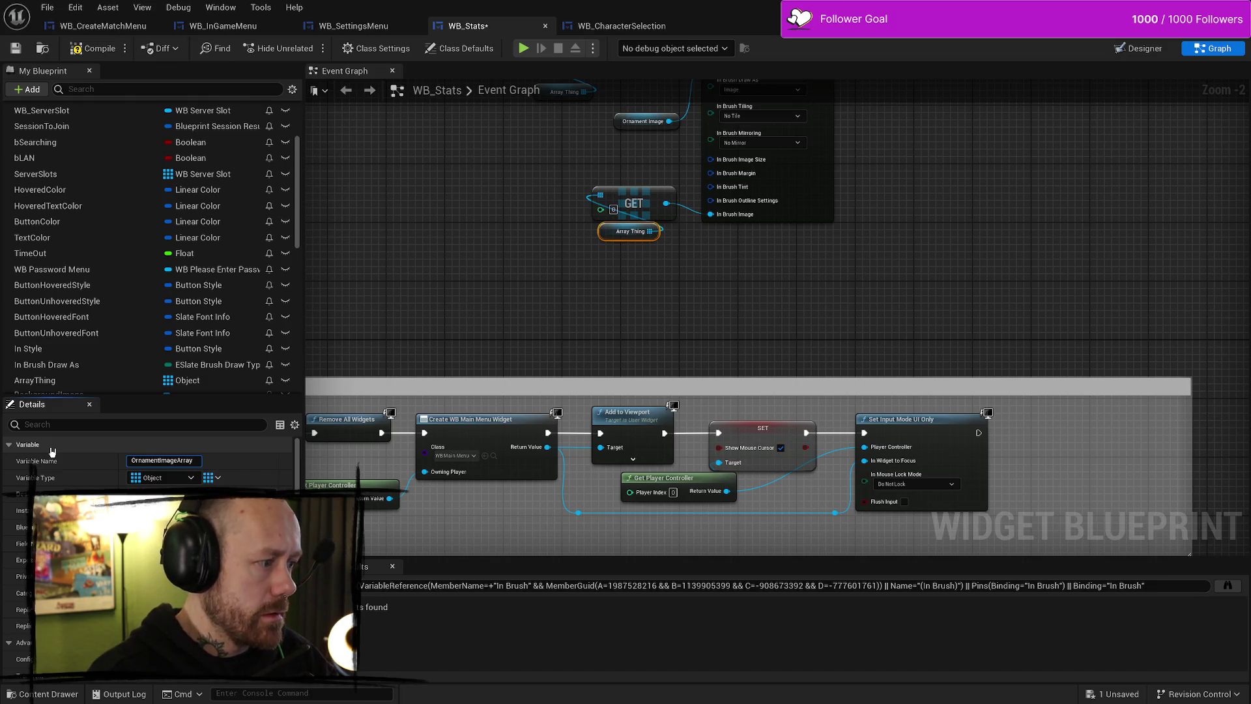
key(Return)
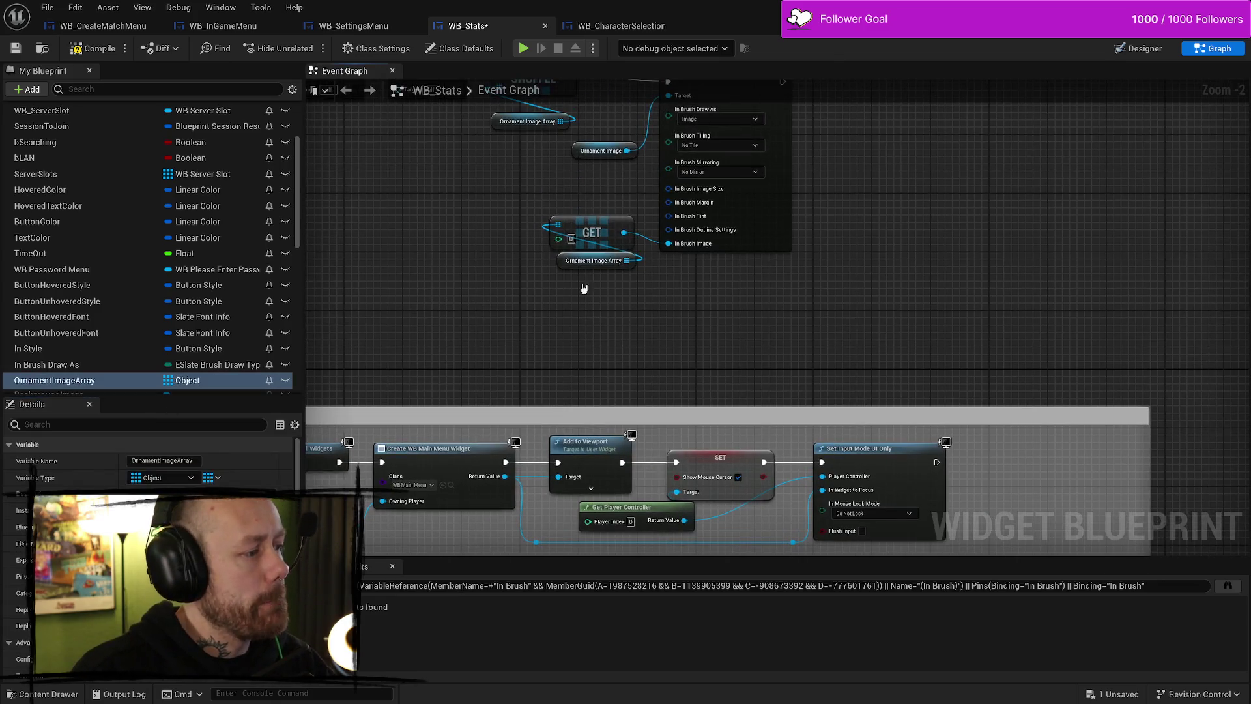
Move Ornament Image beside Shuffle and shift the Set Brush group right and up
mouse_move(581, 287)
mouse_down()
mouse_move(683, 269)
mouse_move(691, 279)
mouse_up()
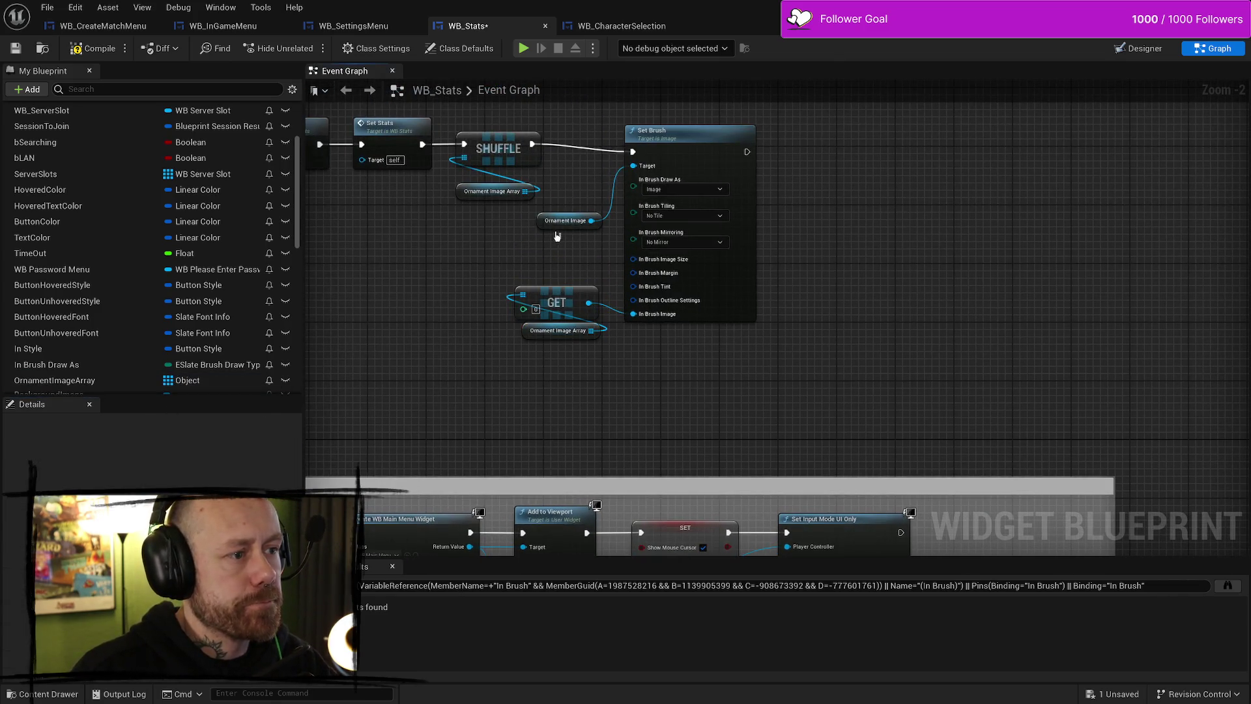
drag(578, 220, 586, 177)
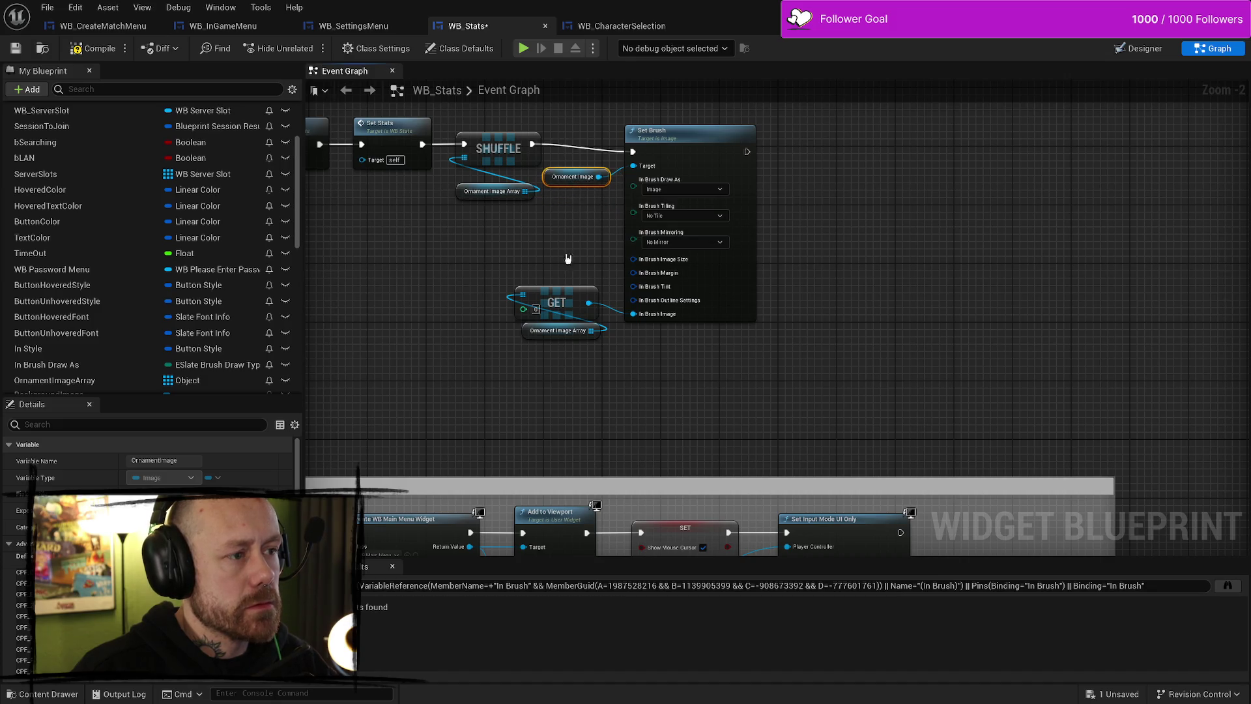
click(551, 221)
drag(741, 163, 548, 434)
drag(668, 192, 708, 183)
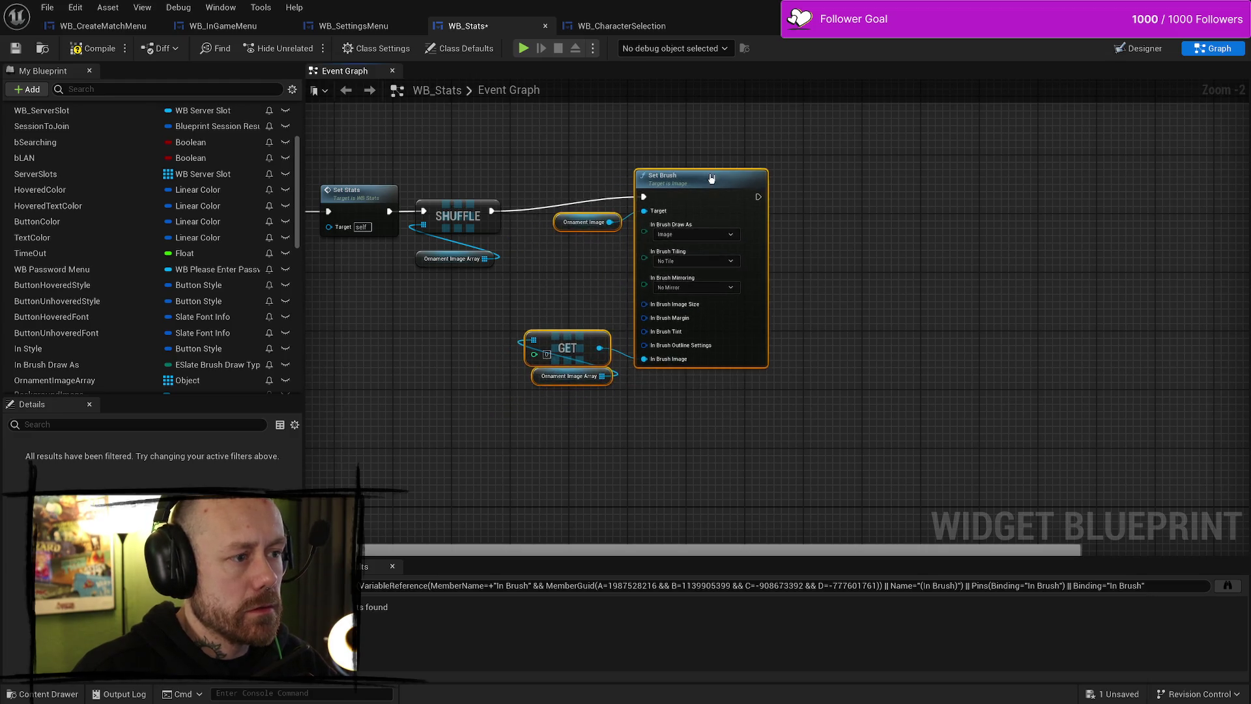
scroll(826, 279, up, 2)
click(826, 279)
scroll(826, 279, down, 5)
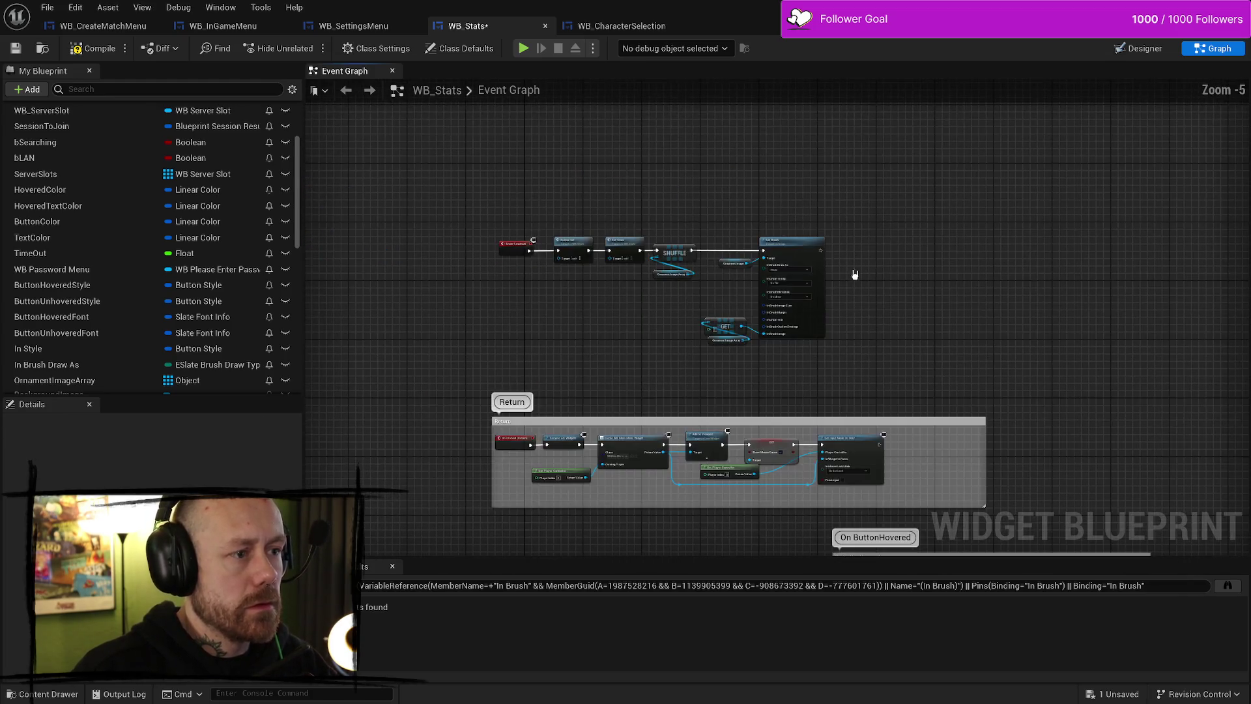
Place an Ornament Image 2 getter in the WB_Stats event graph
scroll(854, 271, up, 4)
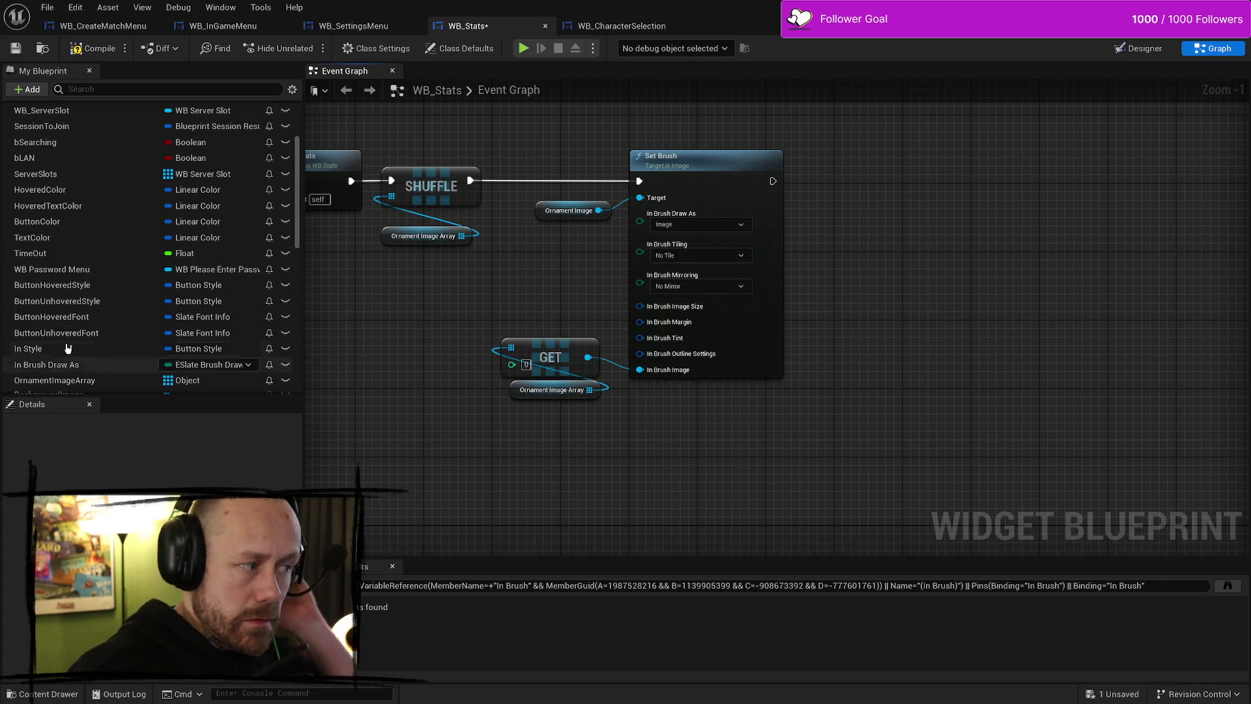
scroll(78, 306, down, 5)
scroll(95, 352, down, 10)
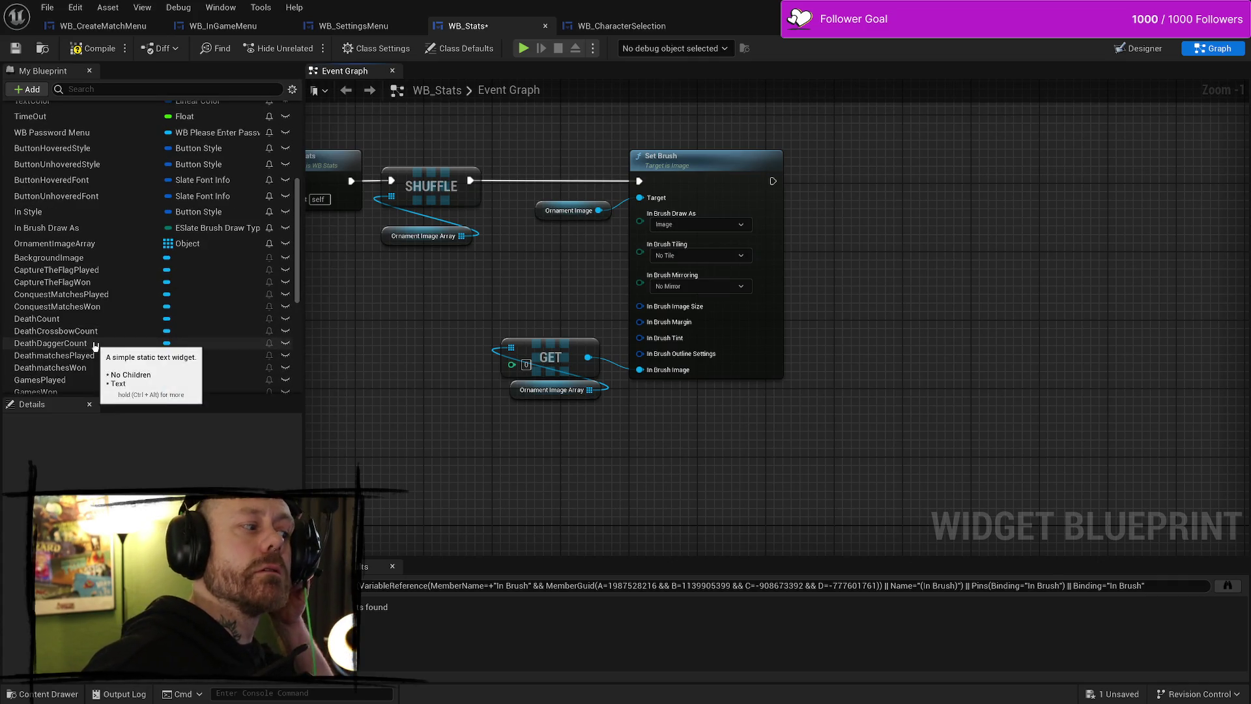
mouse_move(72, 312)
mouse_down()
mouse_move(691, 314)
mouse_move(908, 288)
mouse_up()
click(942, 318)
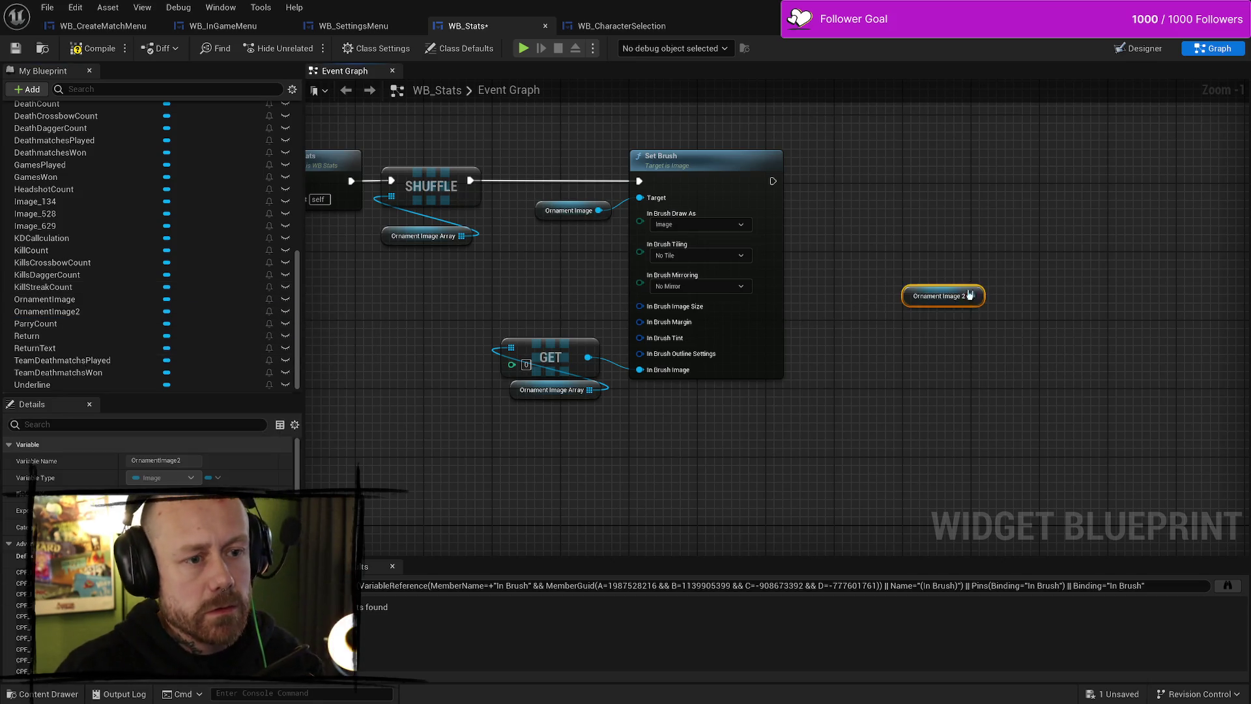
Paste copies of the Set Brush group, then delete the two extra Set Brush copies
click(678, 220)
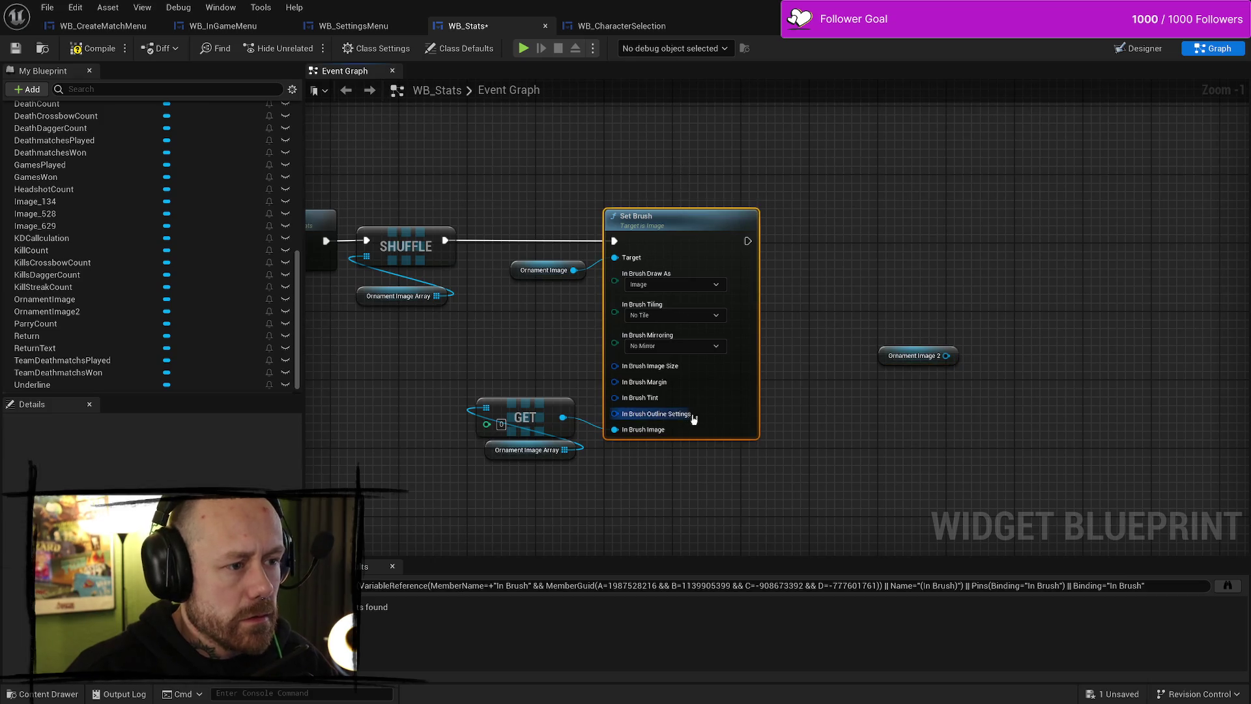
mouse_move(743, 498)
mouse_down()
mouse_move(747, 512)
mouse_move(552, 382)
mouse_up()
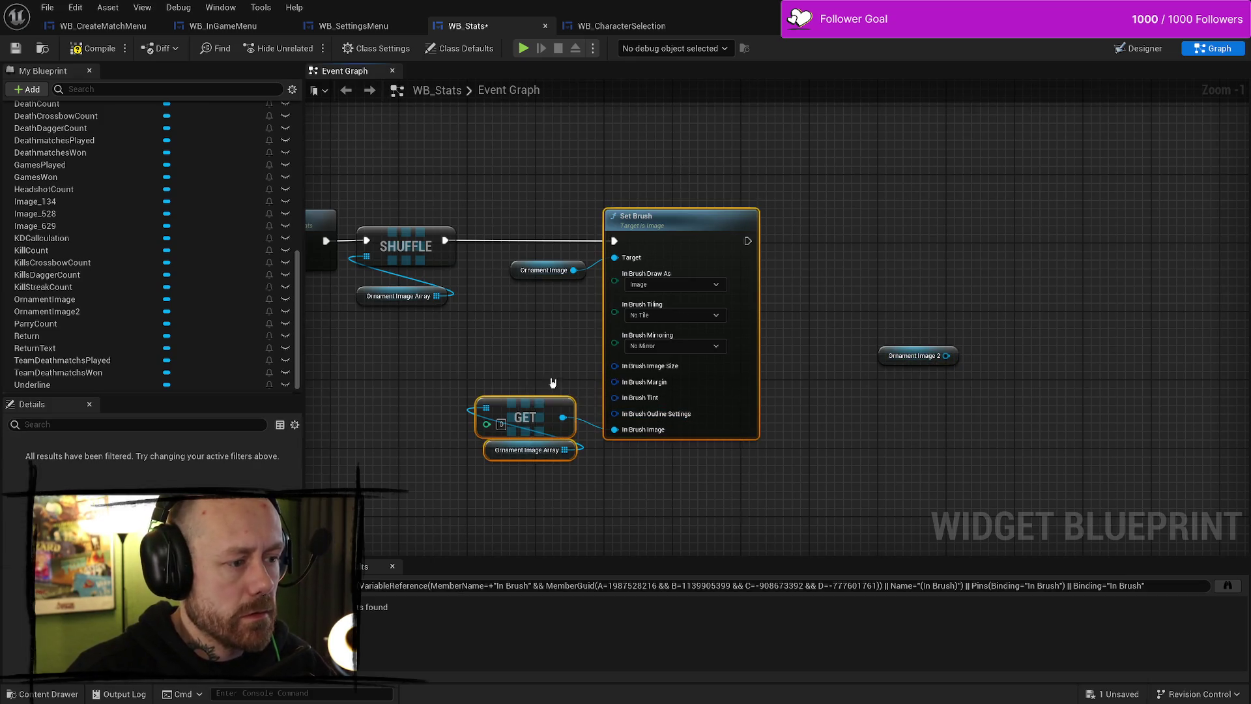
key(ctrl+v)
key(ctrl+v)
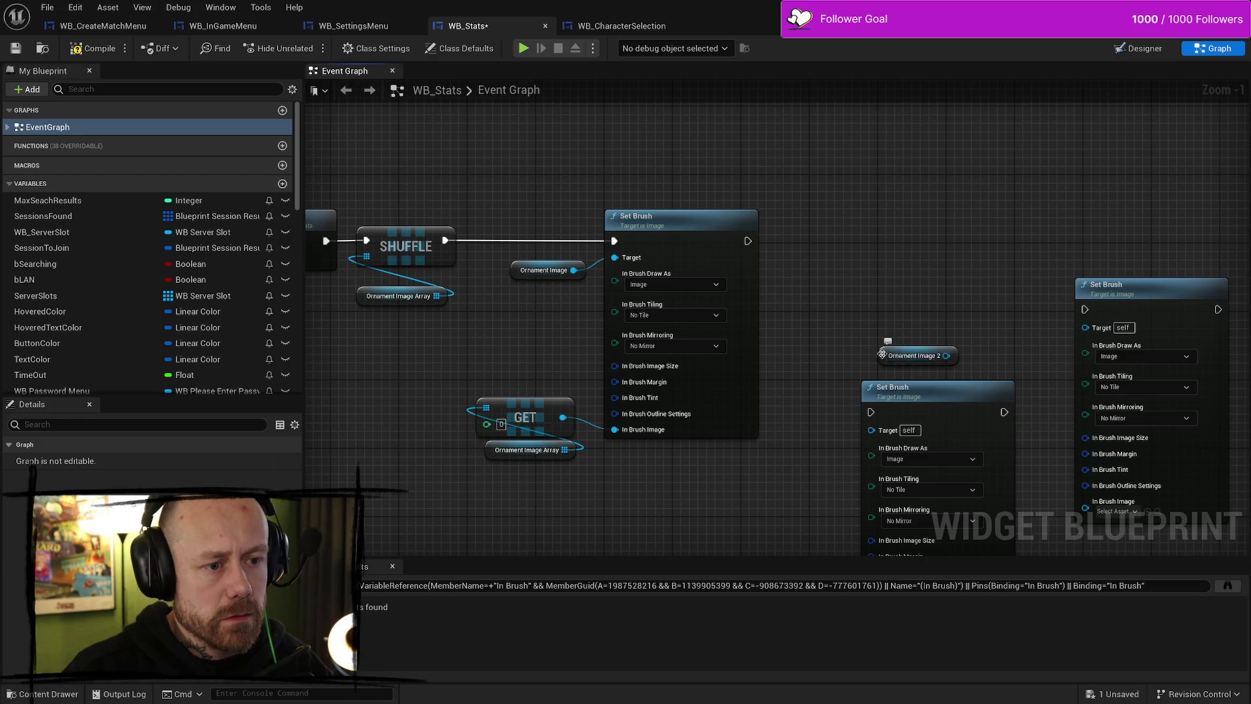
drag(882, 354, 804, 252)
scroll(907, 310, down, 2)
click(967, 375)
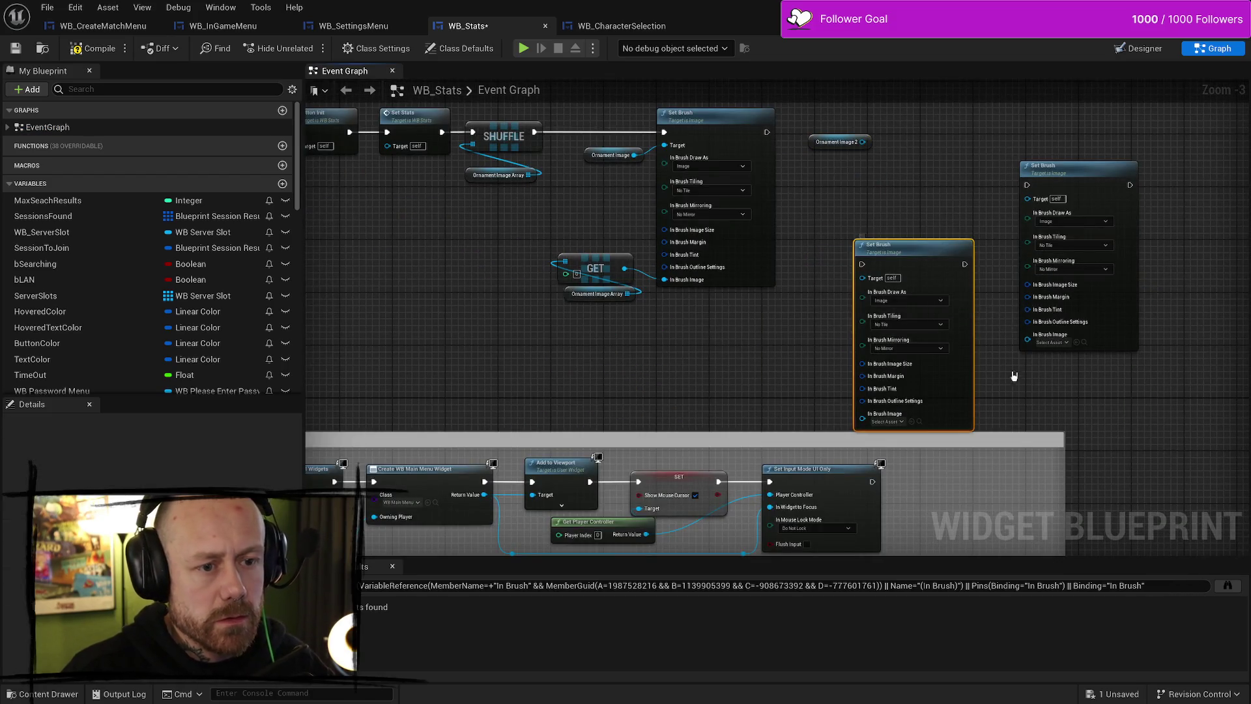
key(Delete)
click(1047, 111)
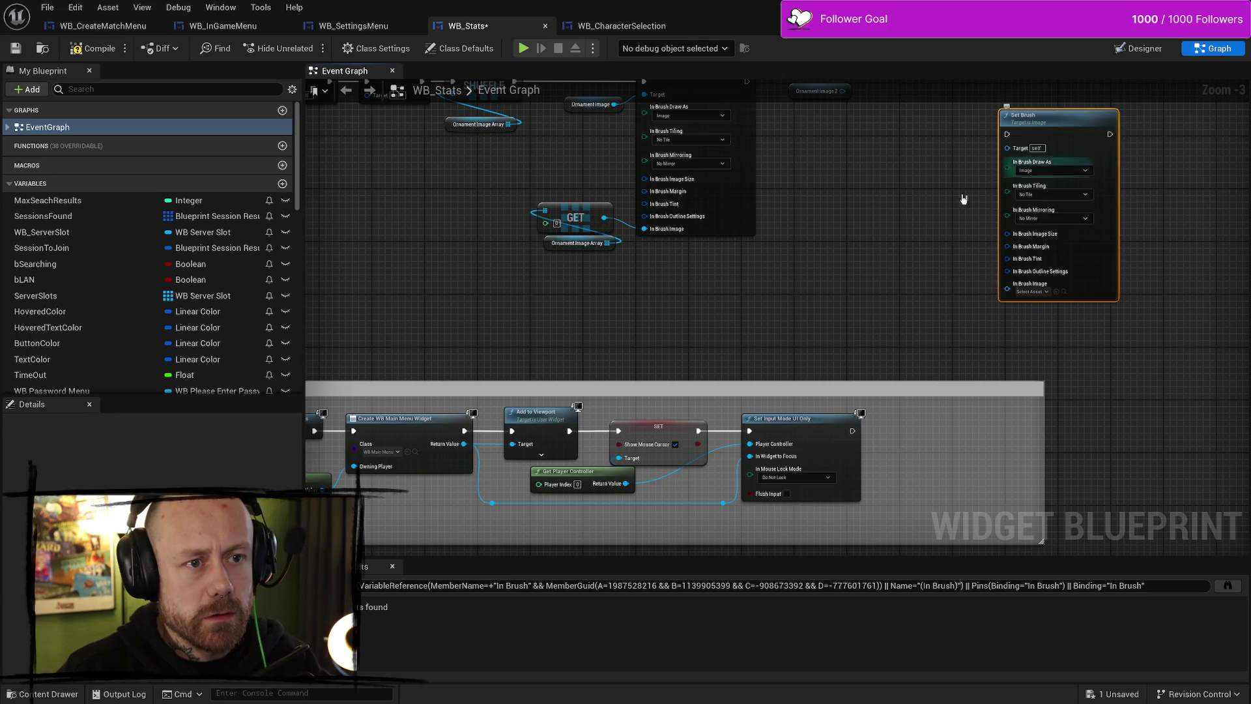
key(Delete)
Paste one copy of the Set Brush, GET and Ornament Image Array group
drag(790, 374, 542, 304)
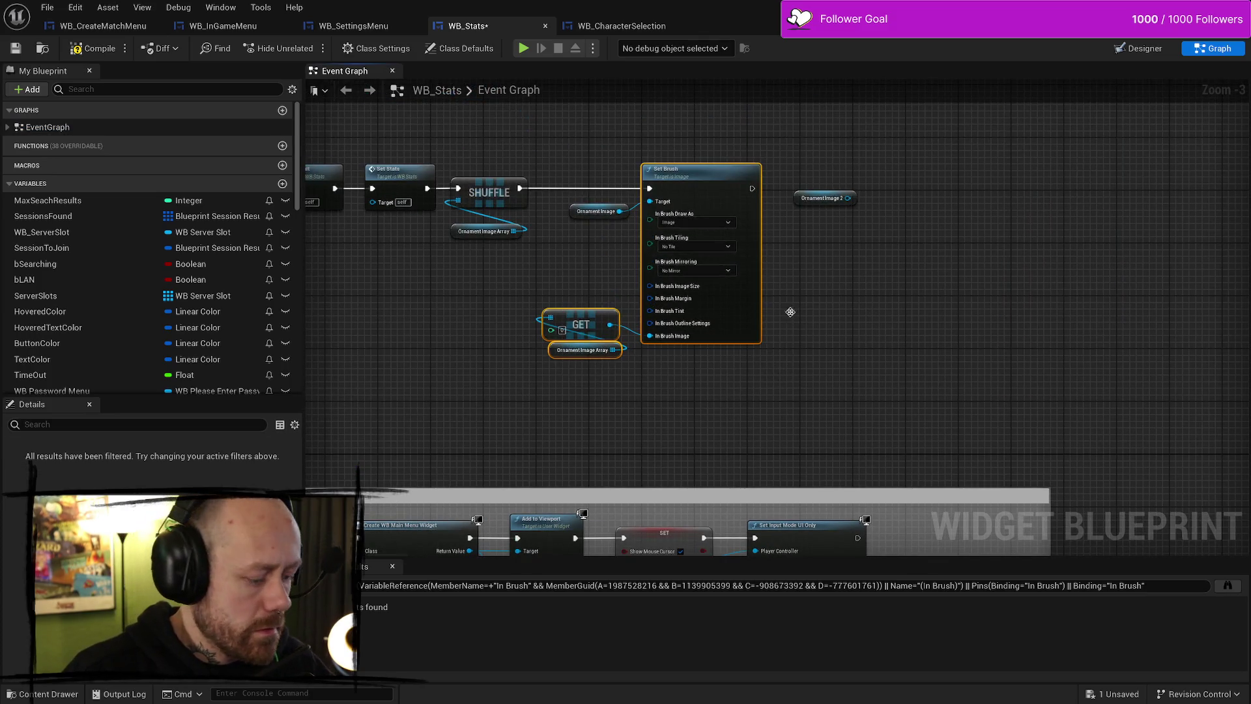
click(937, 189)
key(ctrl+v)
scroll(947, 352, up, 1)
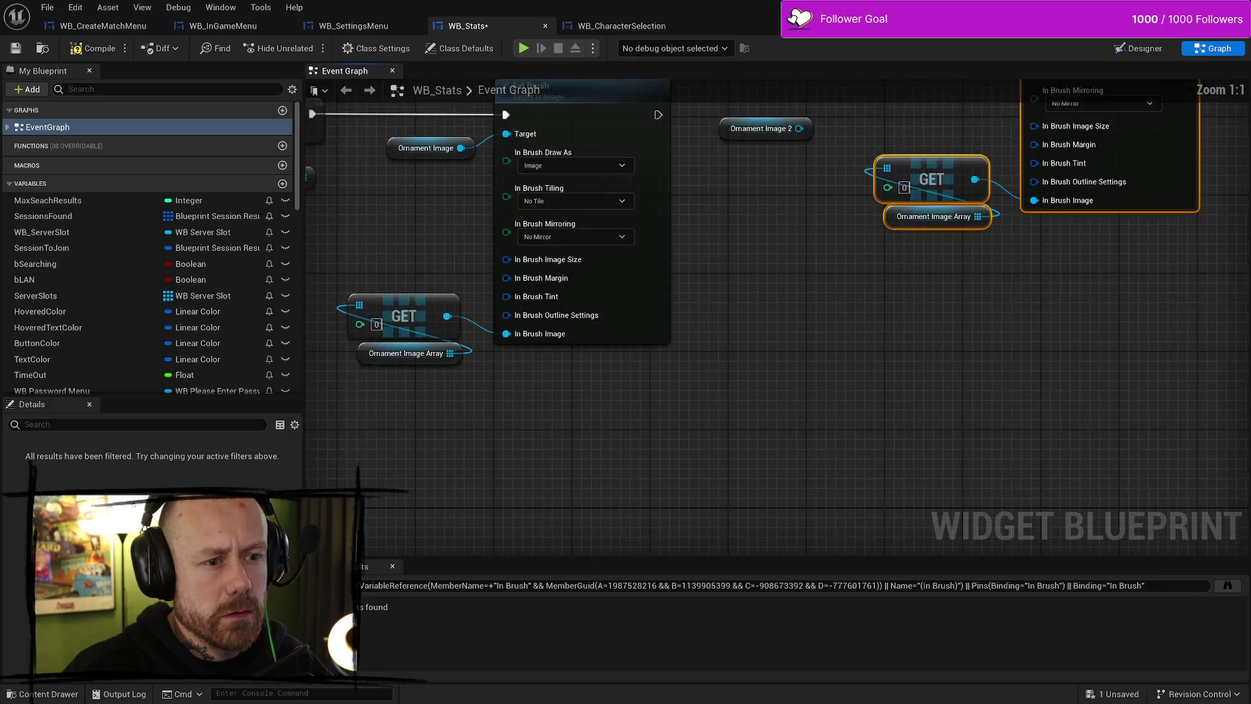
drag(1042, 125, 947, 227)
Wire Ornament Image 2 to the copy's Target, set GET index 1, and chain it after the first Set Brush
mouse_move(816, 242)
mouse_down()
mouse_move(867, 277)
mouse_move(910, 254)
mouse_move(899, 247)
mouse_up()
drag(759, 244, 818, 296)
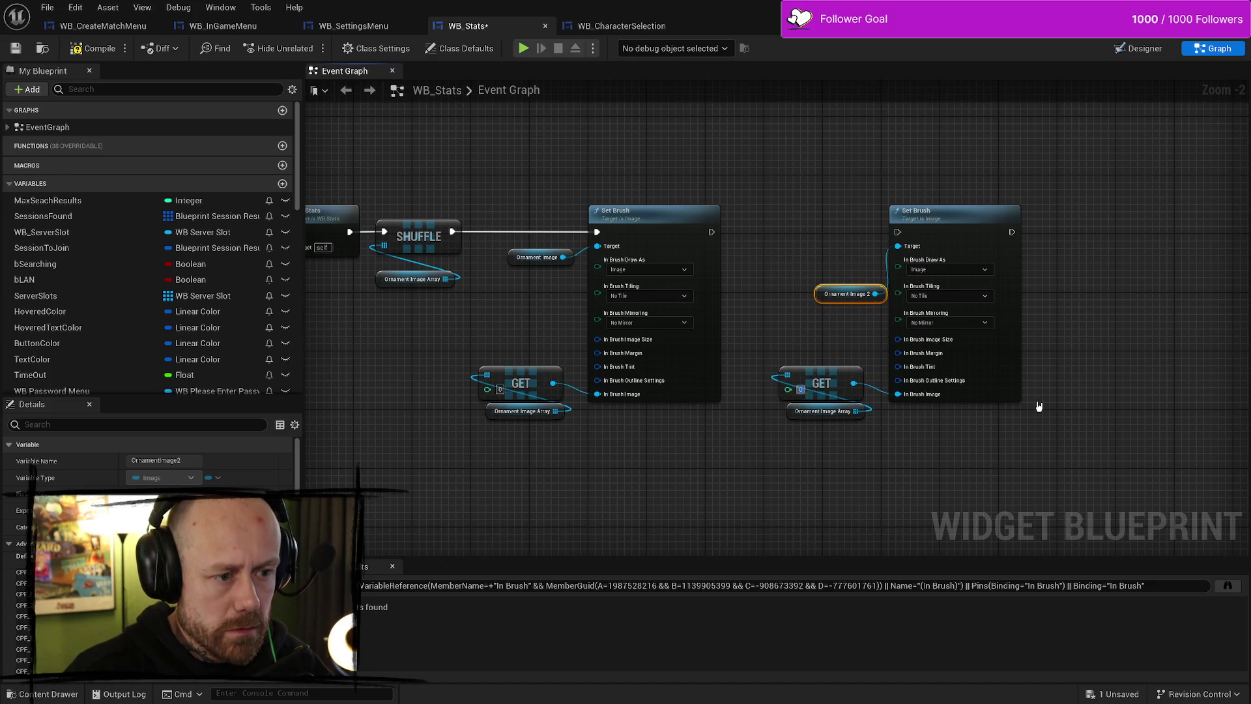
text(1)
mouse_move(710, 232)
mouse_down()
mouse_move(894, 245)
mouse_move(897, 232)
mouse_up()
Shift the second Set Brush group left, then compile and save WB_Stats
mouse_move(1055, 162)
mouse_down()
mouse_move(887, 425)
mouse_move(775, 449)
mouse_up()
drag(945, 208, 900, 208)
mouse_move(485, 400)
mouse_down()
mouse_move(792, 397)
mouse_move(783, 365)
mouse_up()
click(92, 48)
click(15, 48)
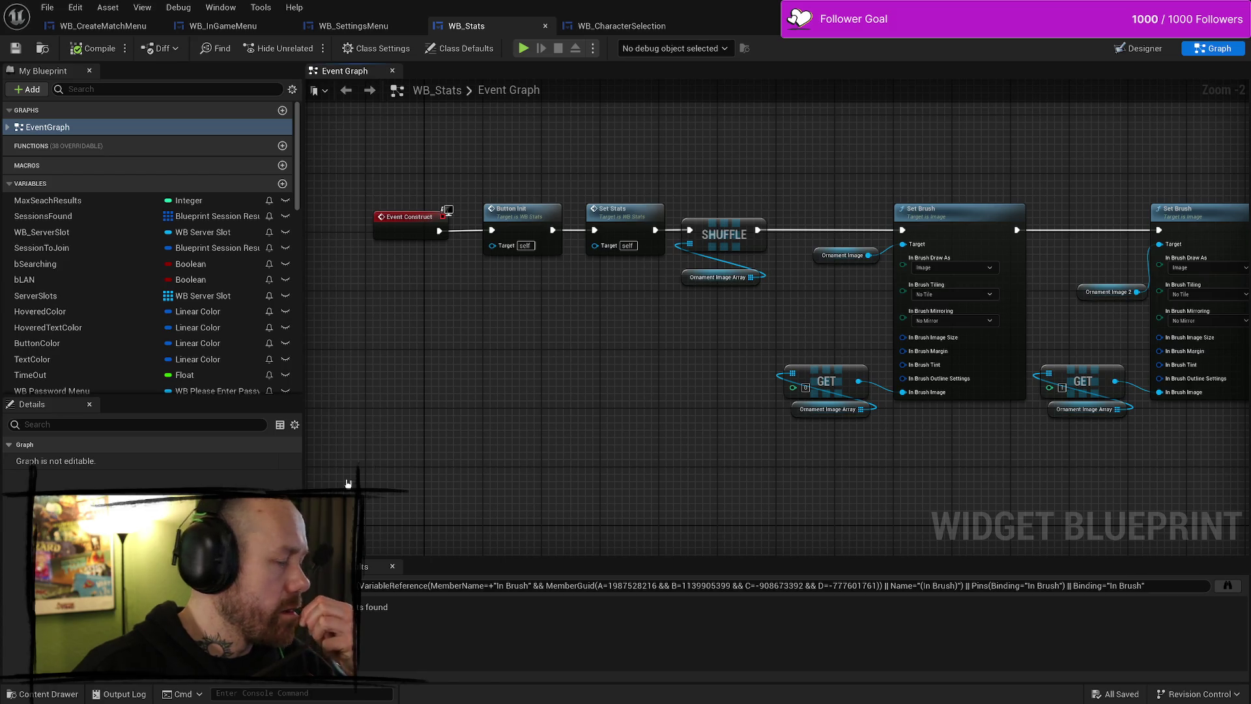
Move the Shuffle nodes right and Event Construct, Button Init and Set Stats left, then pull a wire from Set Stats
scroll(600, 394, up, 2)
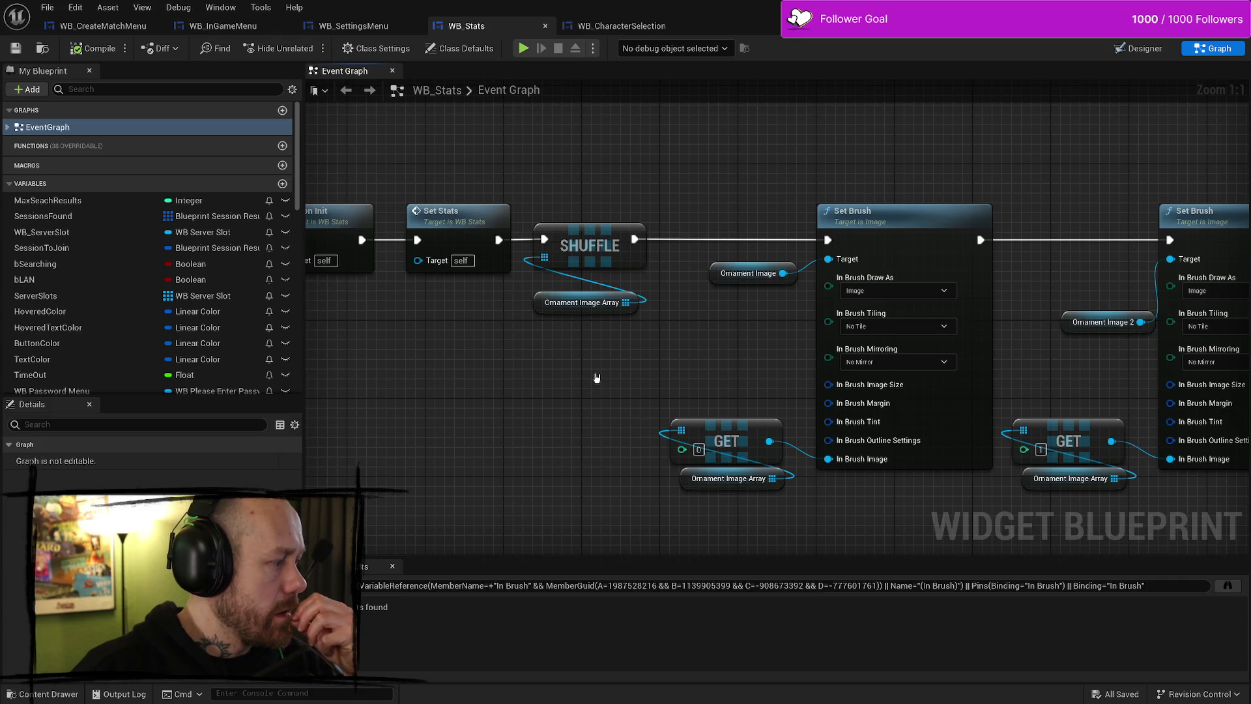
drag(595, 199, 595, 396)
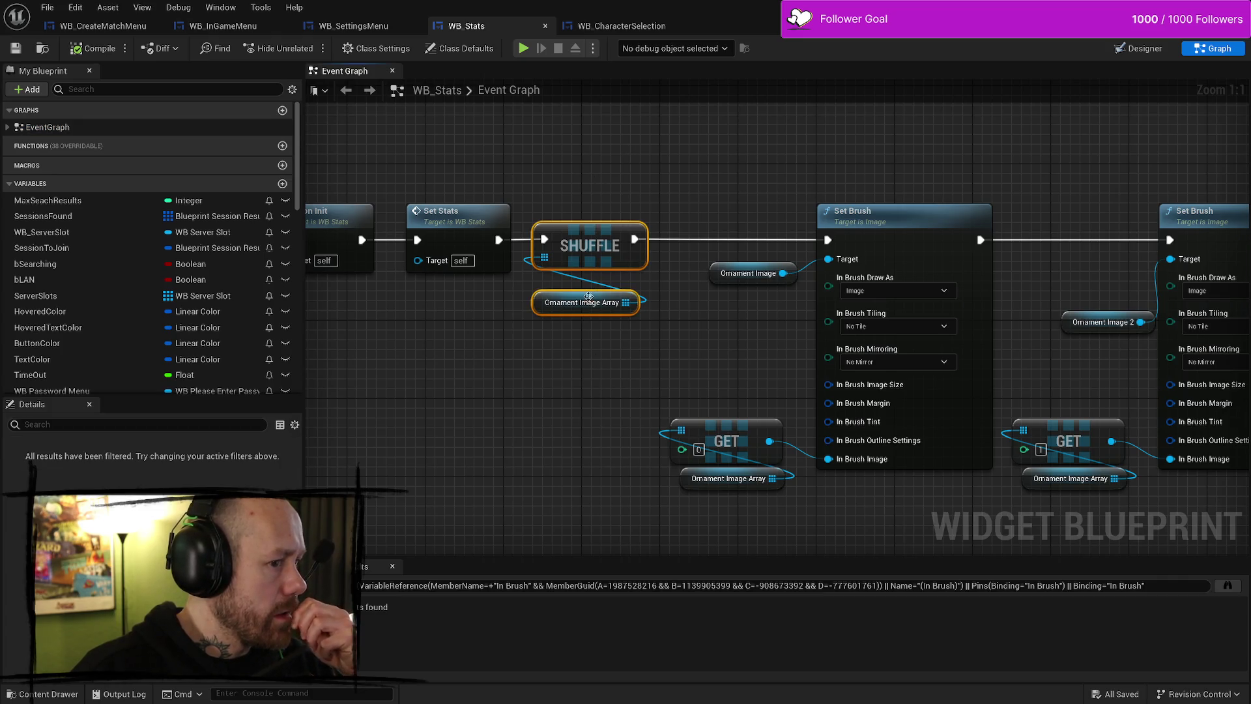
drag(588, 296, 629, 289)
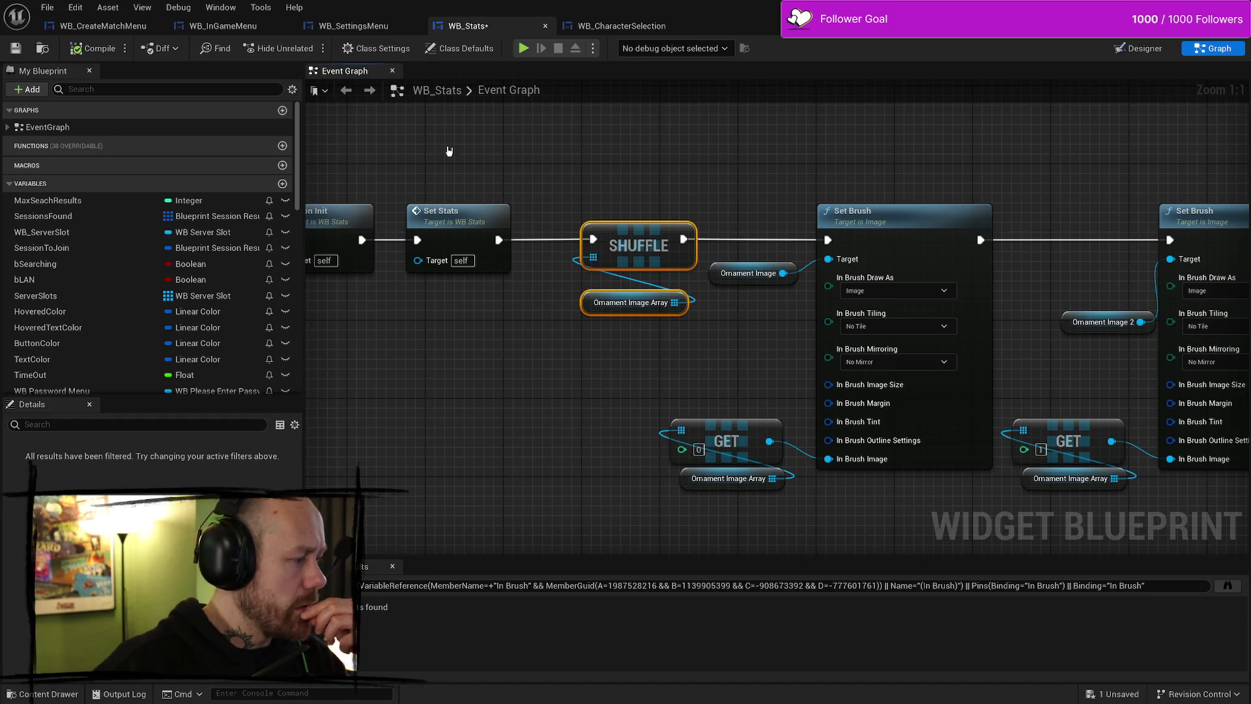
scroll(566, 188, down, 2)
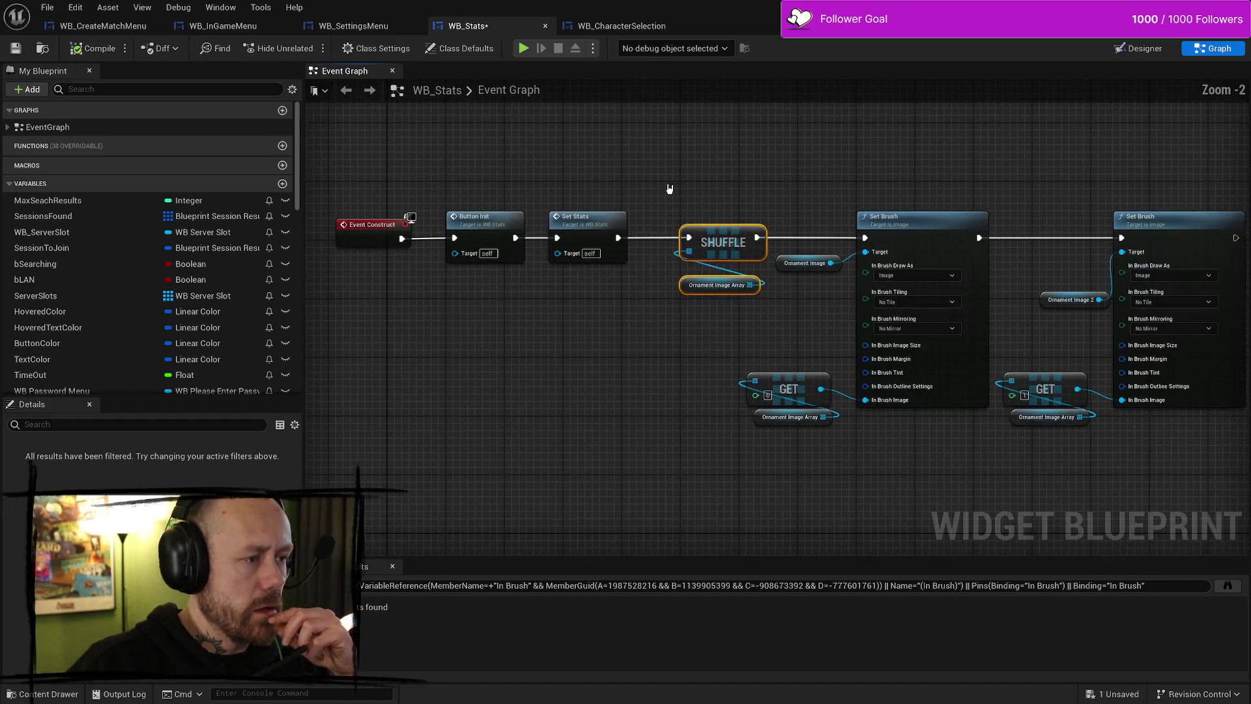
drag(593, 178, 433, 285)
drag(485, 225, 425, 225)
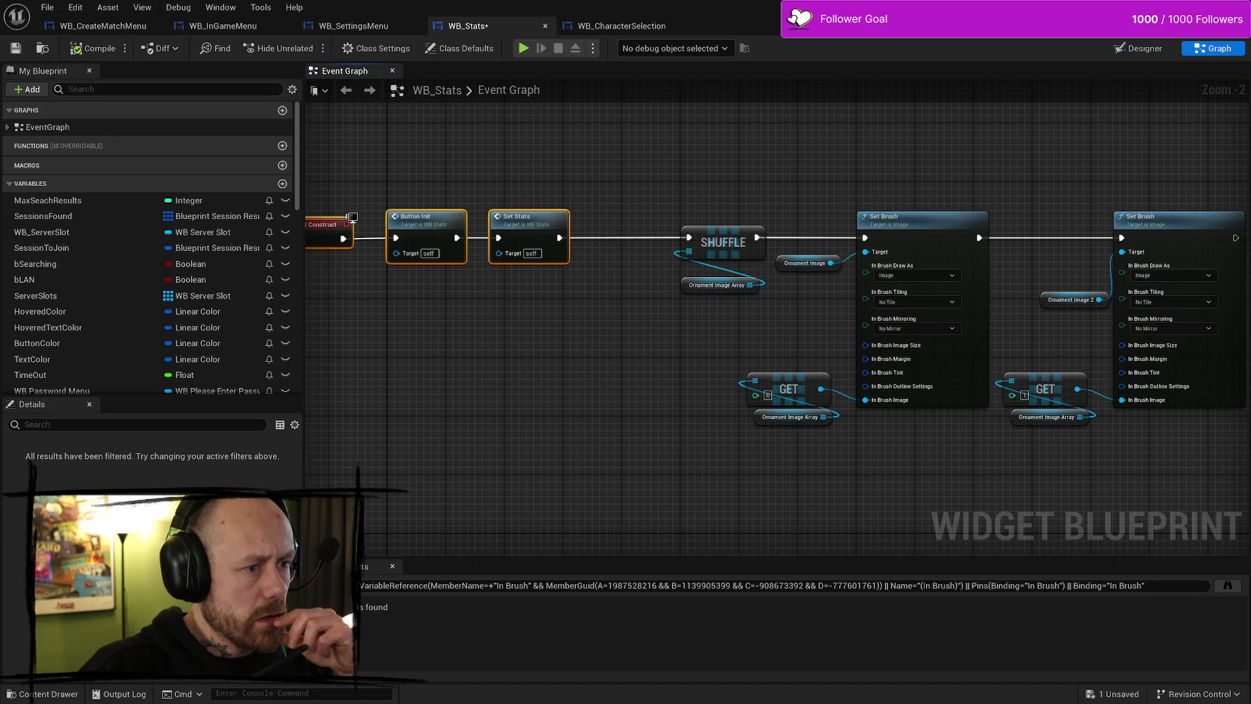
scroll(604, 306, up, 1)
mouse_move(506, 267)
mouse_down()
mouse_move(554, 273)
mouse_move(573, 241)
mouse_up()
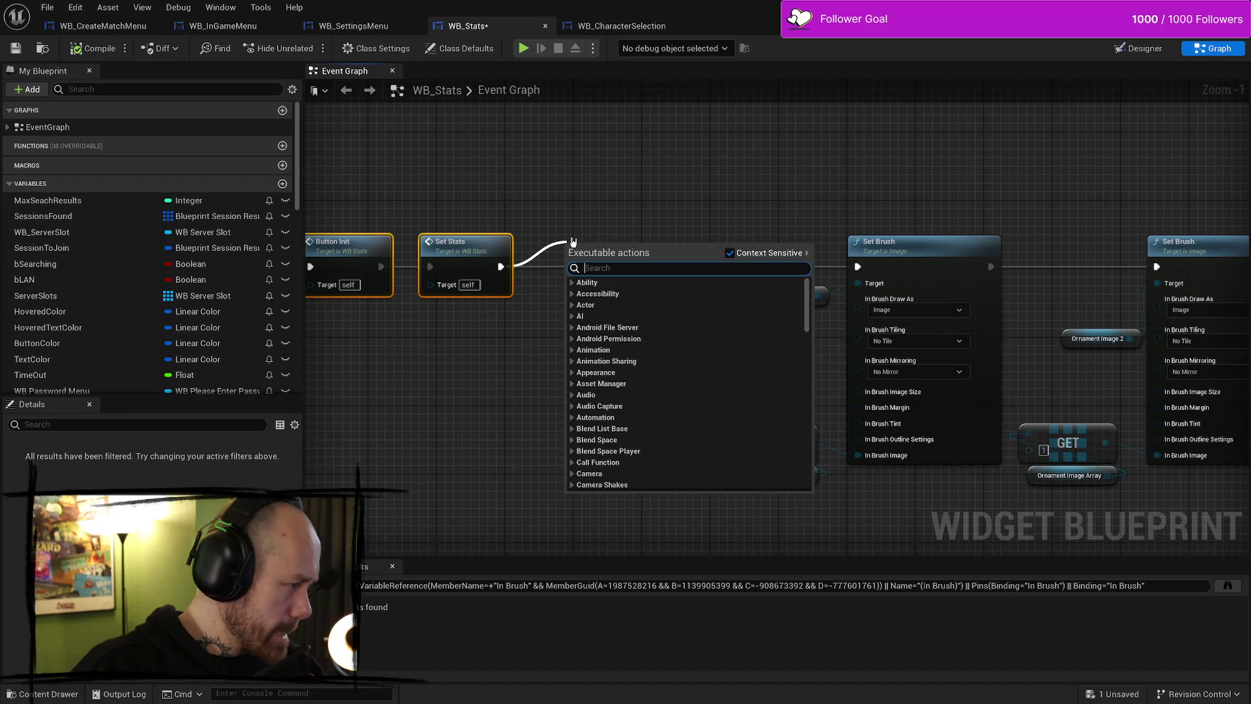
Duplicate the Ornament Image Array getter and attach a Length node to it
click(531, 196)
click(651, 322)
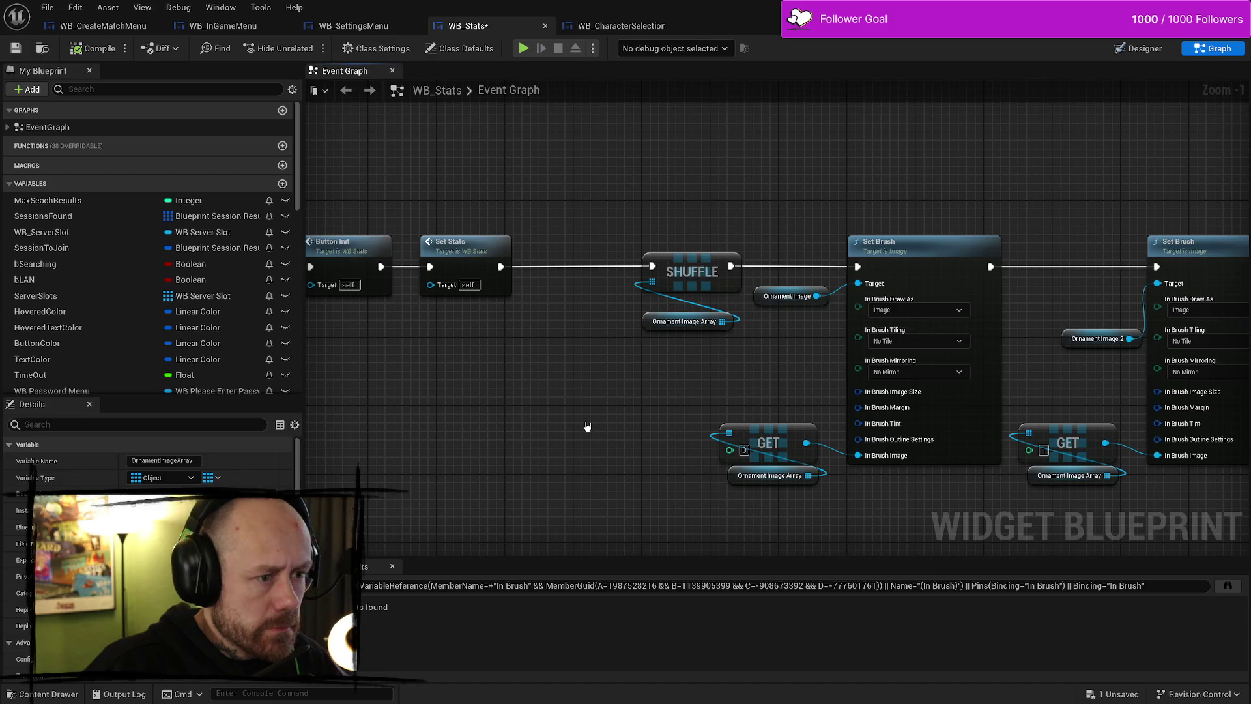
key(ctrl+v)
drag(559, 406, 556, 371)
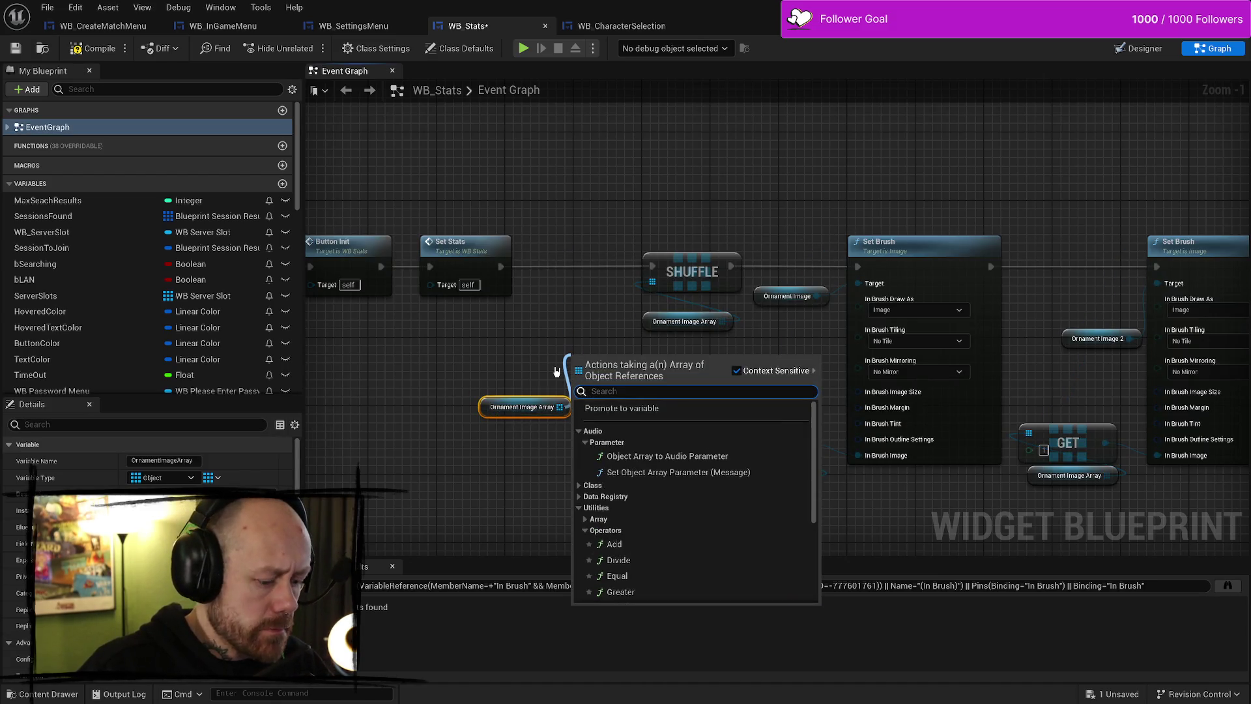
text(if leng)
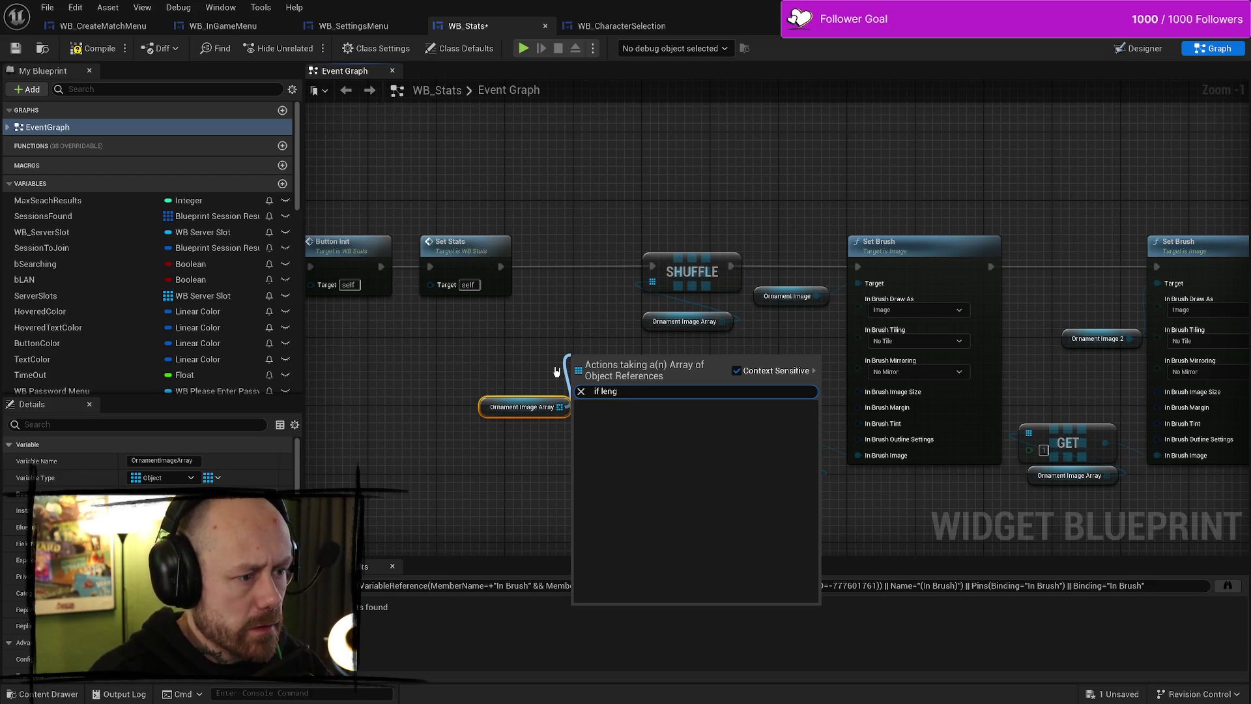
key(BackSpace)
key(BackSpace)
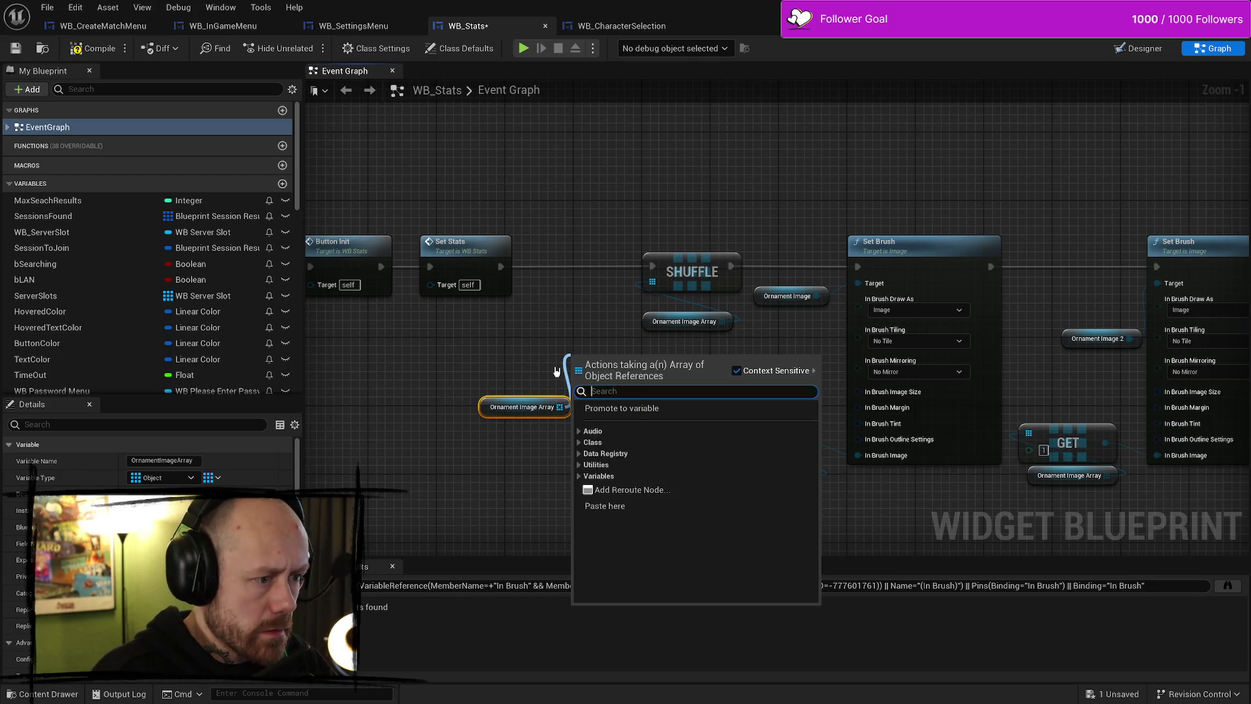
text(leng)
key(Return)
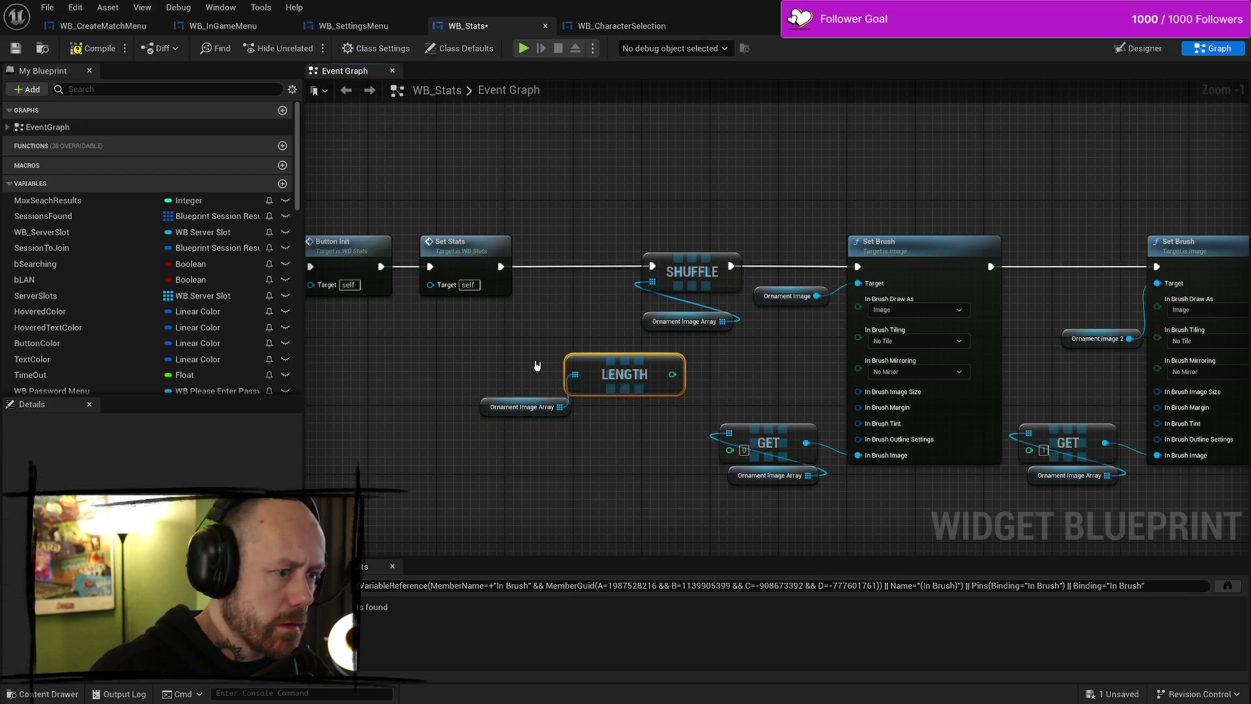
drag(600, 352, 509, 344)
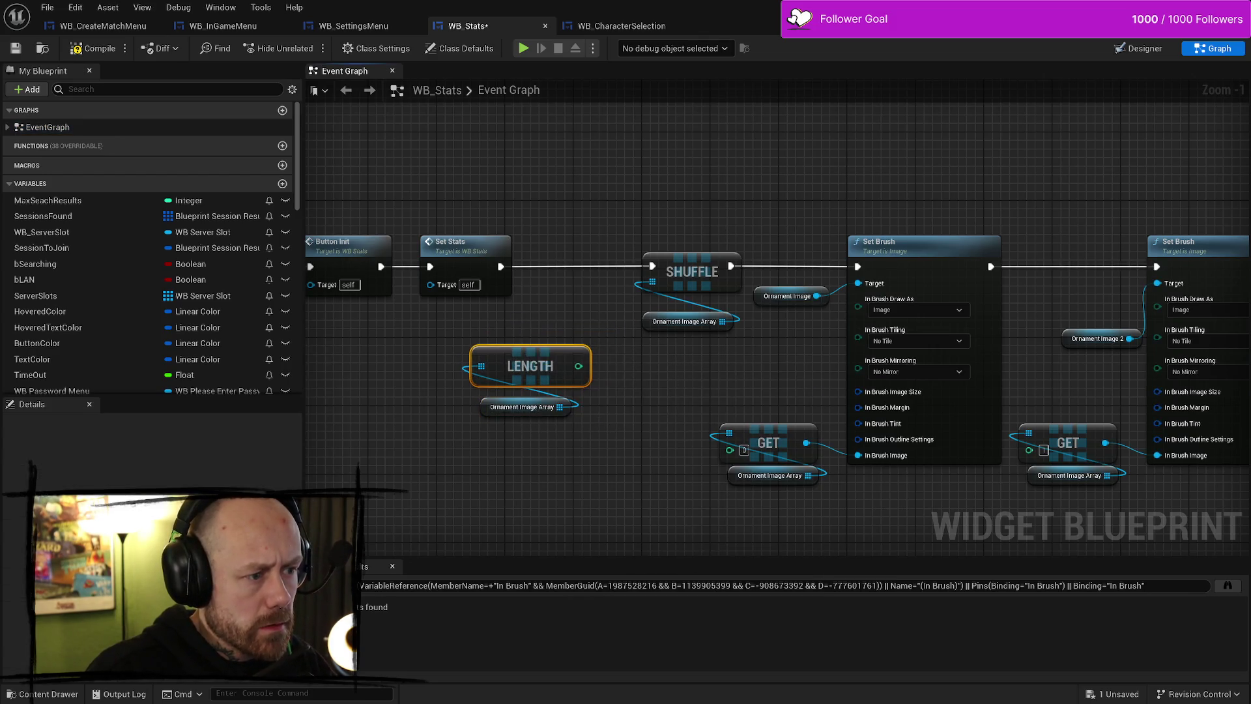
Insert a Branch node between Set Stats and Shuffle
mouse_move(503, 240)
mouse_down()
mouse_move(560, 166)
mouse_move(596, 224)
mouse_up()
text(branch)
key(Return)
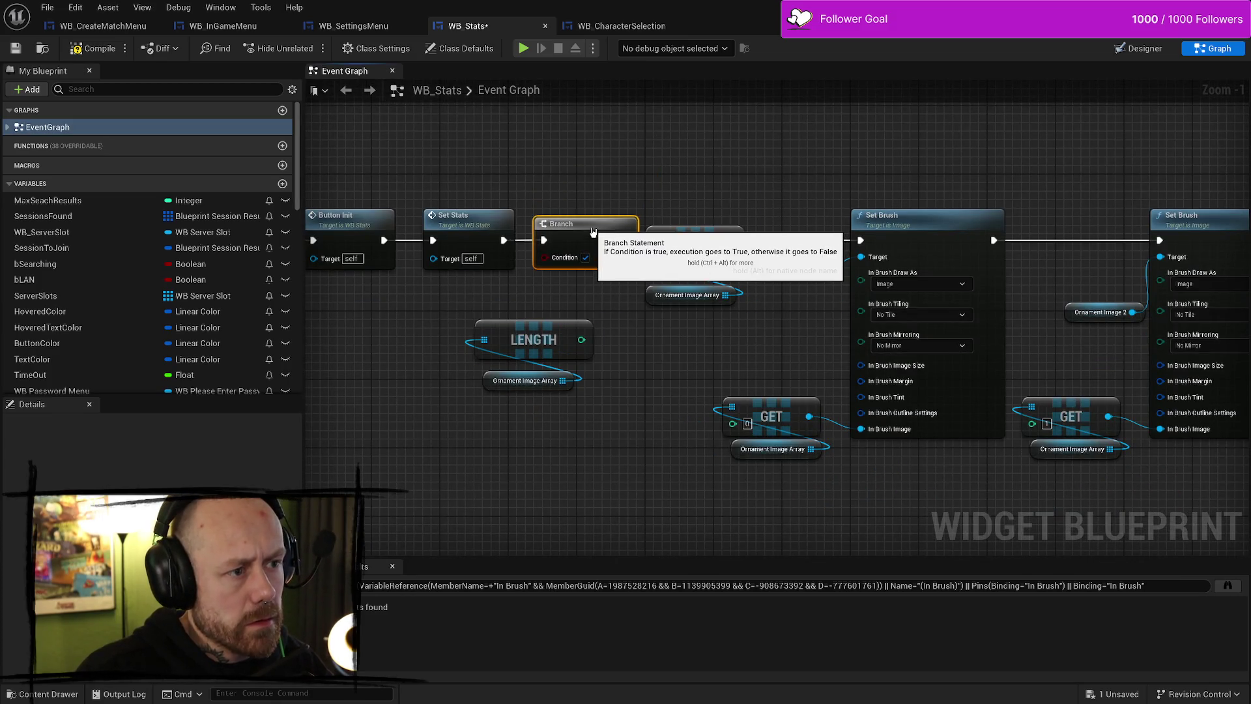
drag(495, 293, 645, 391)
Compare the length with a Greater-than-2 node and feed the result into the Branch Condition
mouse_move(599, 324)
mouse_down()
mouse_move(553, 372)
mouse_move(609, 344)
mouse_move(582, 321)
mouse_up()
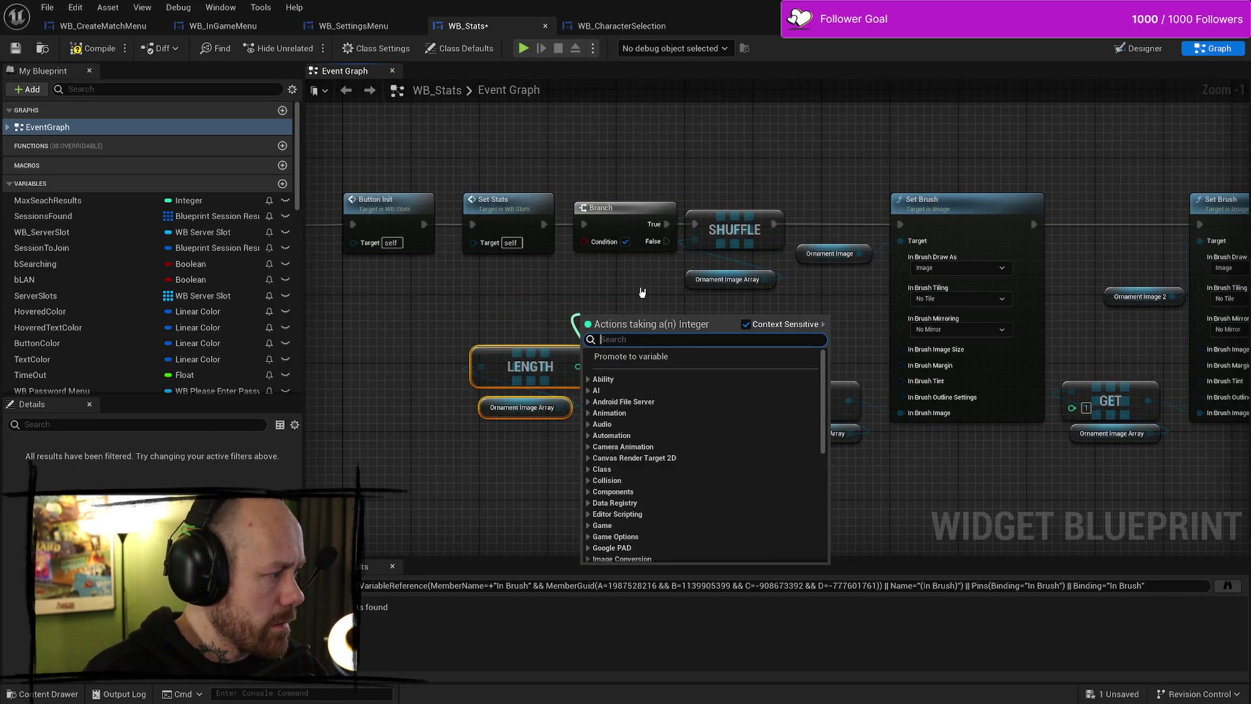
text(>)
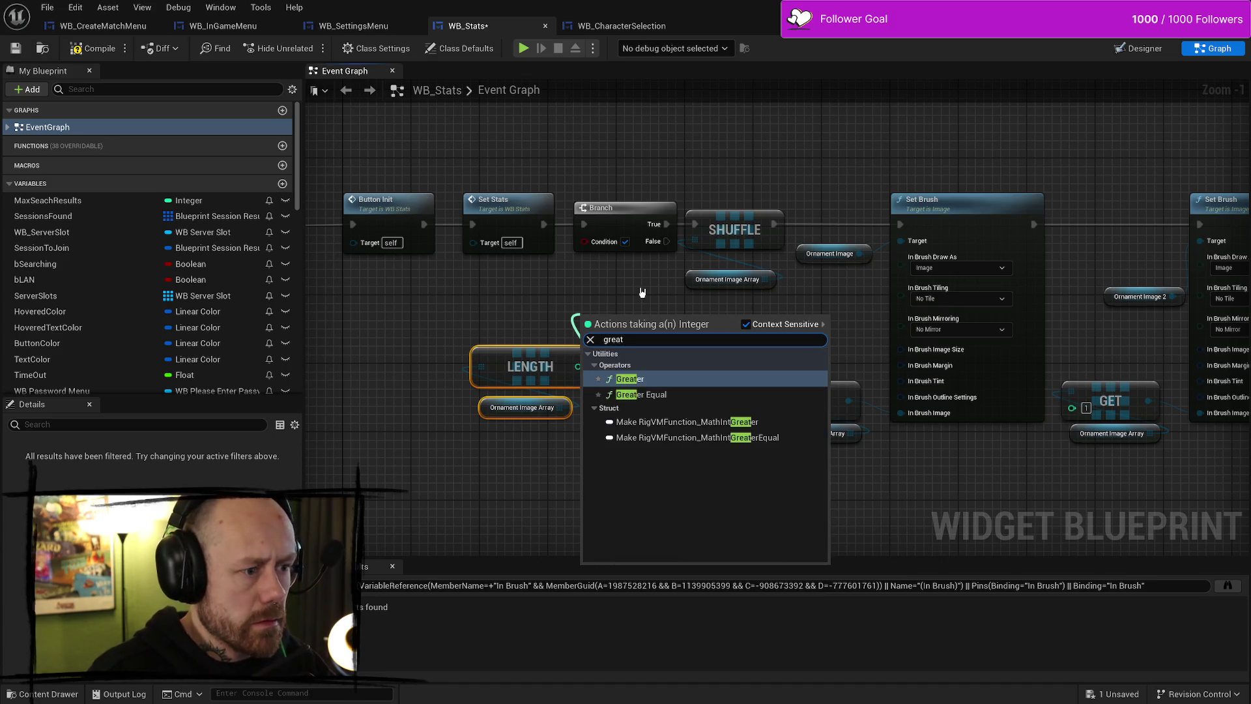
key(Return)
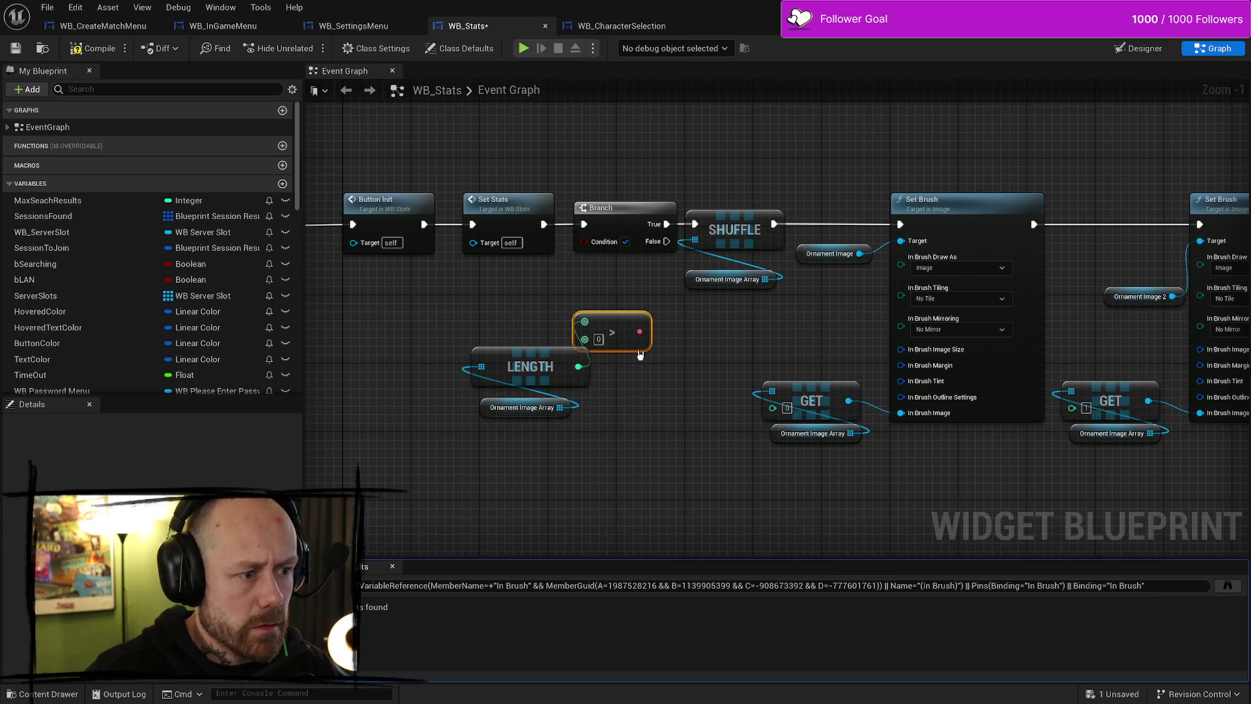
click(608, 342)
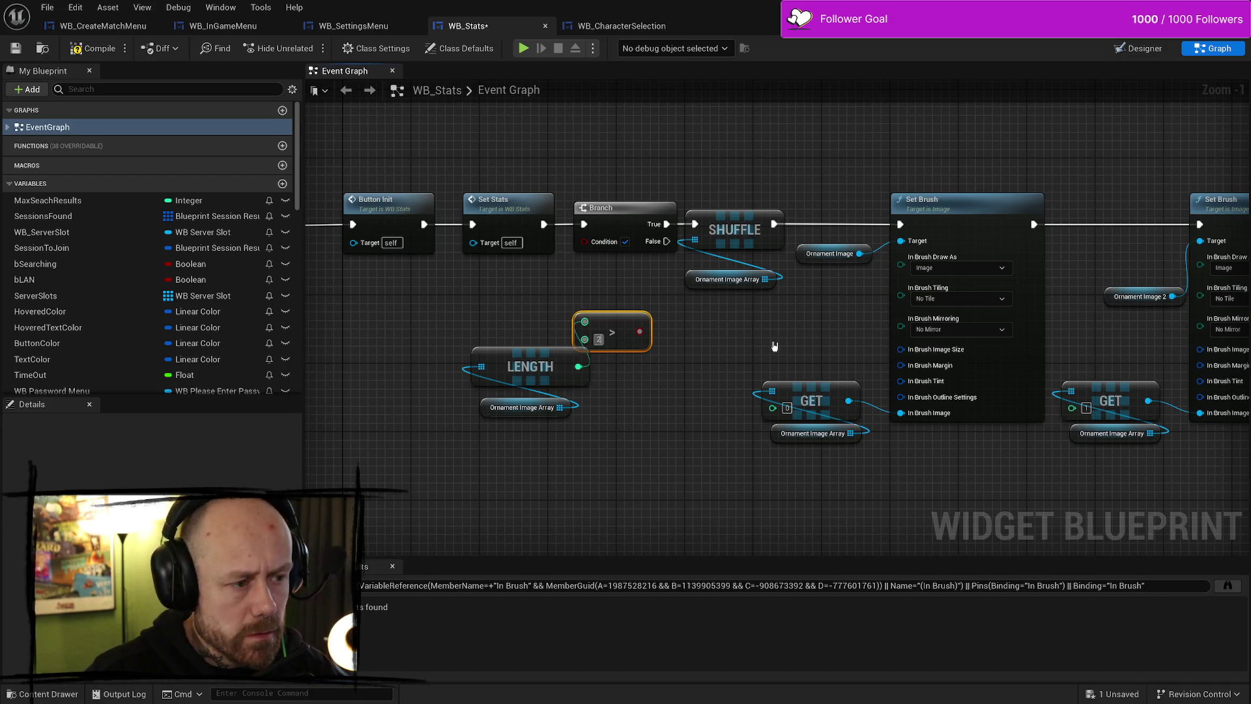
drag(639, 331, 584, 241)
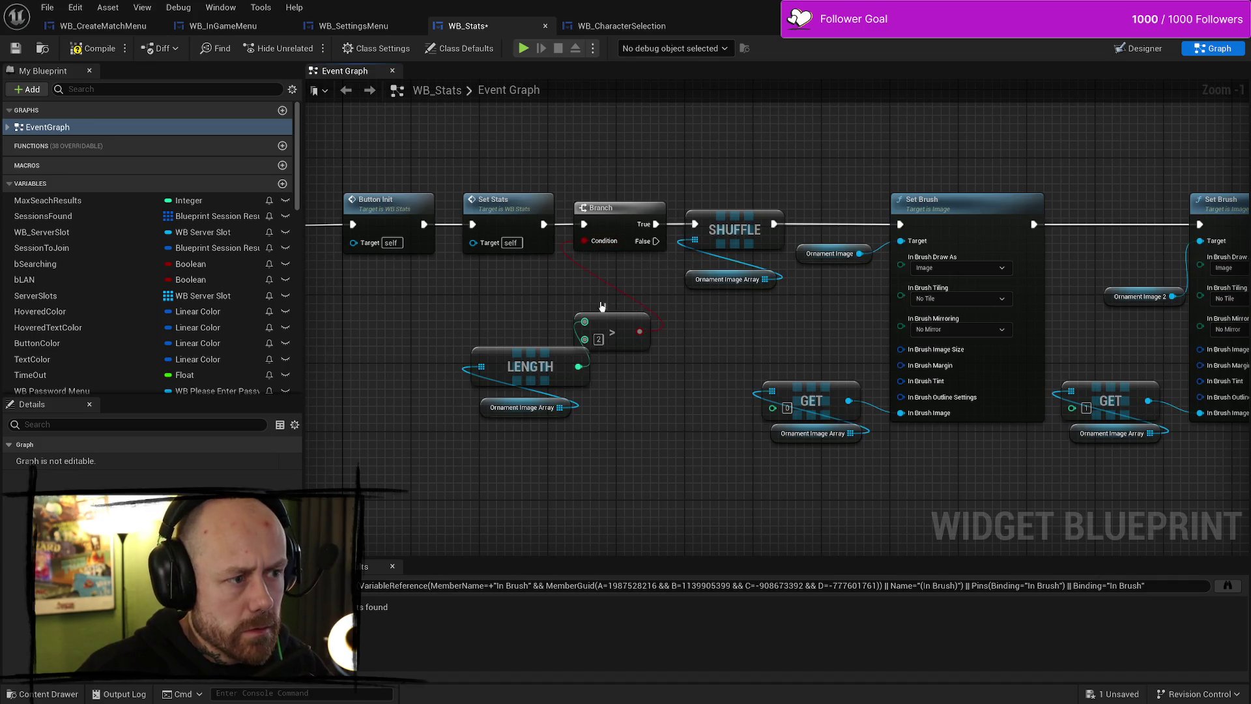
mouse_move(581, 308)
mouse_down()
mouse_move(501, 299)
mouse_move(589, 411)
mouse_up()
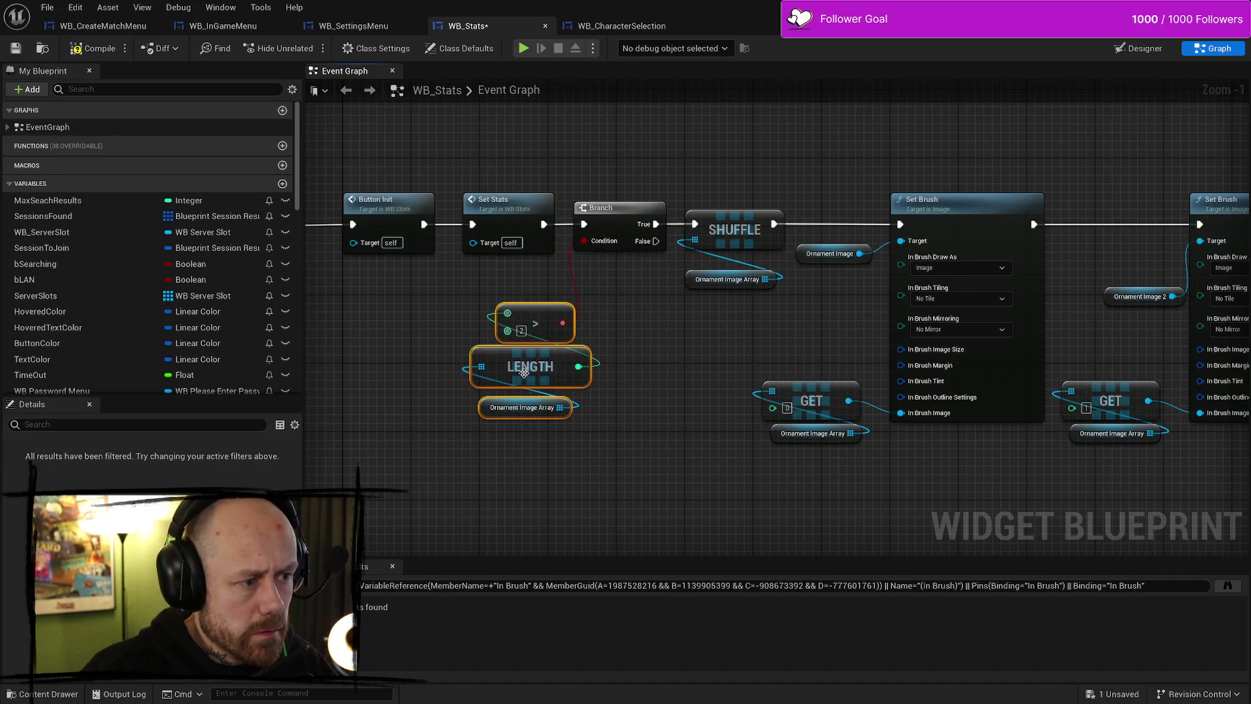
drag(535, 362, 595, 336)
Compile WB_Stats, check the OrnamentImageArray variable's properties, and save the blueprint
click(92, 48)
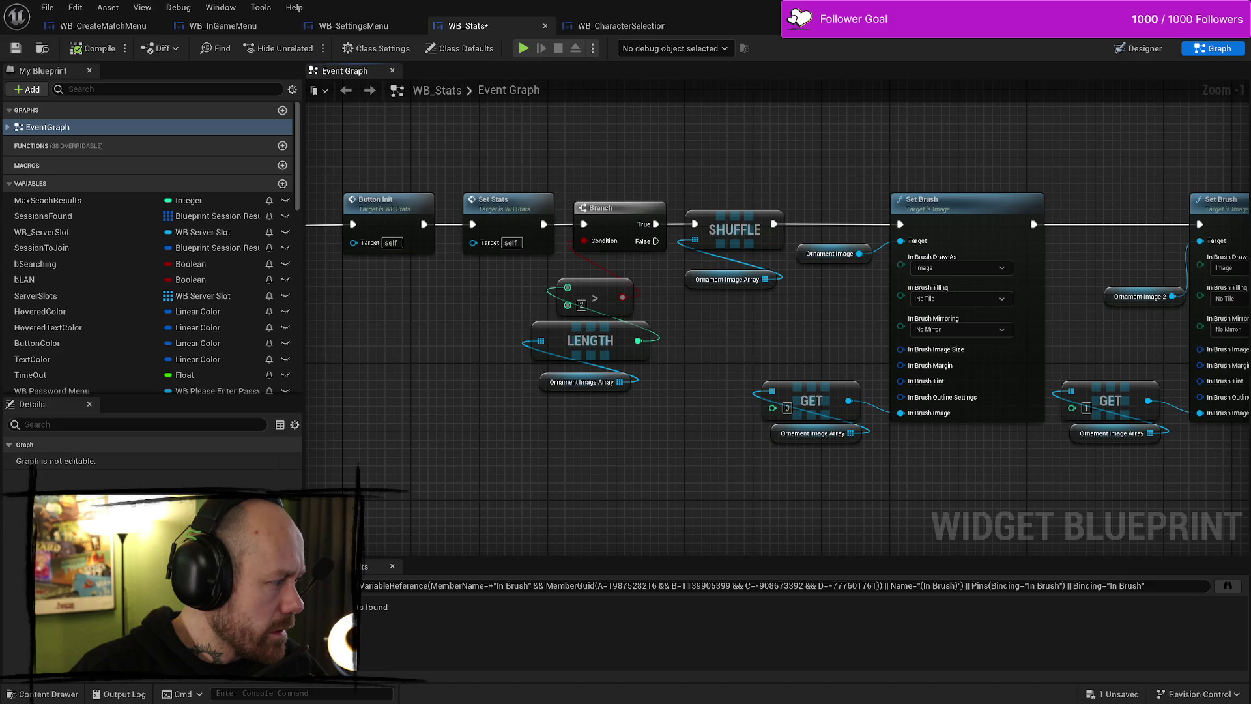
scroll(112, 383, down, 10)
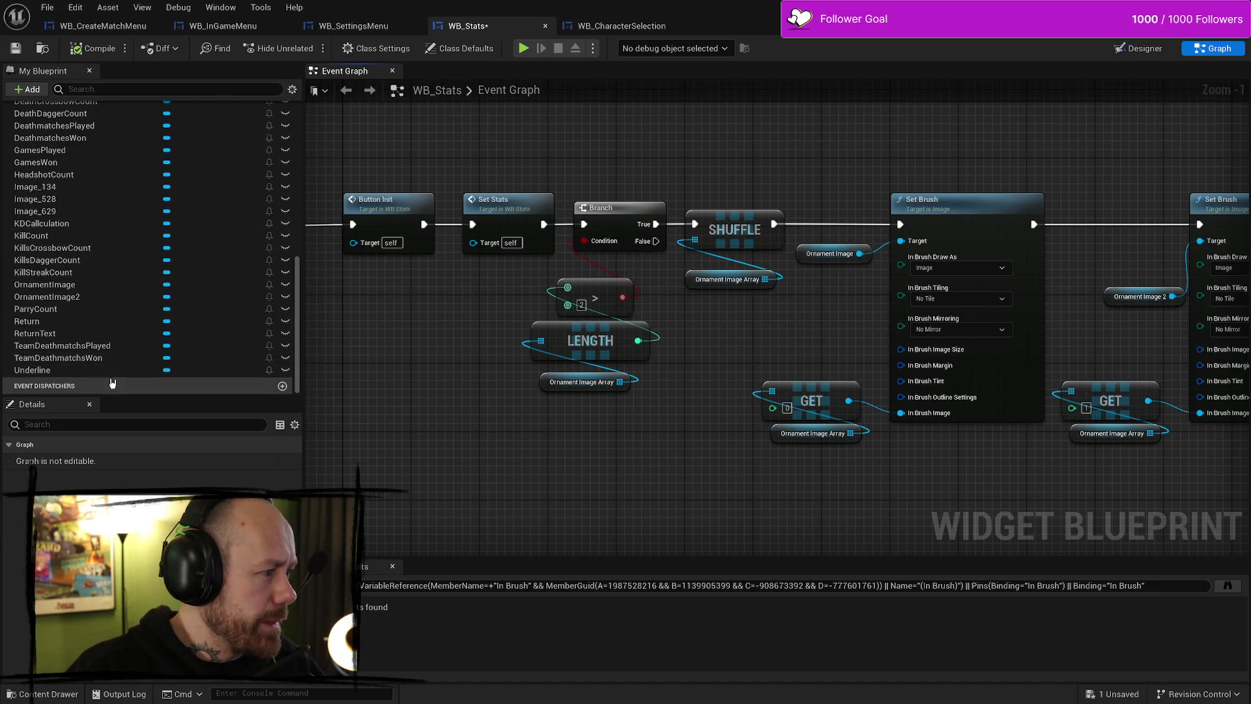
scroll(139, 320, up, 1)
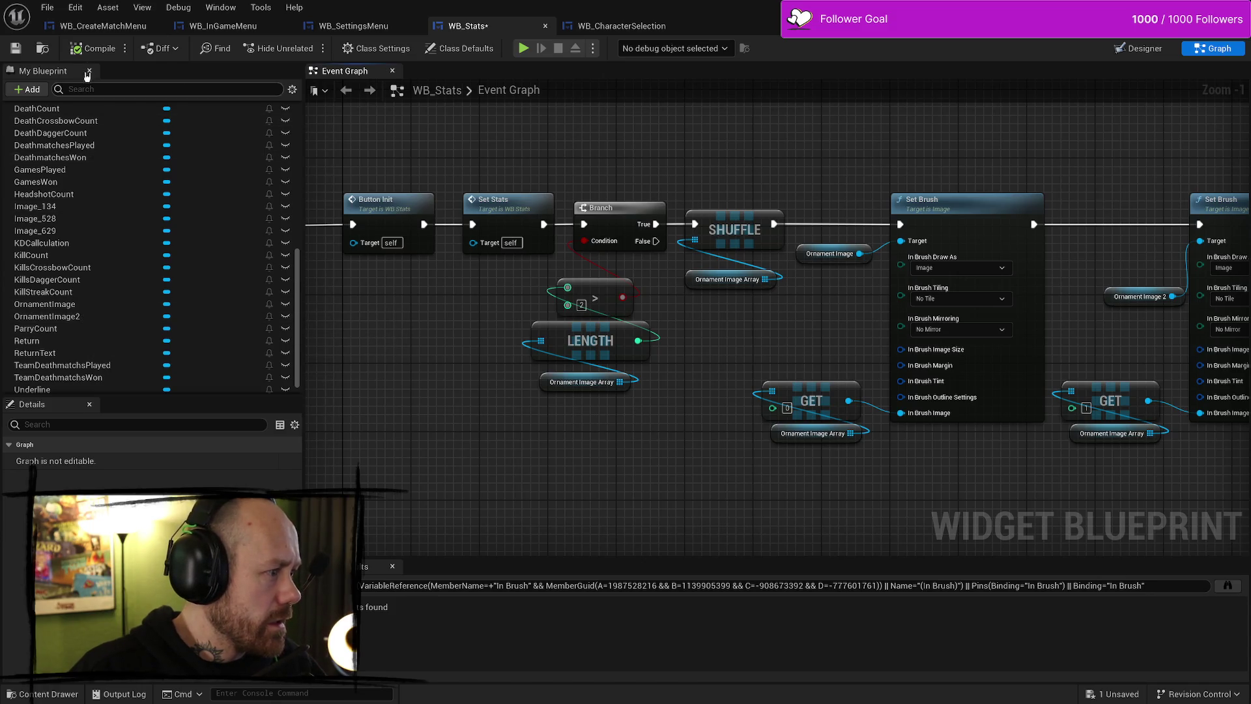
scroll(196, 319, up, 5)
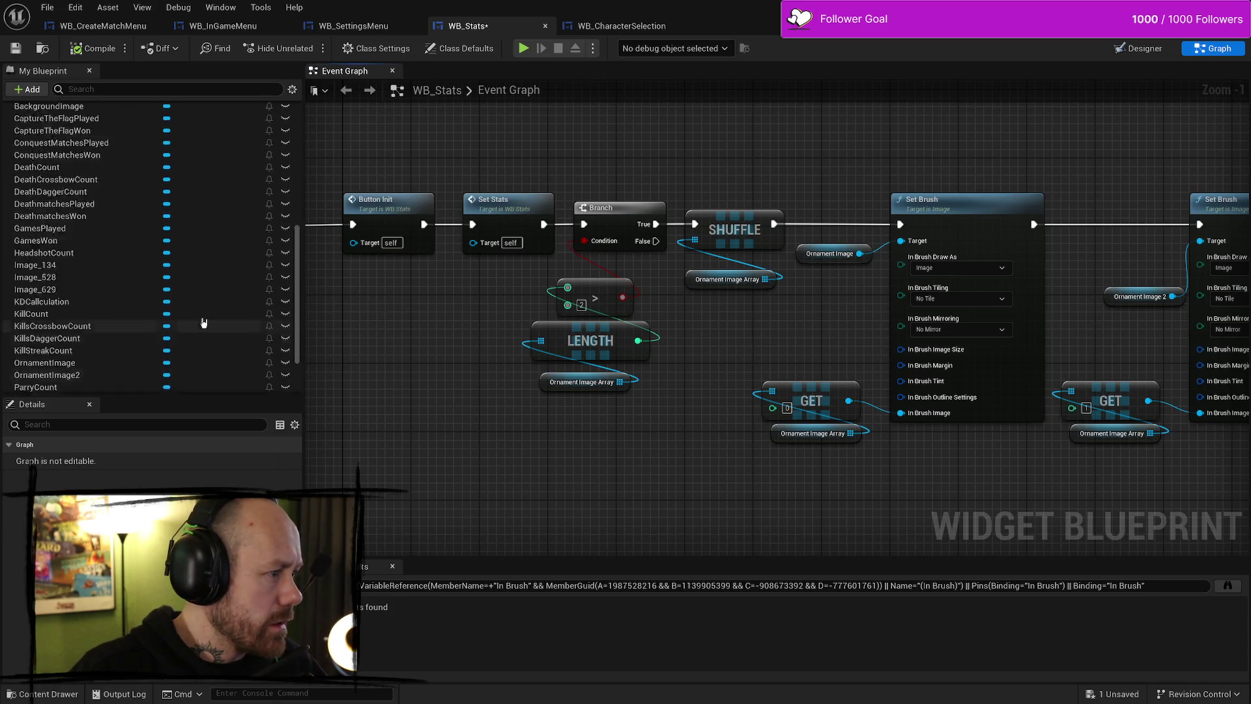
scroll(213, 307, up, 1)
click(58, 209)
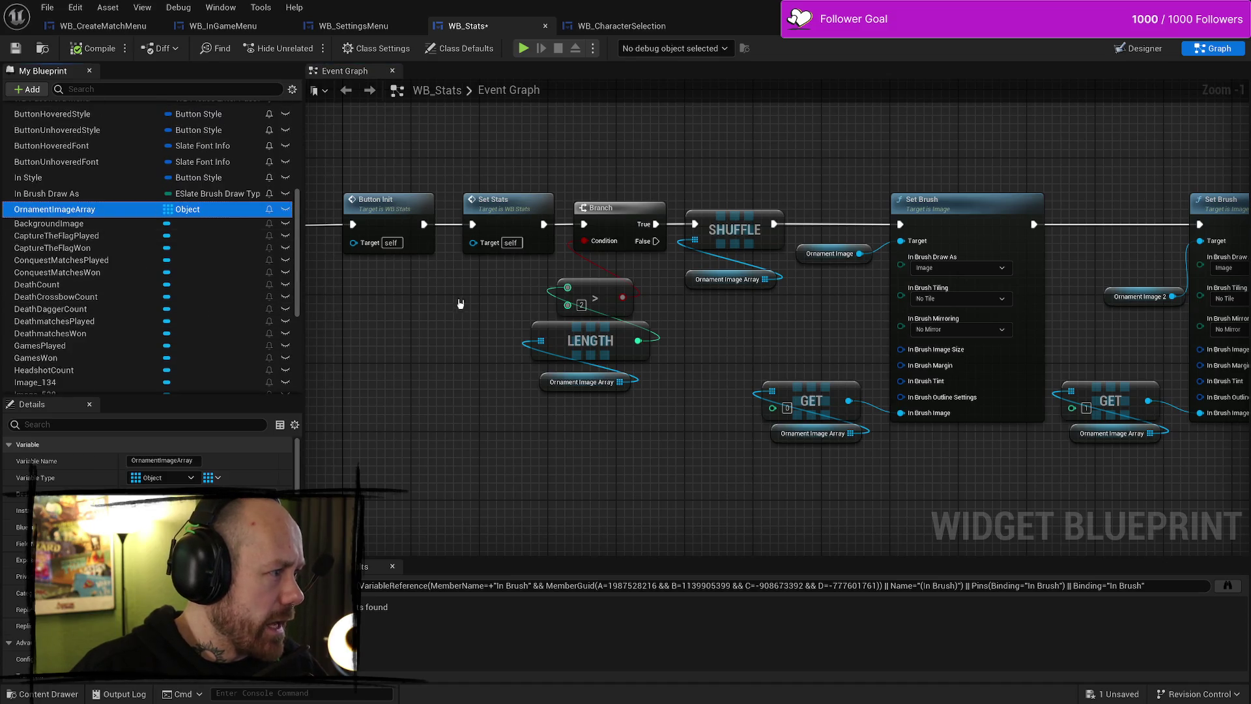
scroll(150, 469, down, 5)
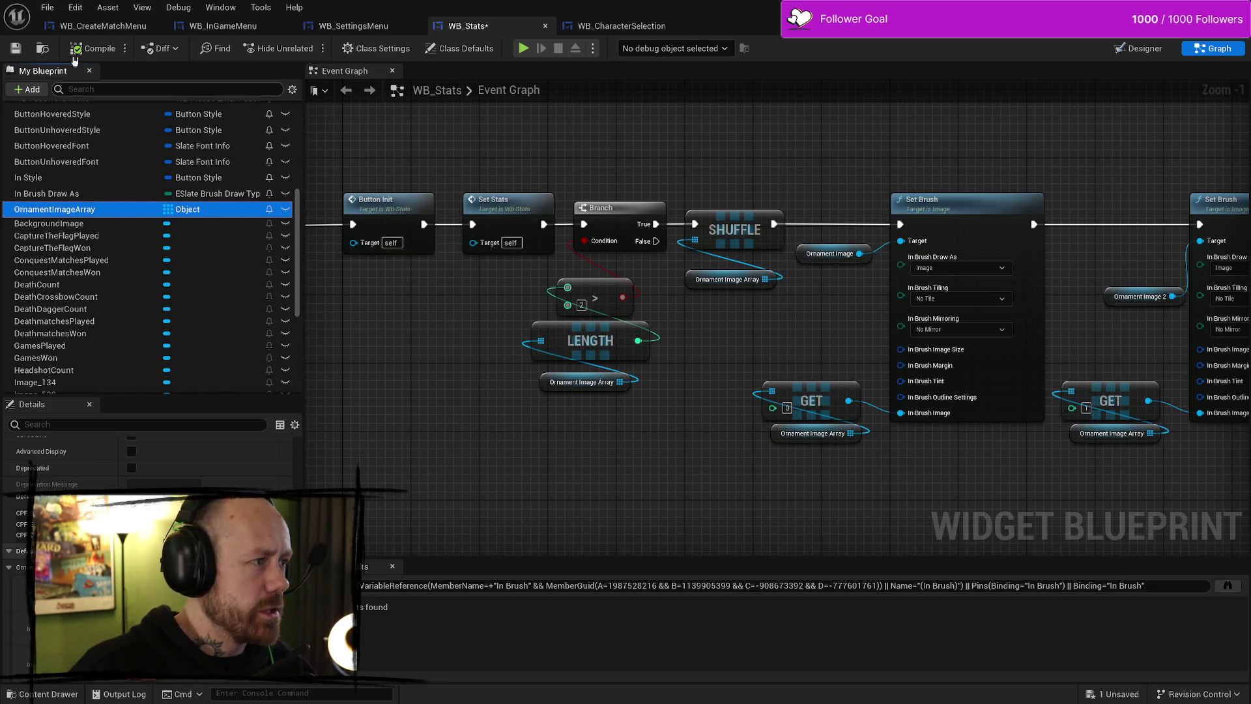
click(15, 48)
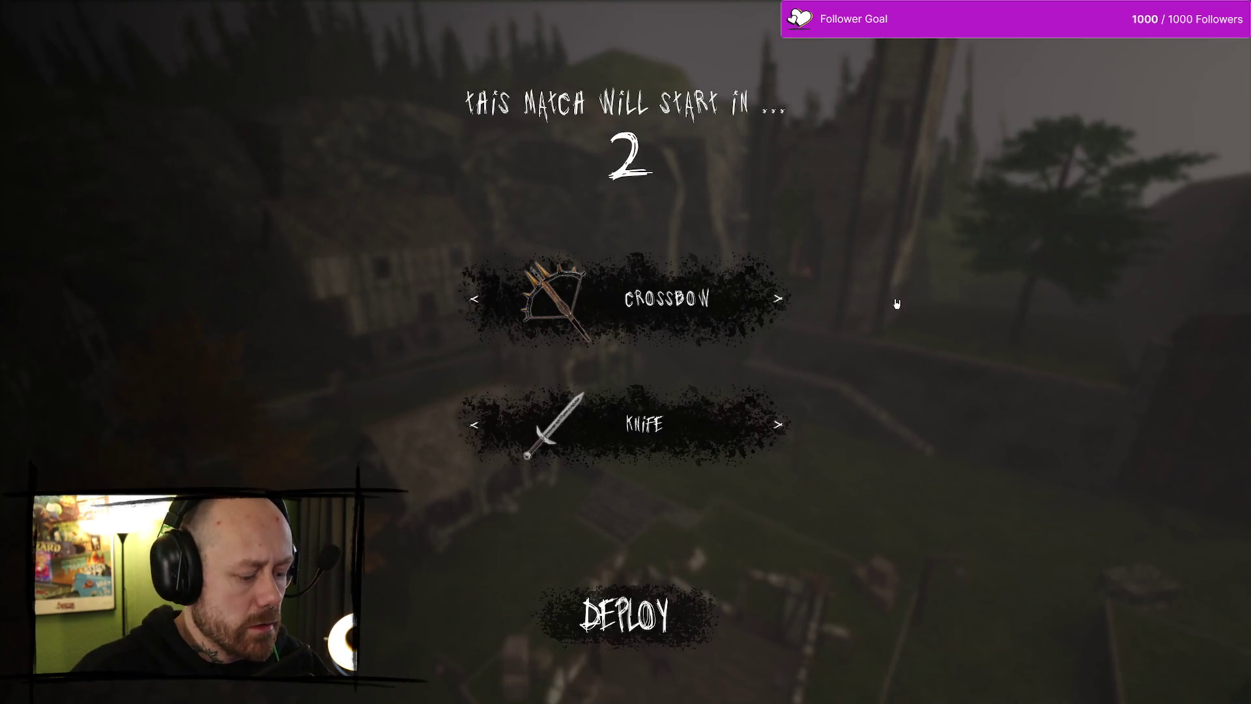
Leave the match from the pause menu and open the Stats screen
key(Escape)
click(295, 253)
click(491, 431)
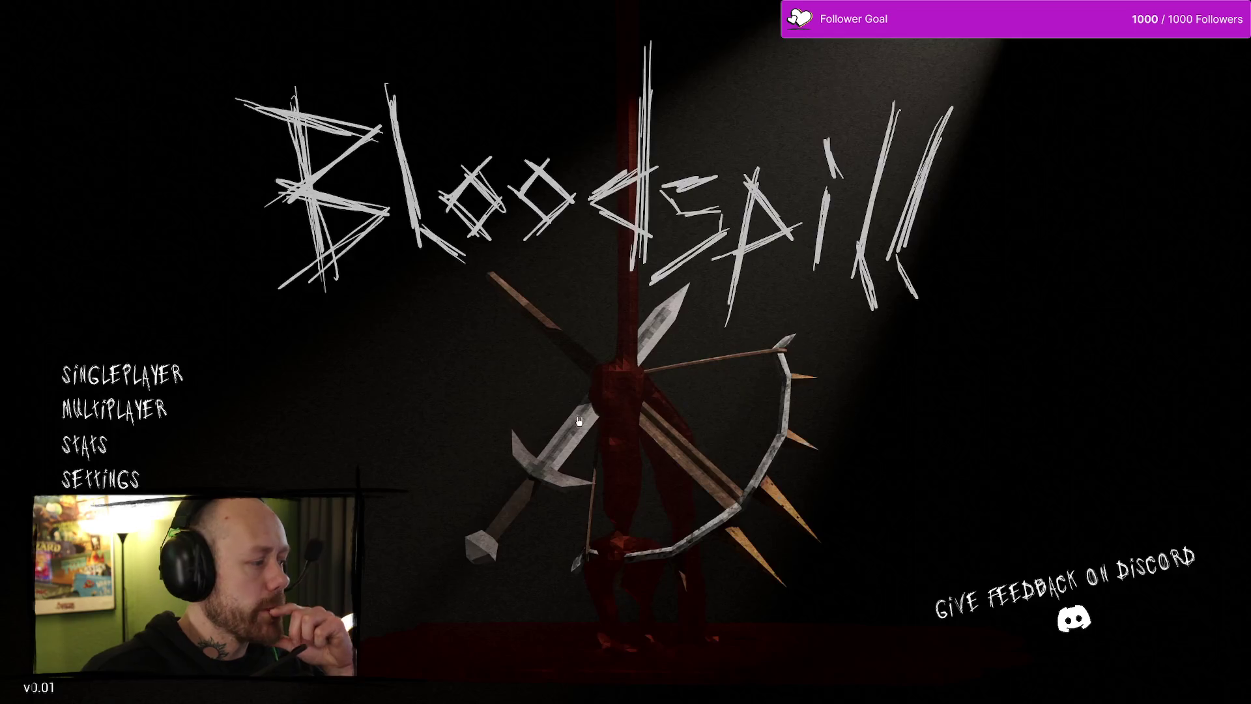
click(98, 451)
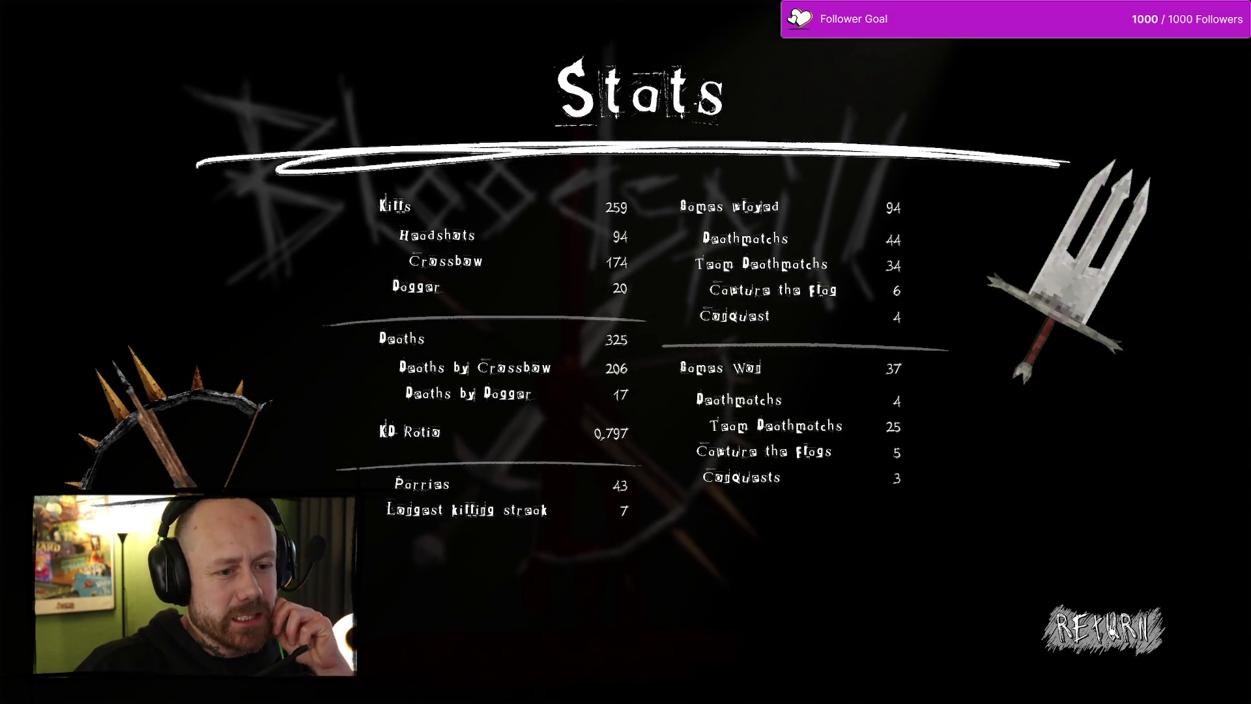
Reopen the Stats screen four more times to check the ornaments reshuffle, then stop playing
click(1102, 629)
click(85, 445)
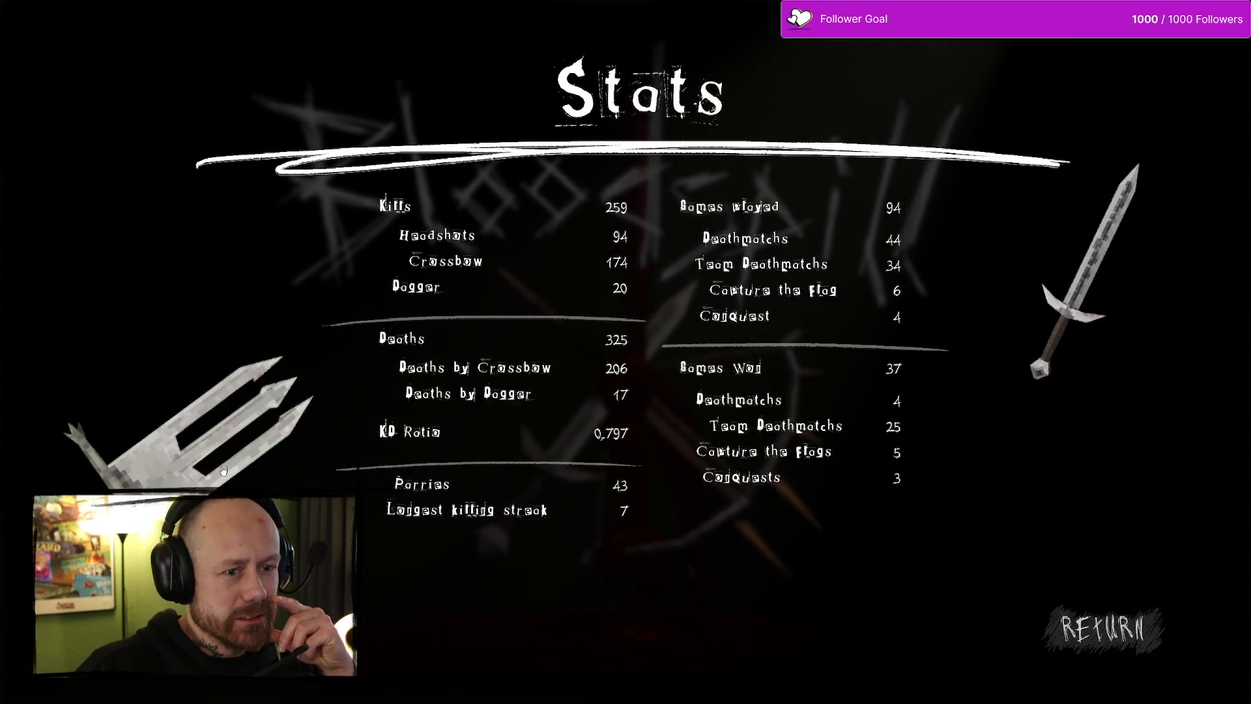
click(1043, 651)
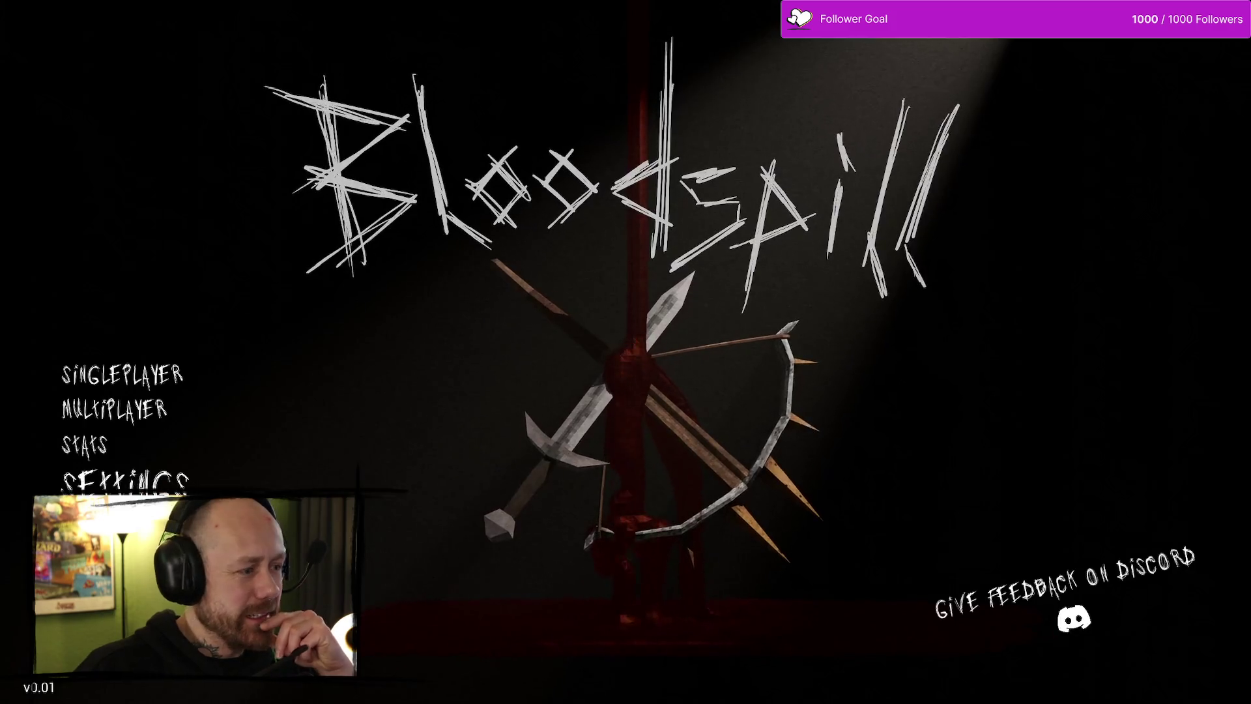
click(91, 443)
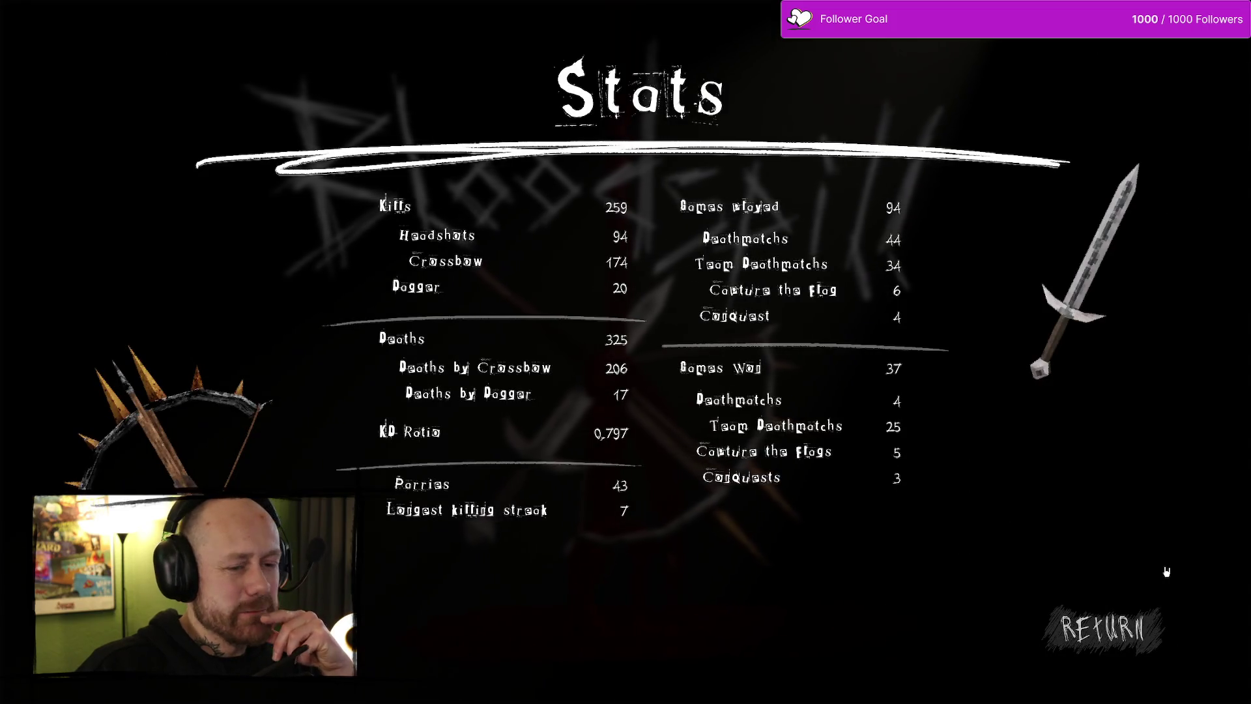
click(1145, 626)
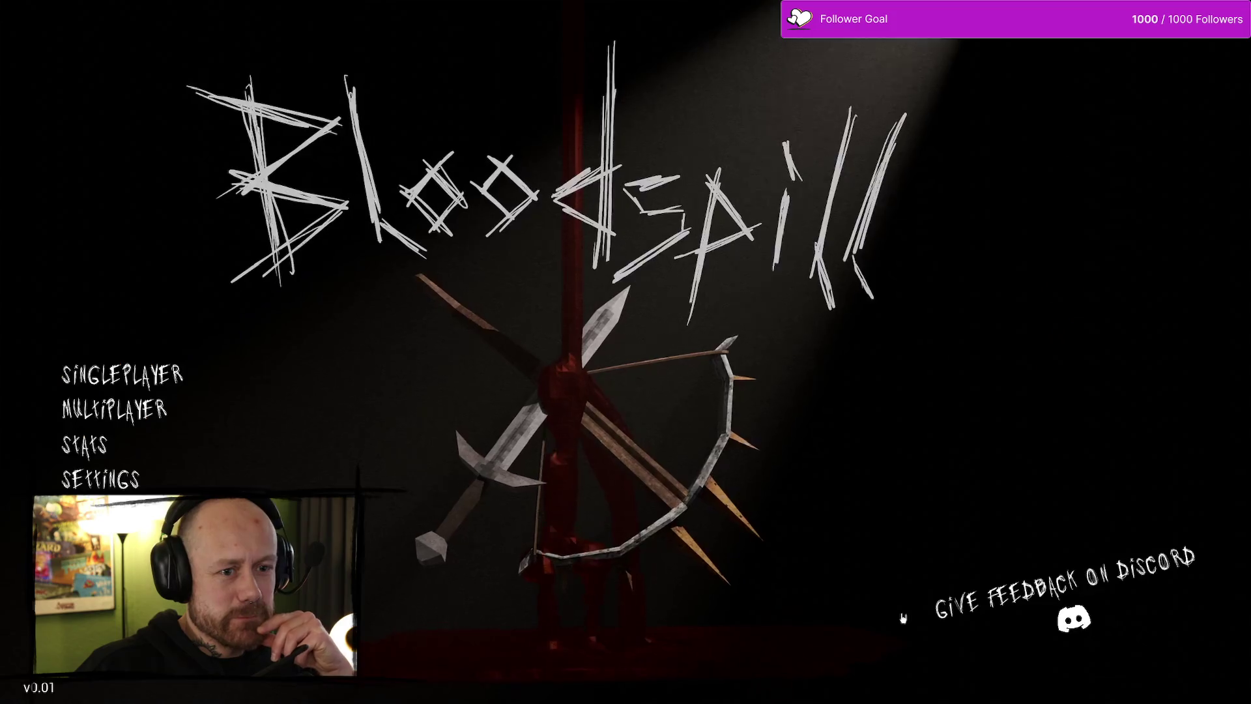
click(82, 445)
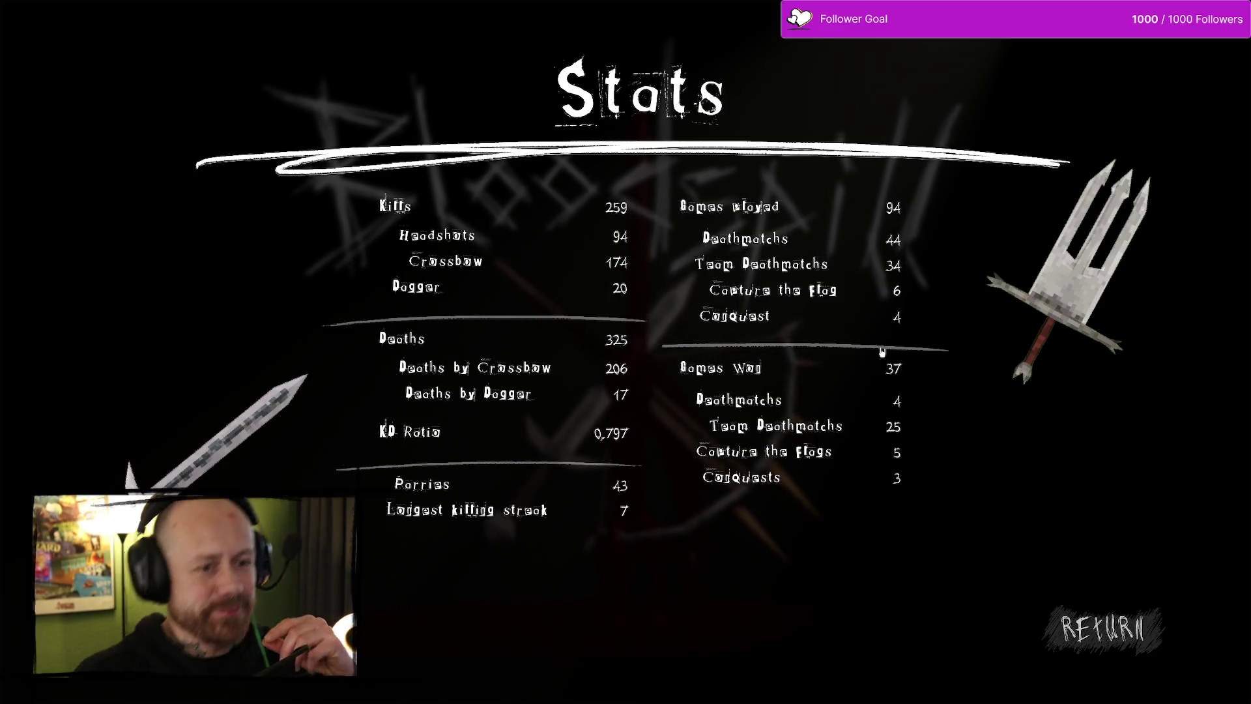
click(1101, 626)
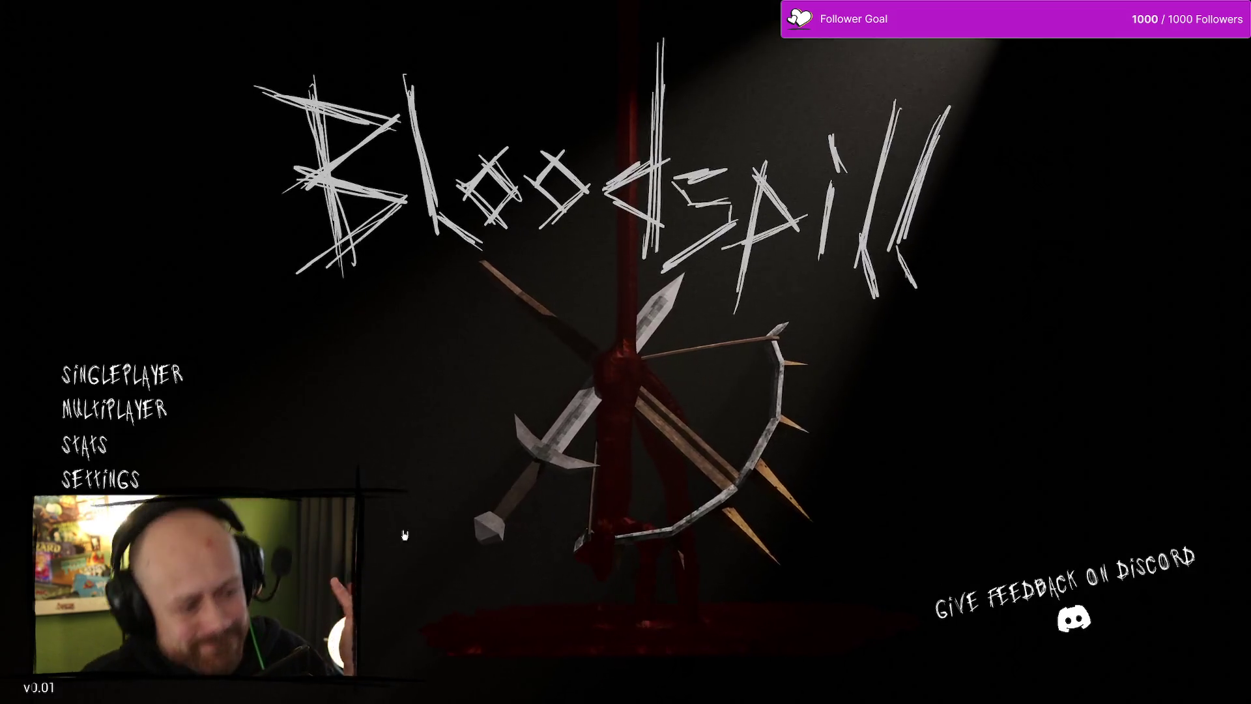
click(81, 445)
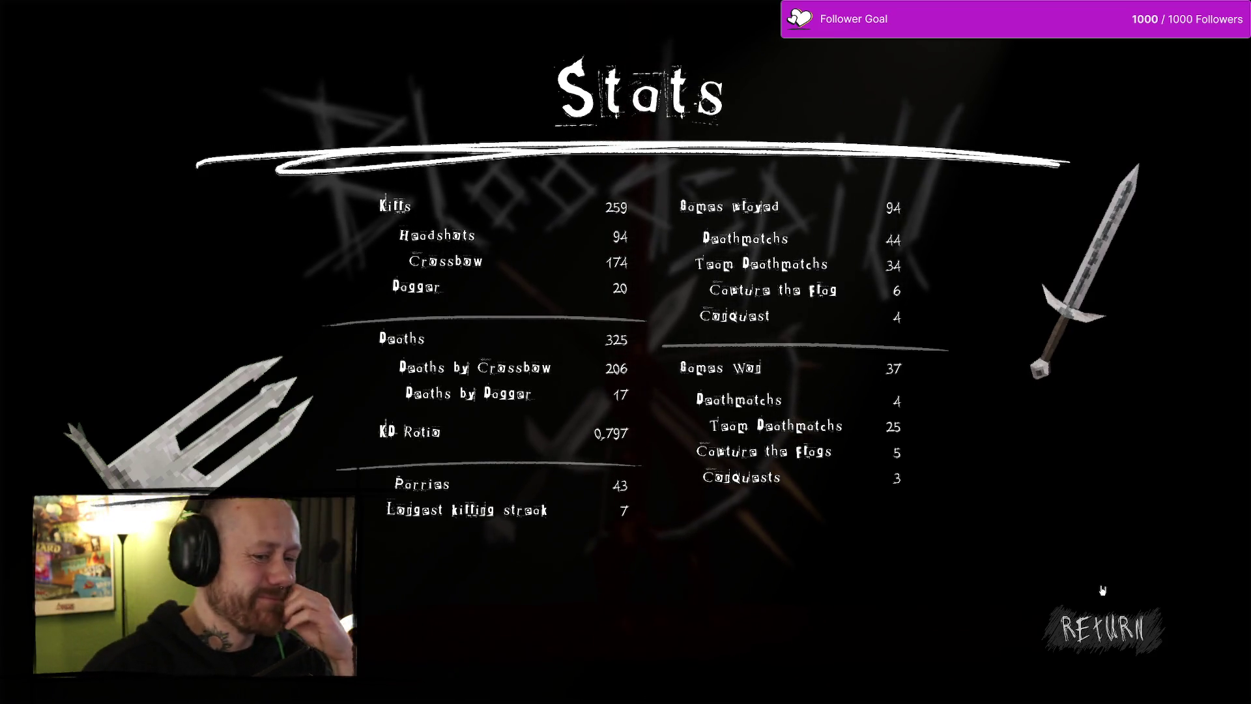
click(1103, 627)
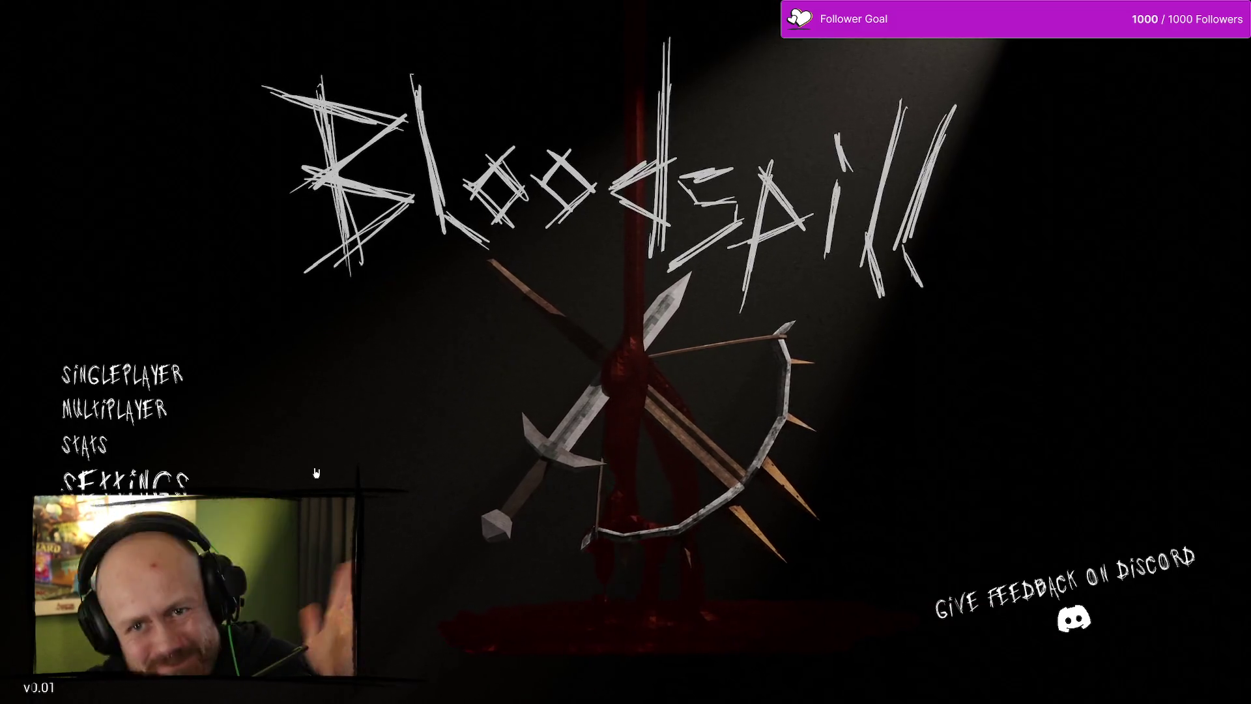
key(Escape)
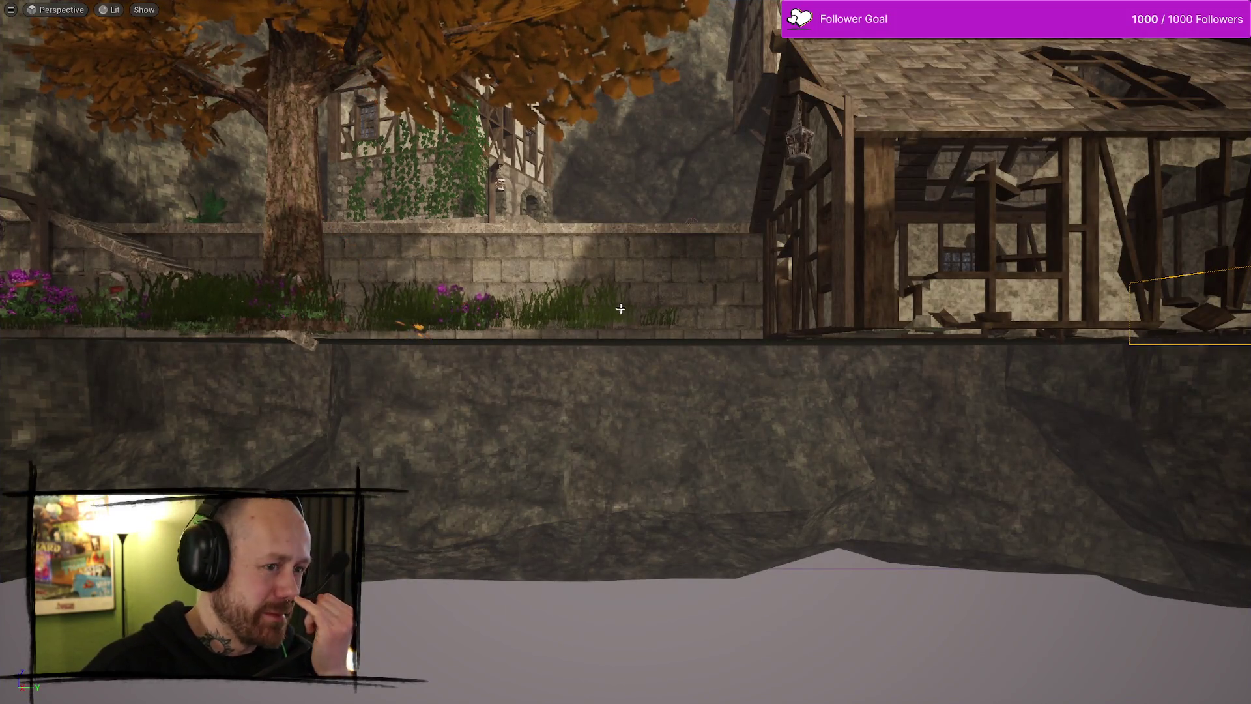
Restore the full editor with F11 and toggle the Content Drawer open and closed
key(F11)
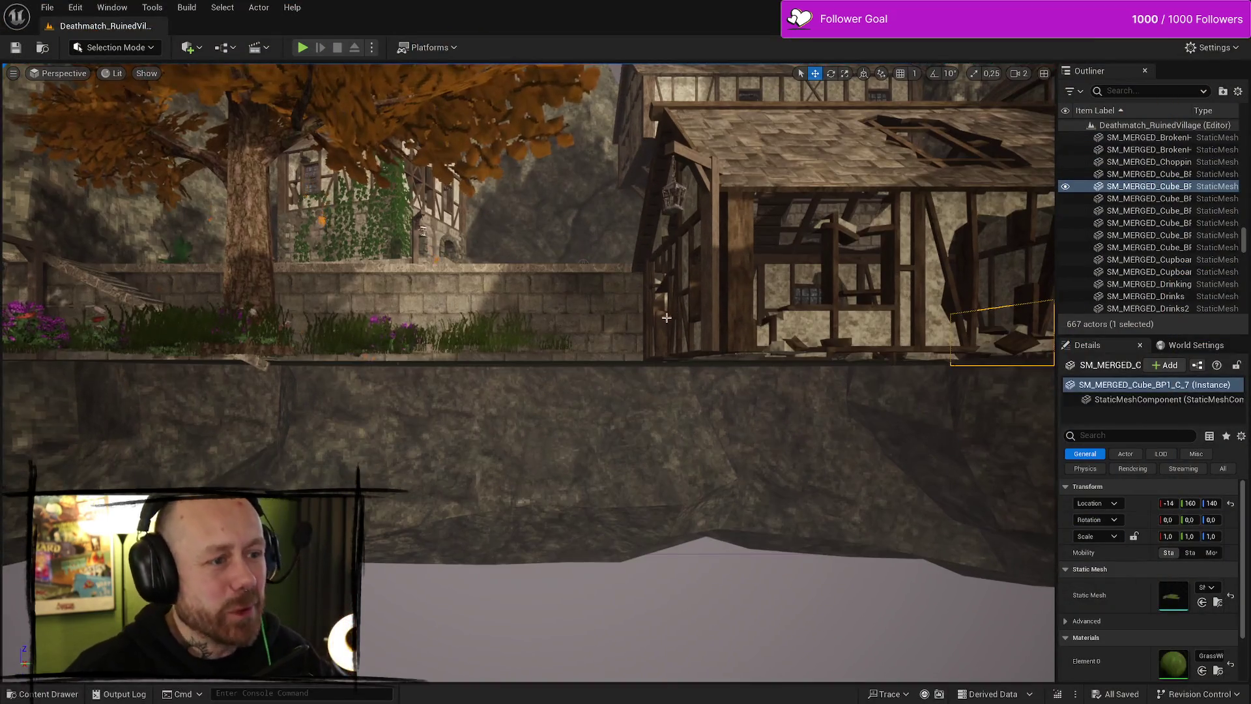
key(ctrl+space)
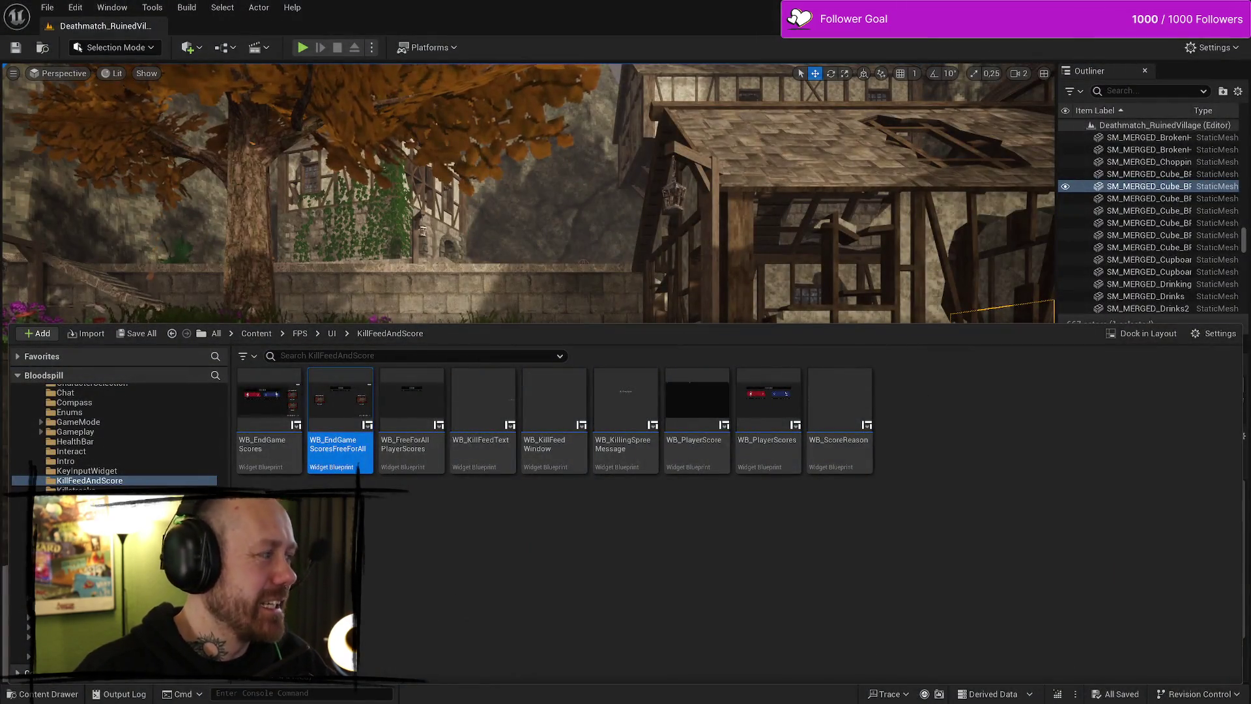
key(ctrl+space)
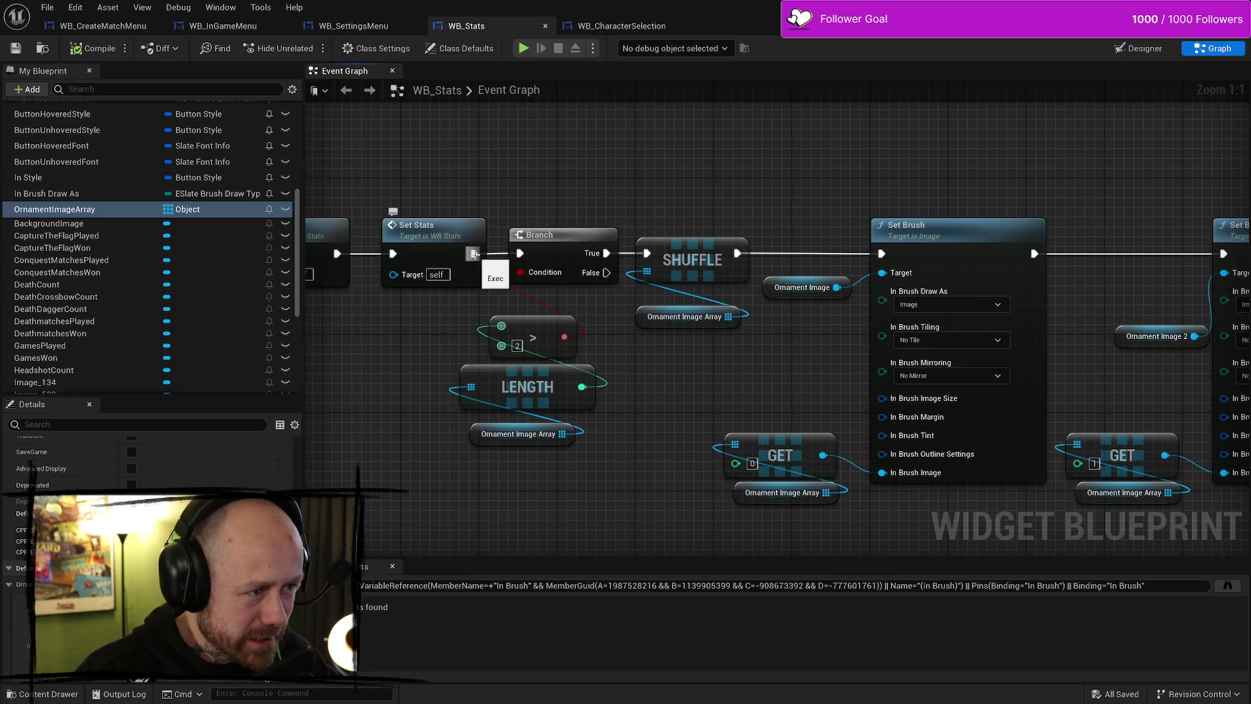
Disconnect Set Stats from the Branch and save WB_Stats with Ctrl+S
alt+click(473, 253)
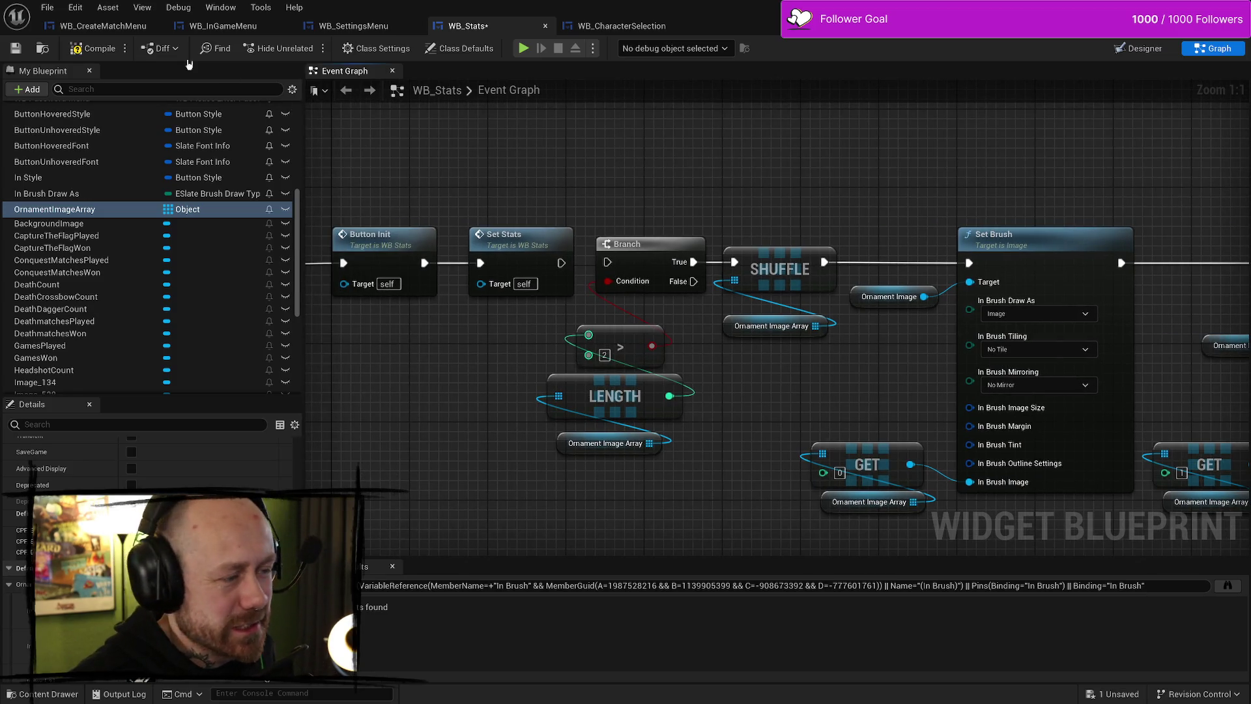
right_click(716, 174)
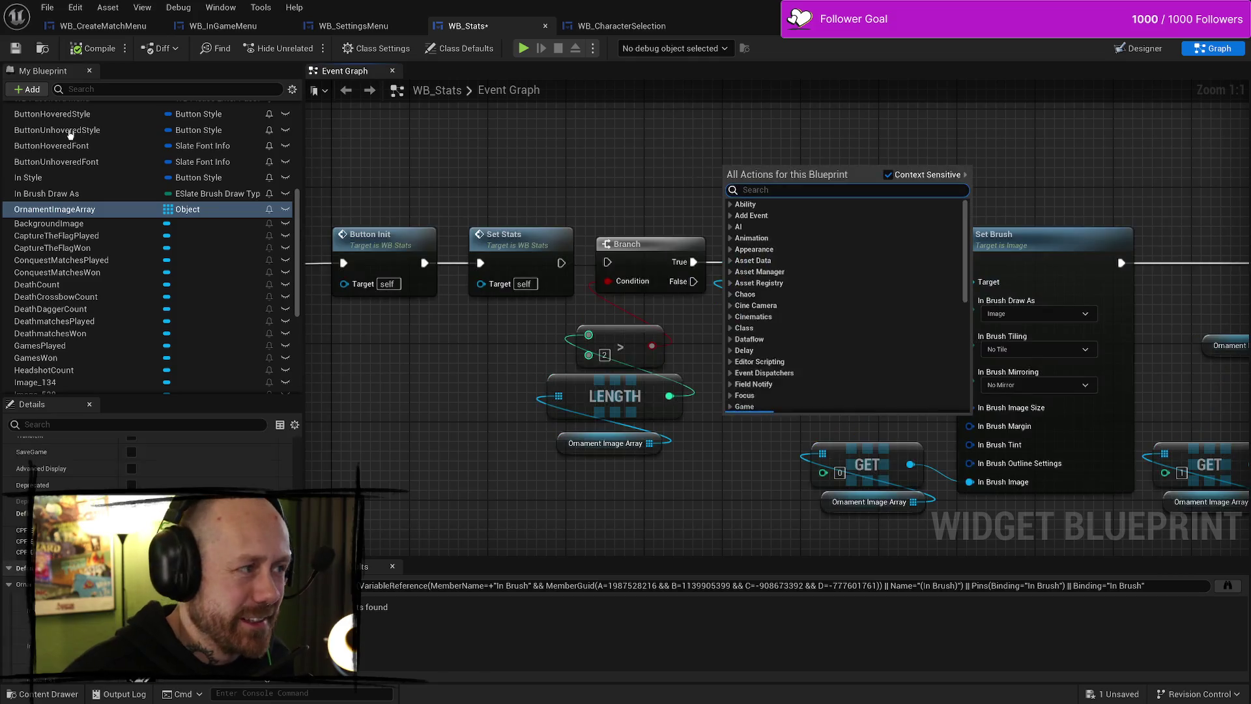
click(574, 321)
key(ctrl+s)
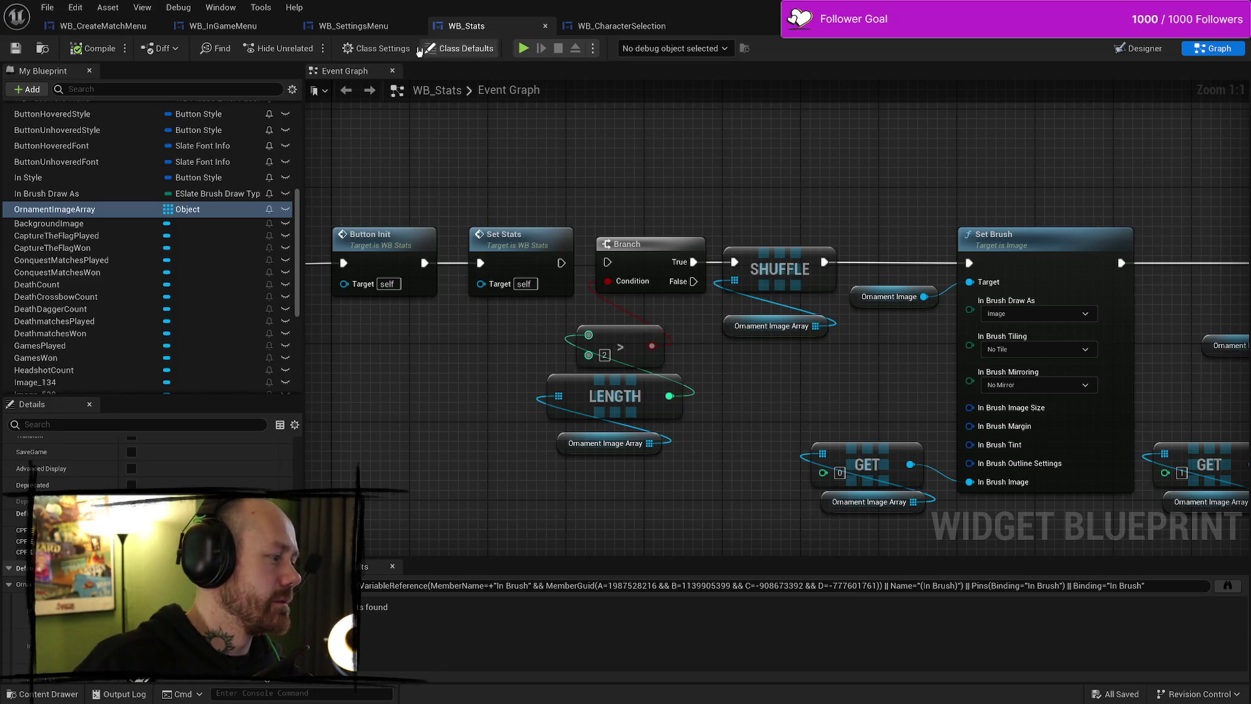
Save WB_Stats again from the File menu and zoom the graph out to Event Construct
click(47, 7)
click(72, 81)
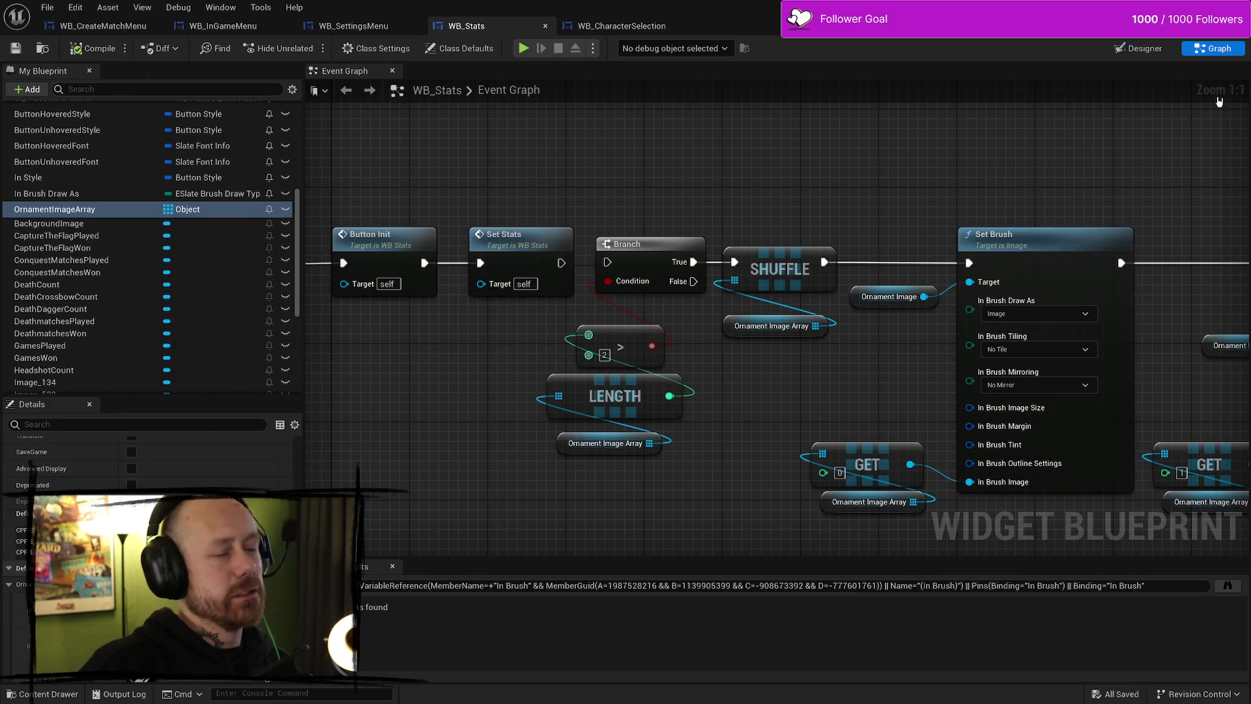
mouse_move(880, 190)
mouse_down()
mouse_move(796, 195)
mouse_move(893, 192)
mouse_up()
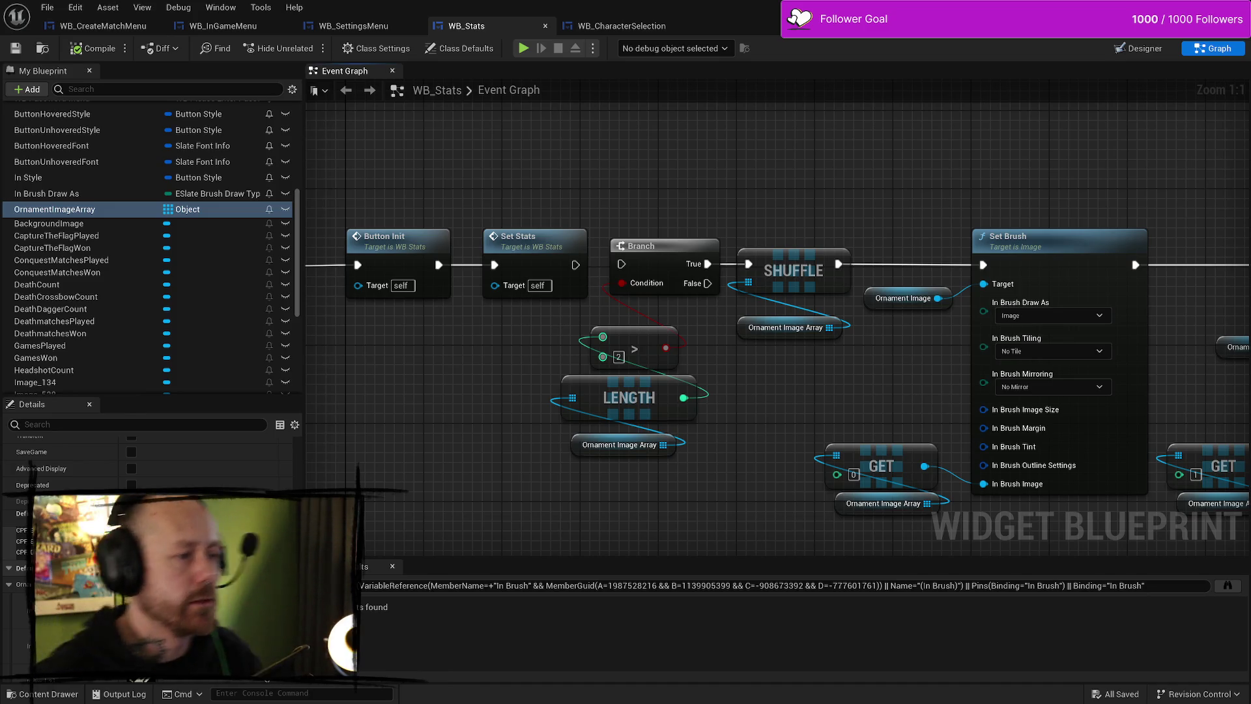
click(47, 7)
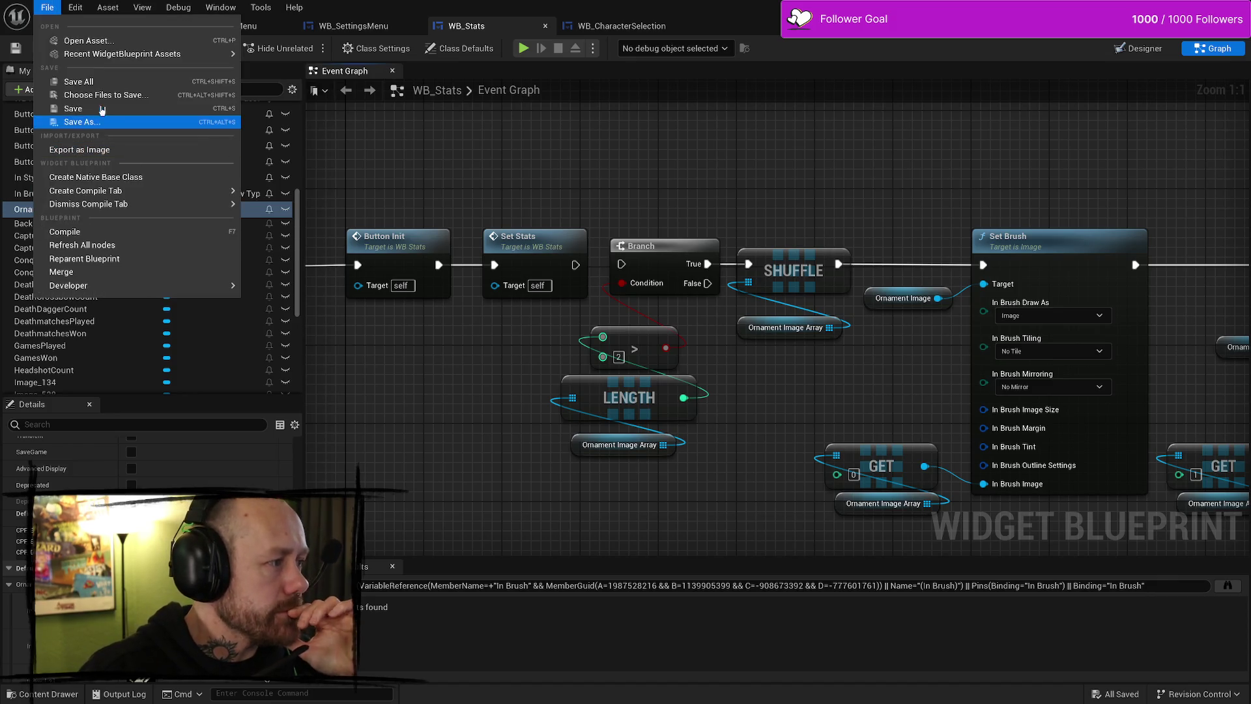
click(103, 85)
key(Return)
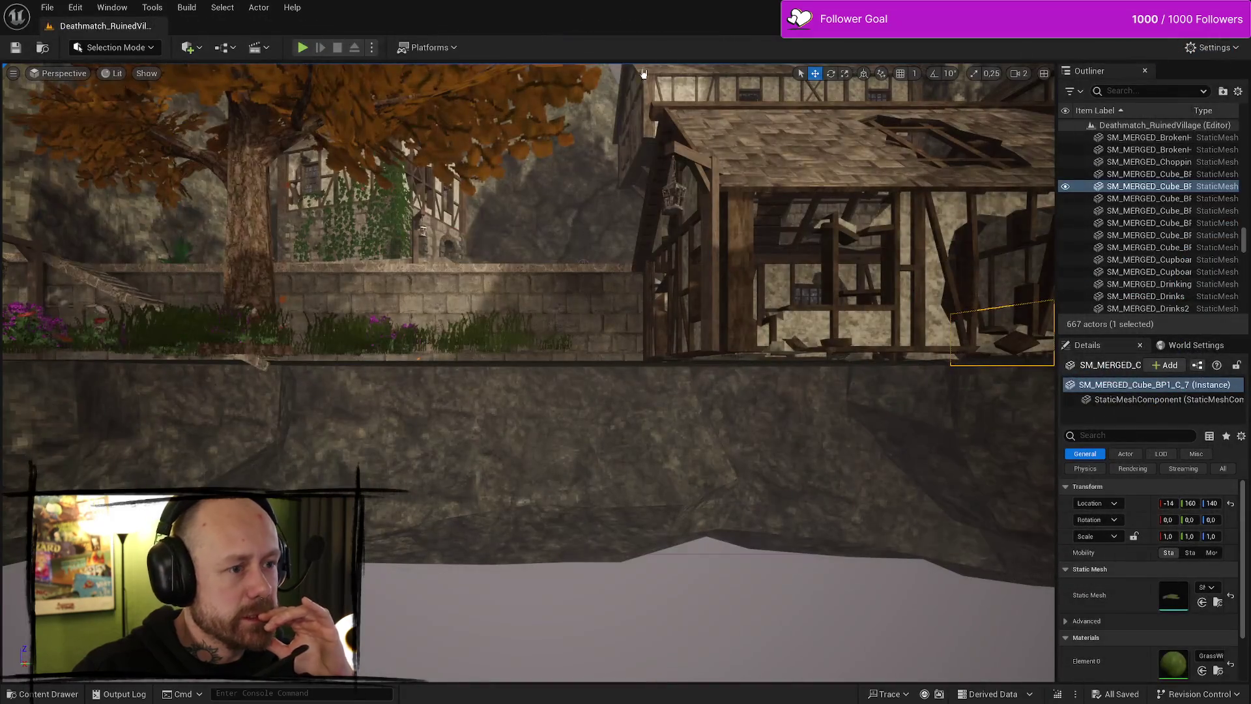
Save every unsaved asset in the project with File > Save All
scroll(528, 371, down, 1)
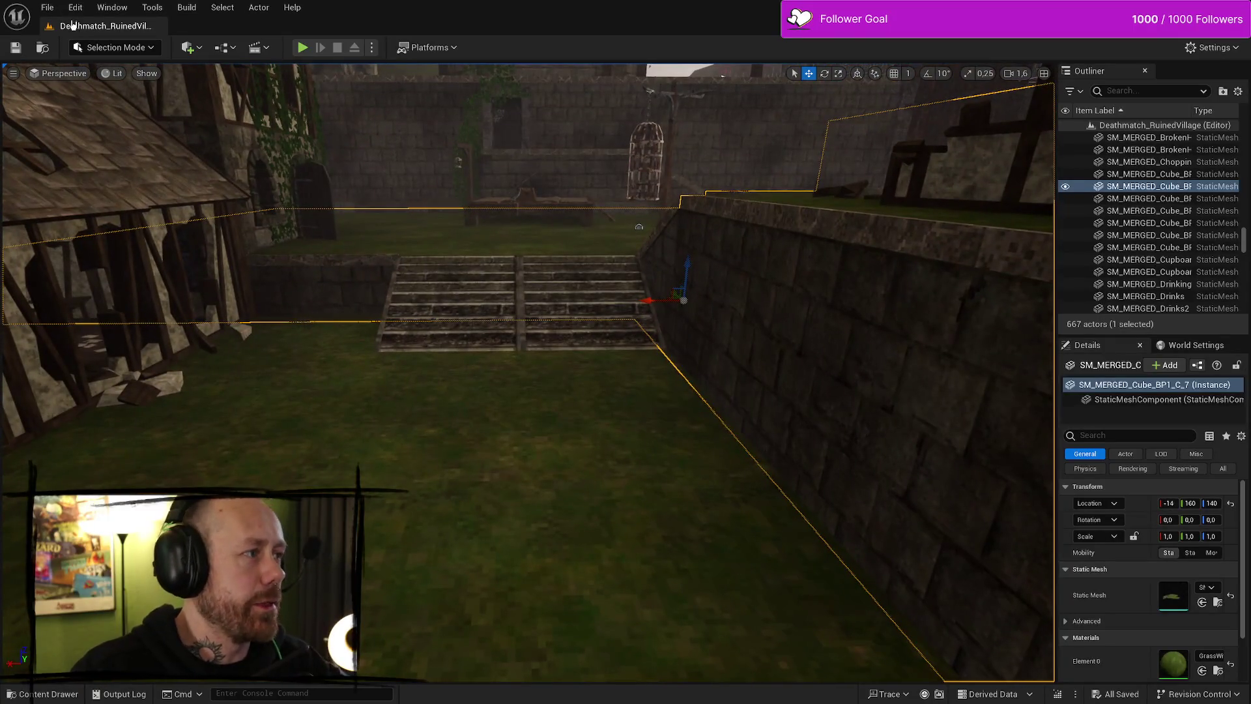
click(55, 8)
click(92, 168)
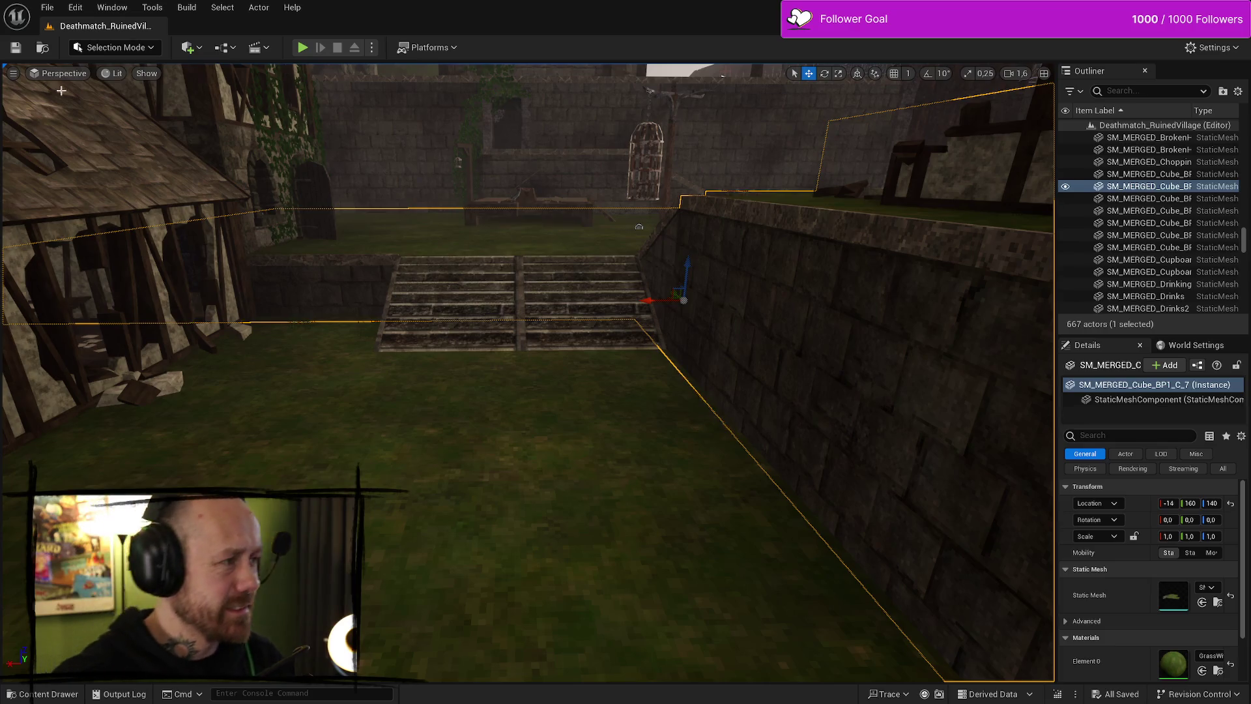
click(46, 7)
click(113, 171)
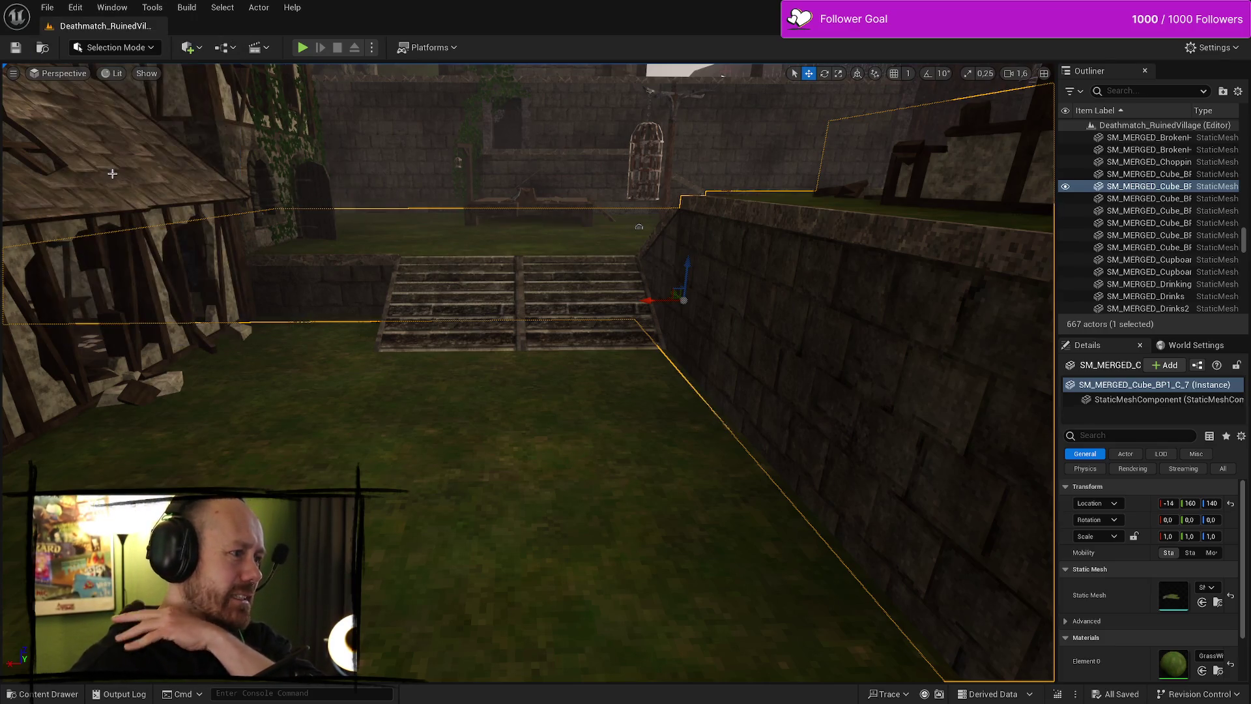
Close the StatsScreenTest mockup in Affinity Photo without saving and show the desktop
key(alt+Tab)
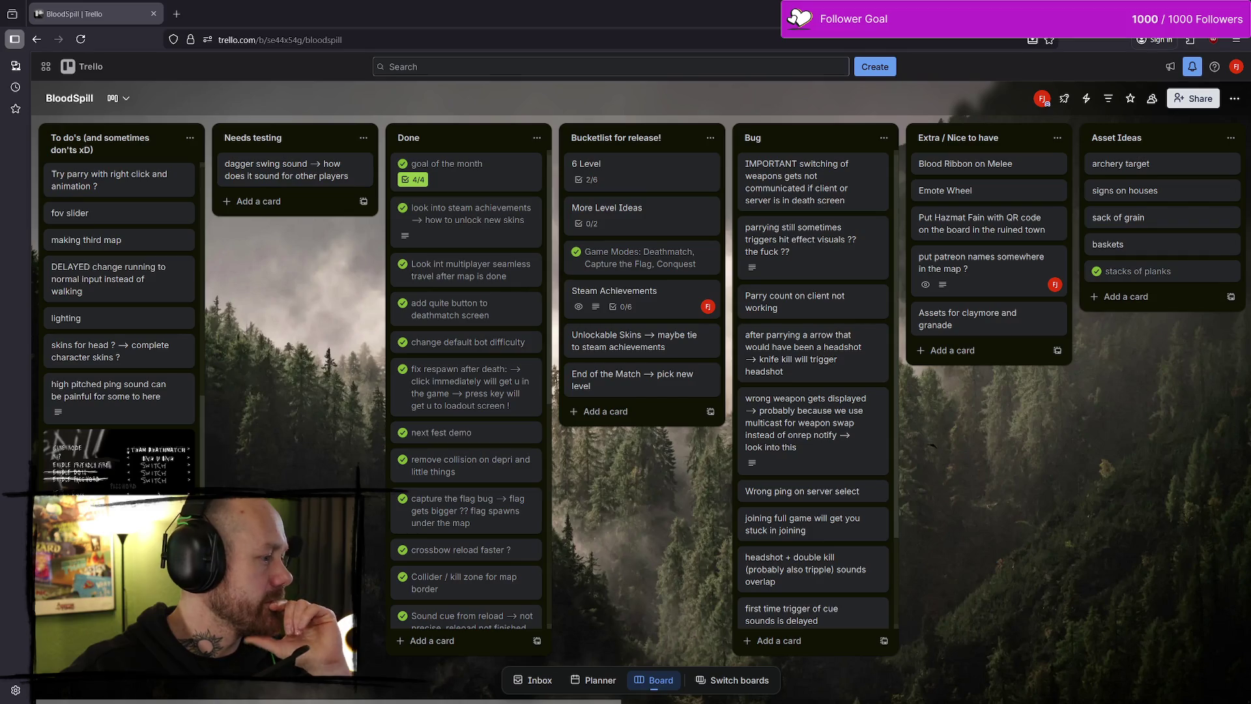
key(alt+Tab)
scroll(891, 272, down, 3)
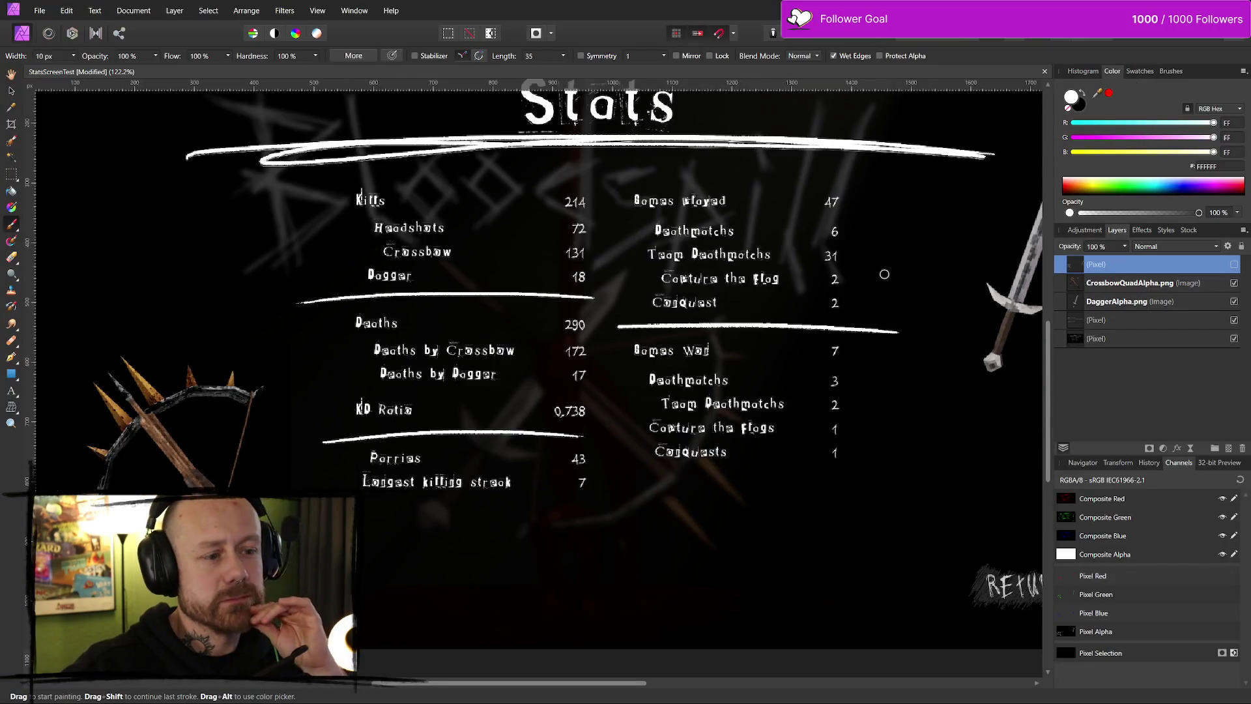
key(ctrl+w)
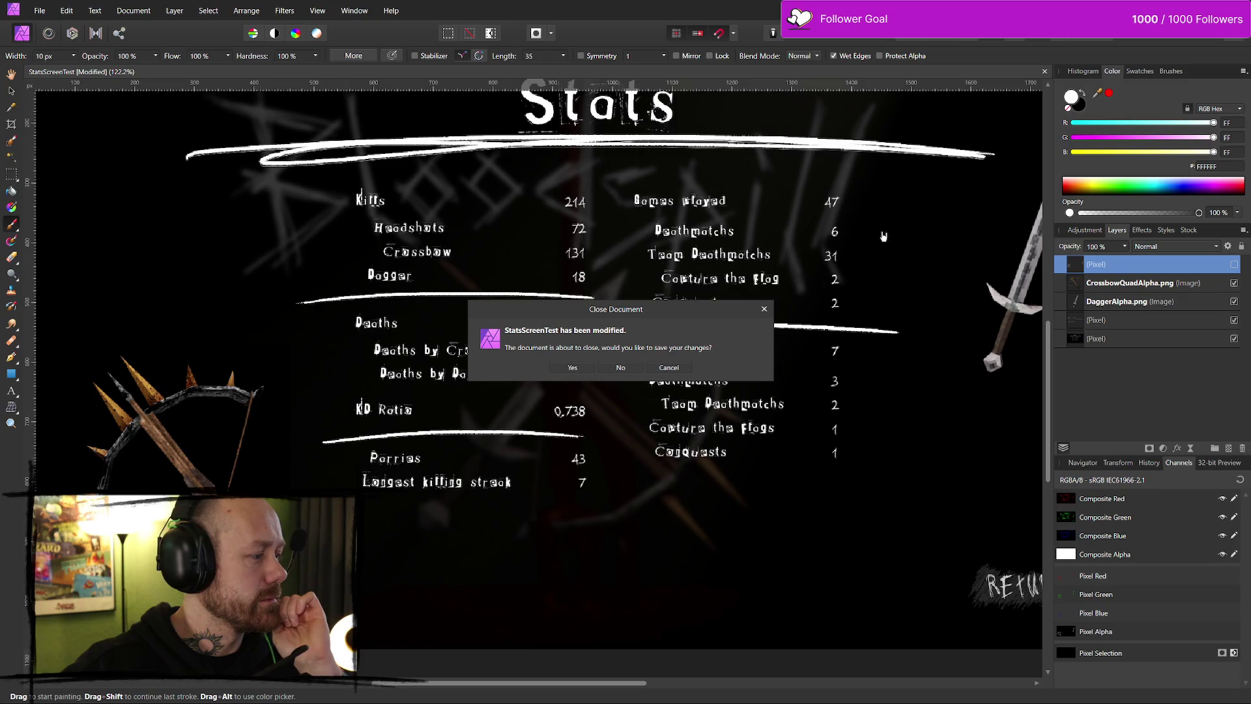
click(621, 368)
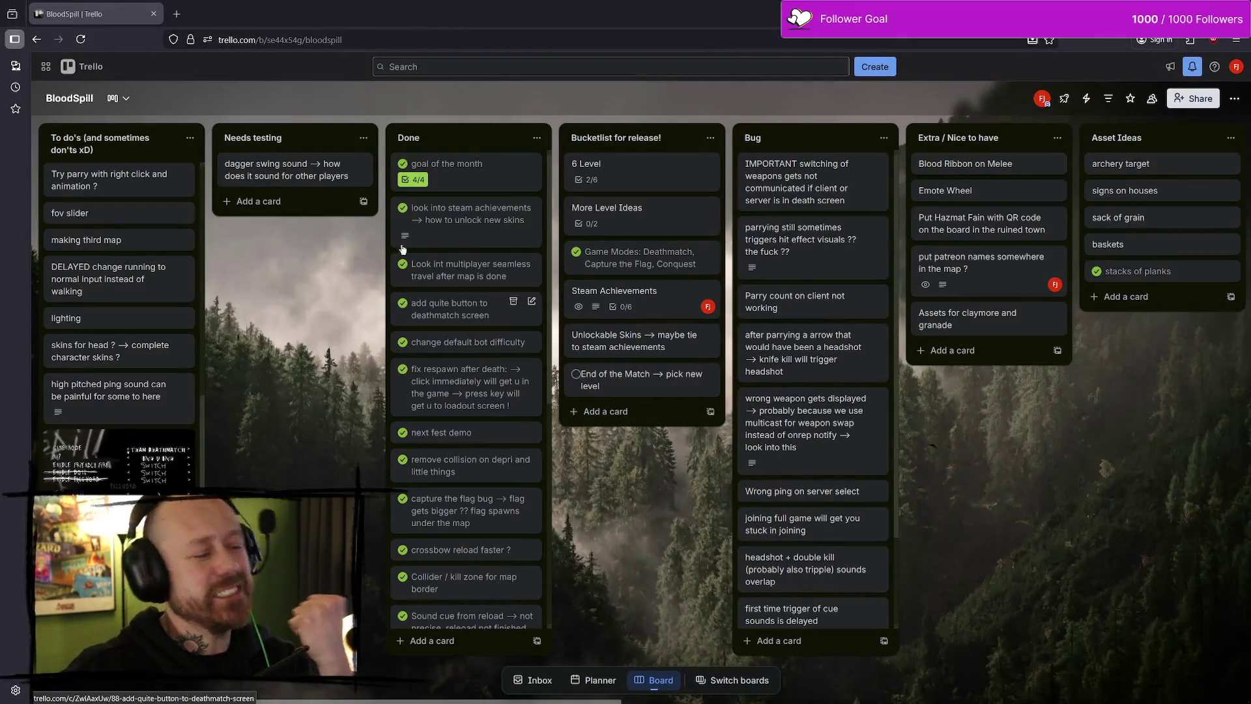
key(super+d)
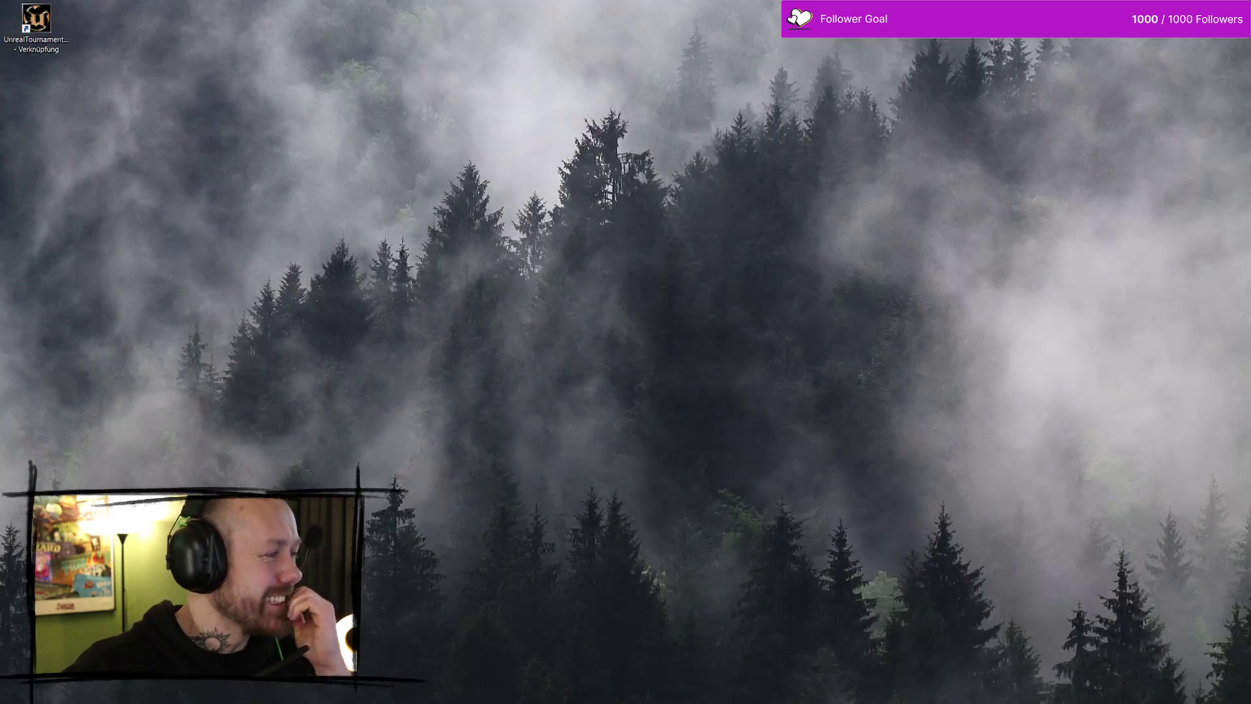
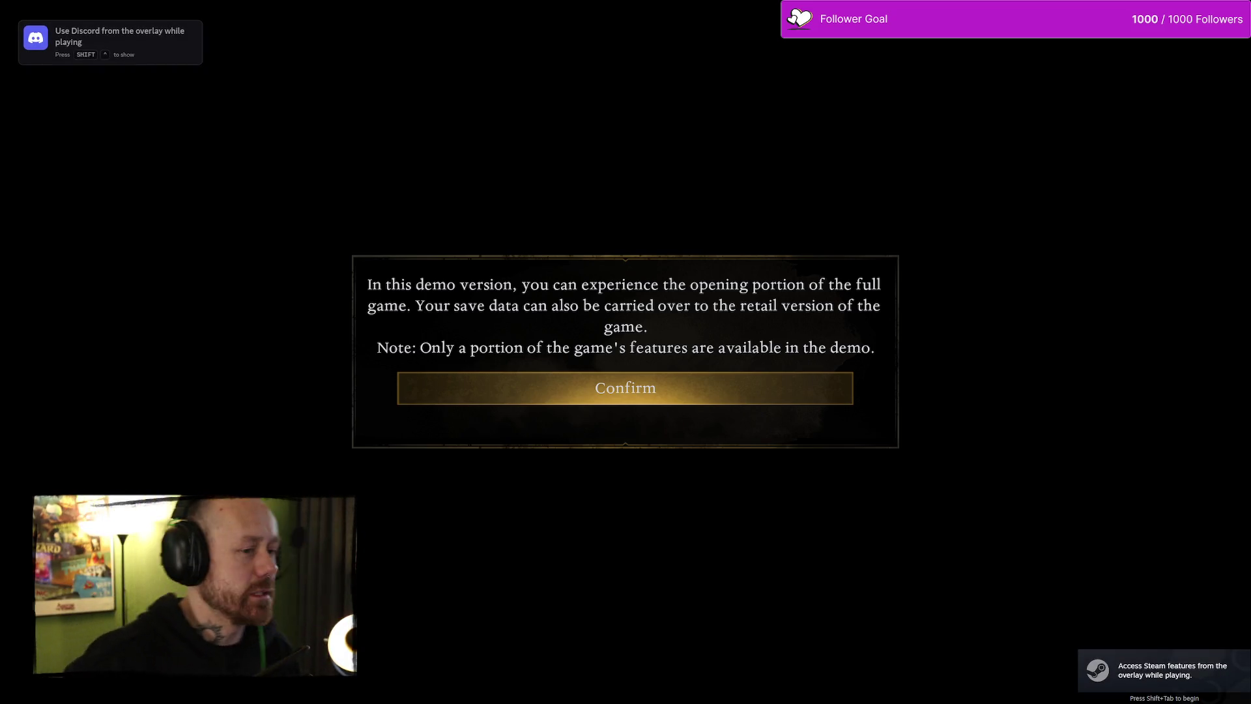
Confirm the demo version, online-only and autosave notices
key(Return)
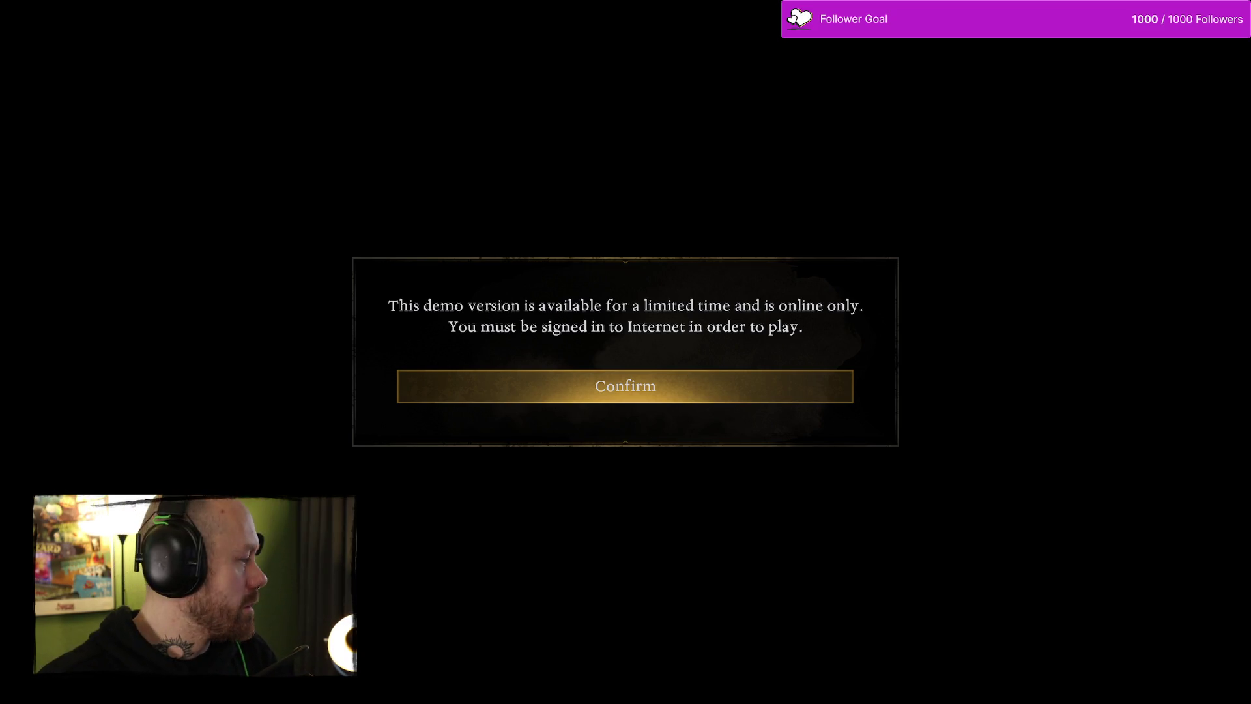
key(Return)
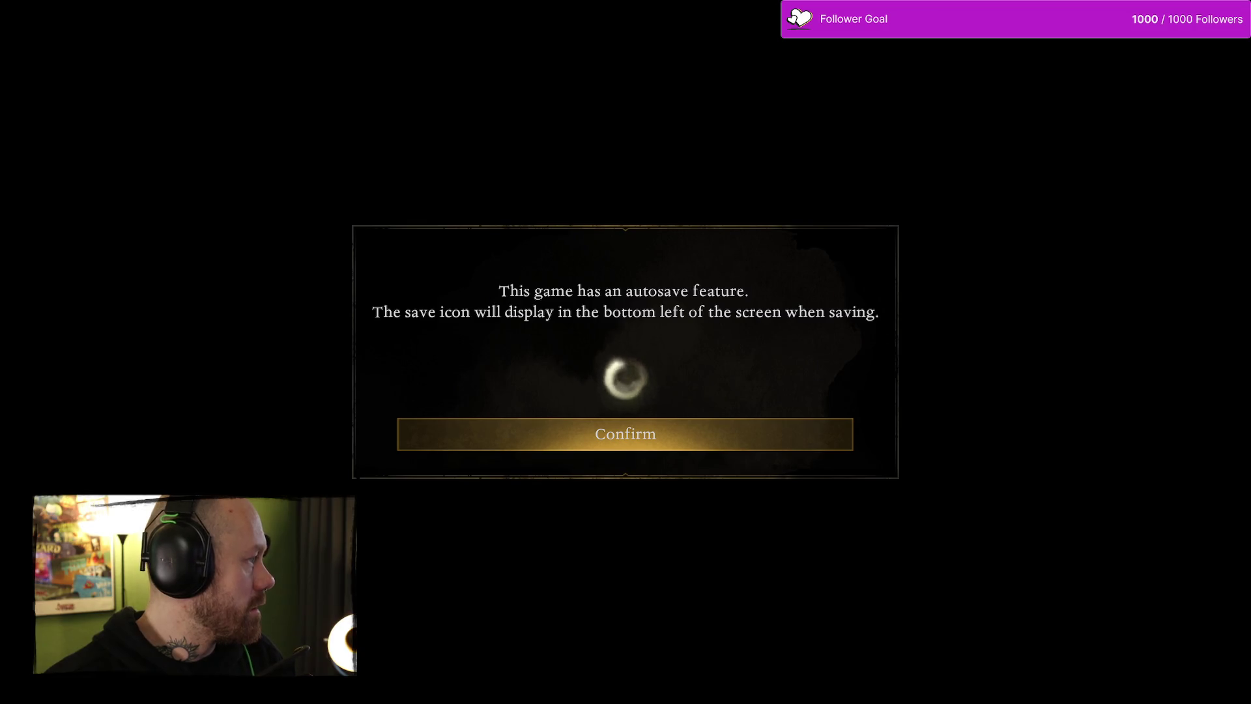
key(Return)
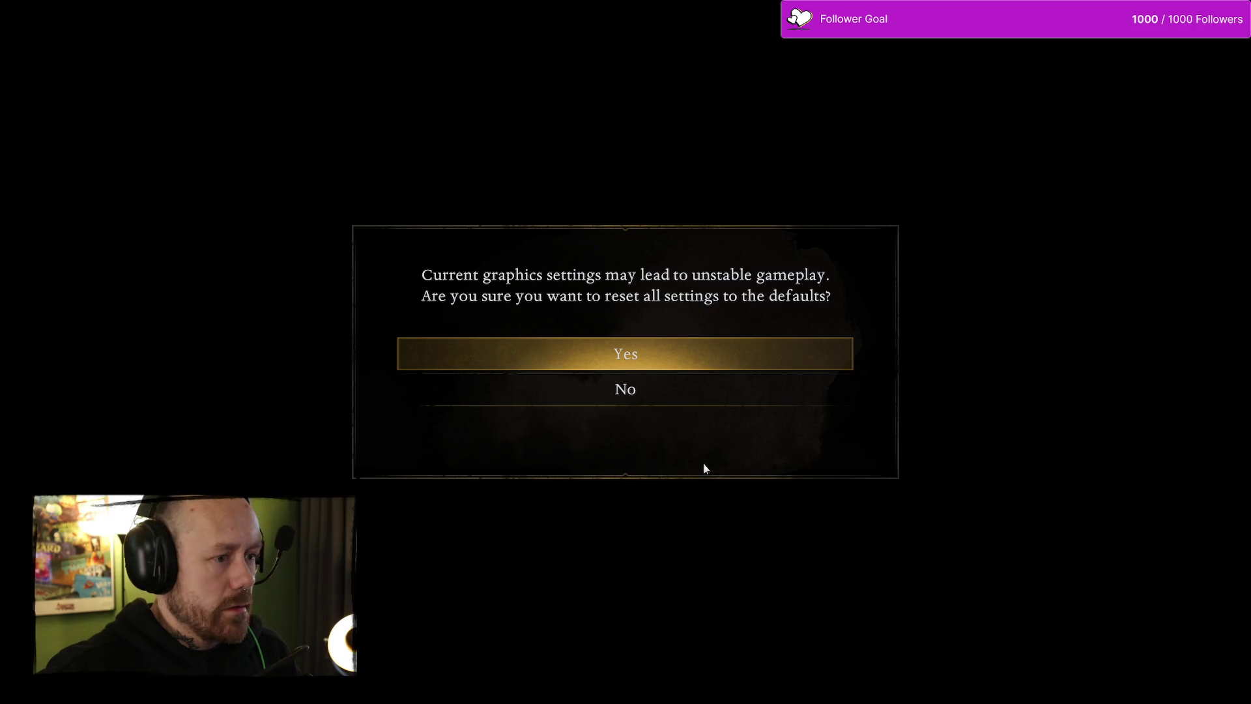
Decline resetting graphics settings to defaults, keeping the current settings
key(Down)
key(Up)
key(Down)
key(Up)
key(Down)
key(Up)
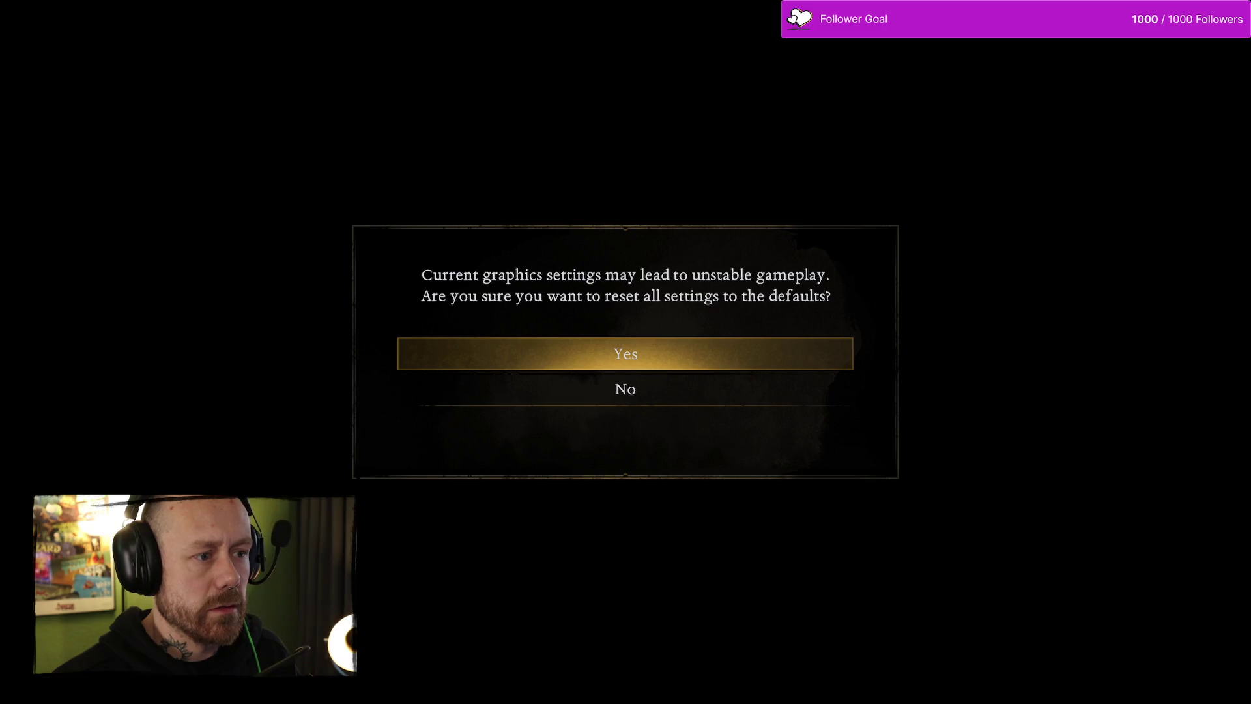
key(Down)
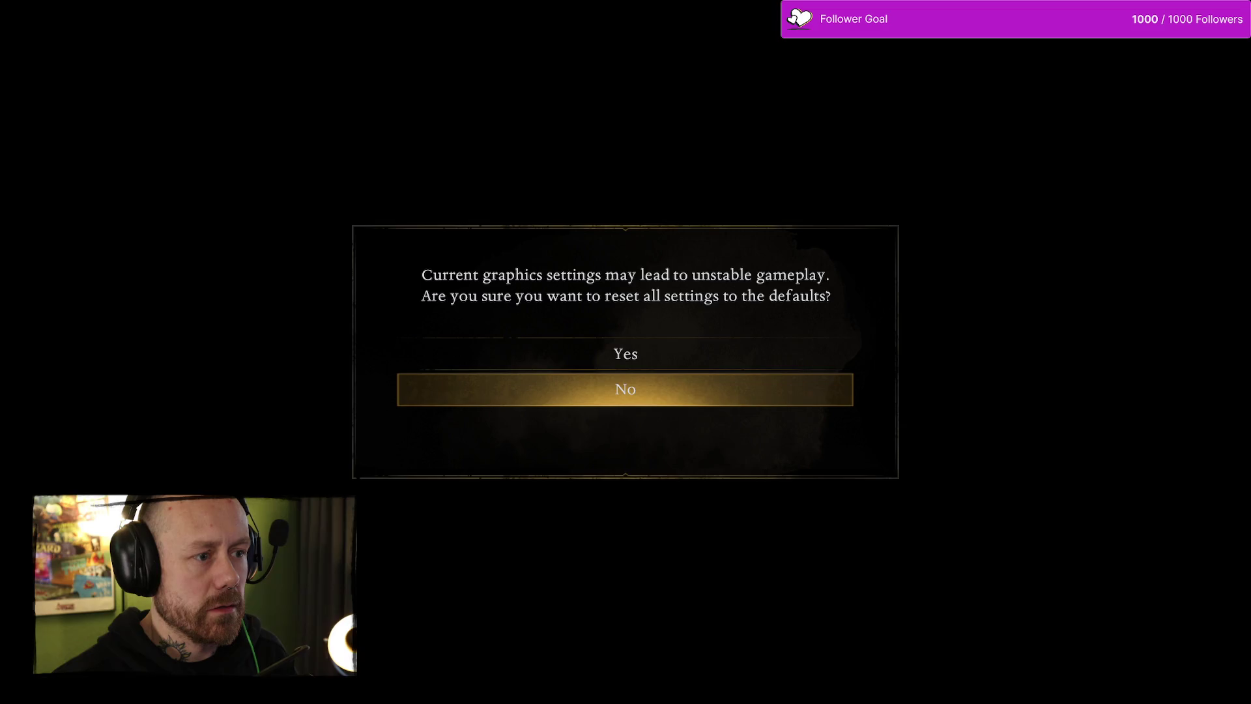
key(Return)
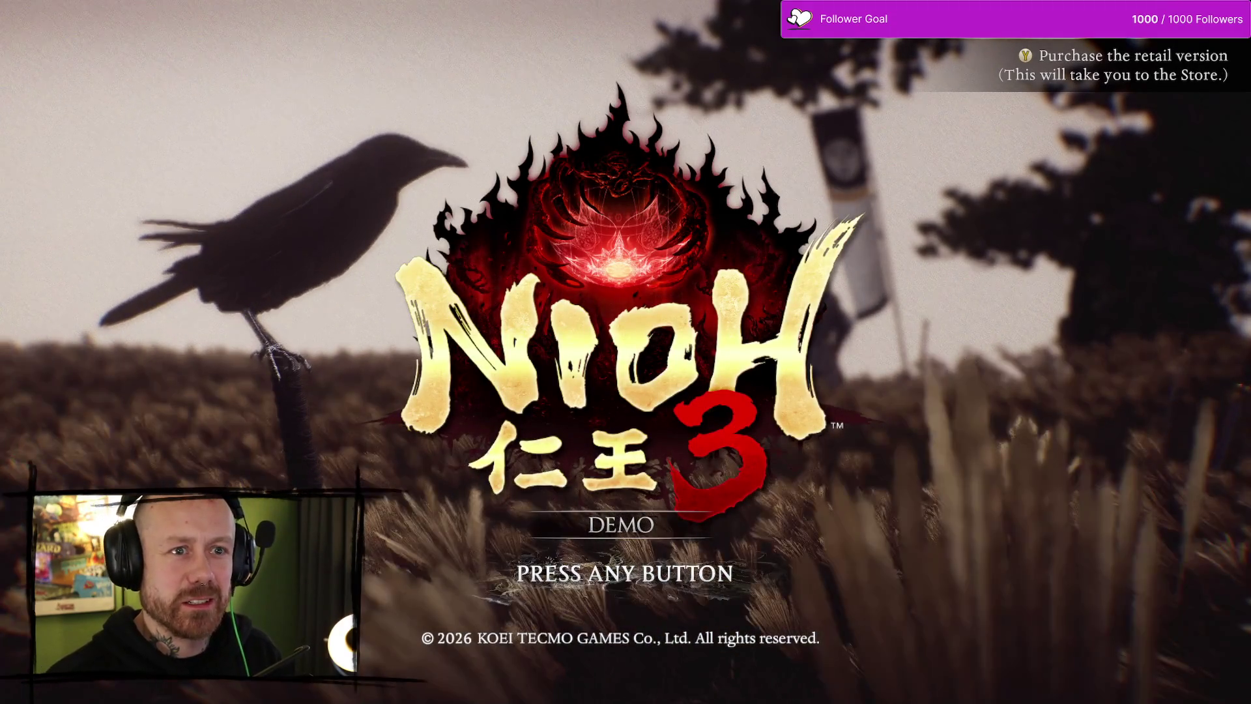
Get past the title screen and reward notice, then briefly browse the System menu's settings
key(Return)
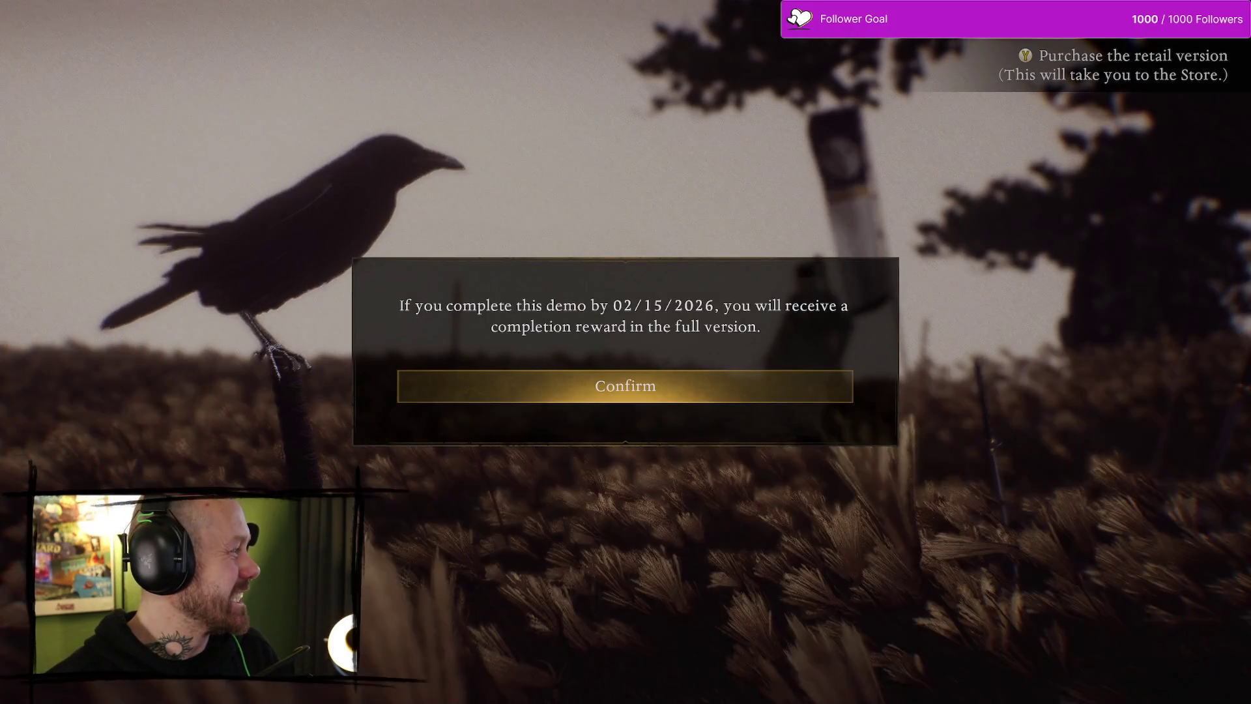
key(Return)
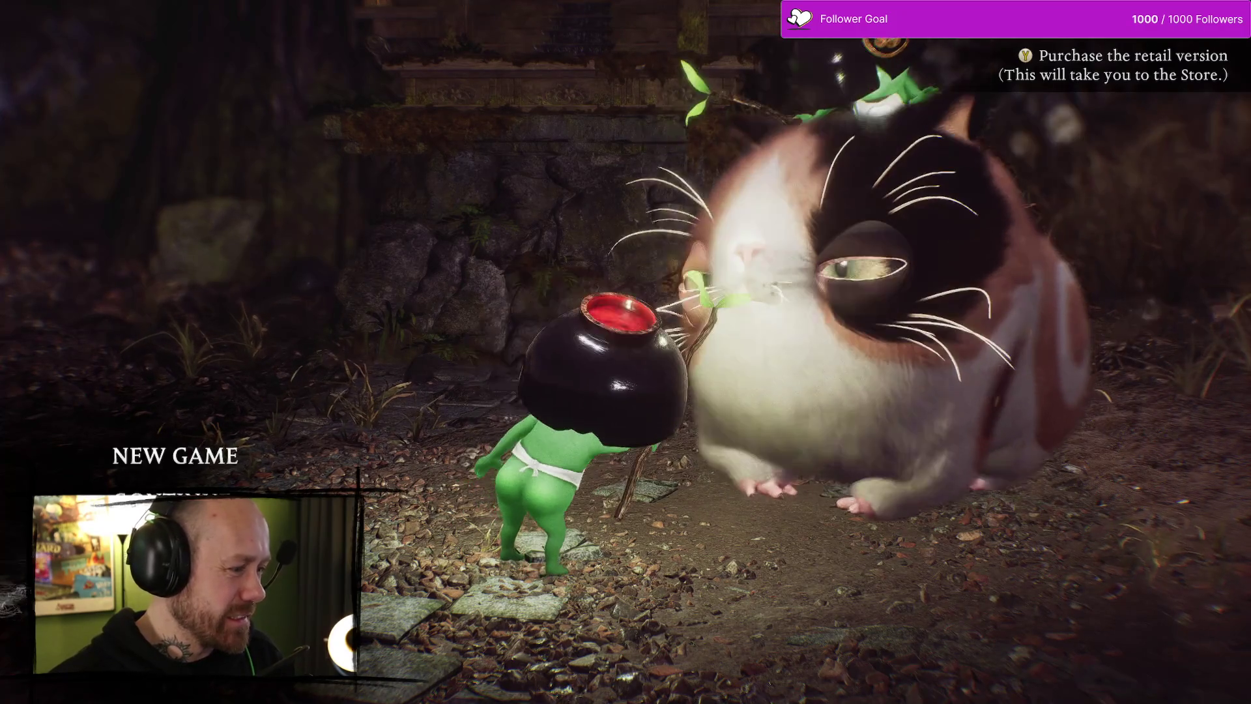
key(Escape)
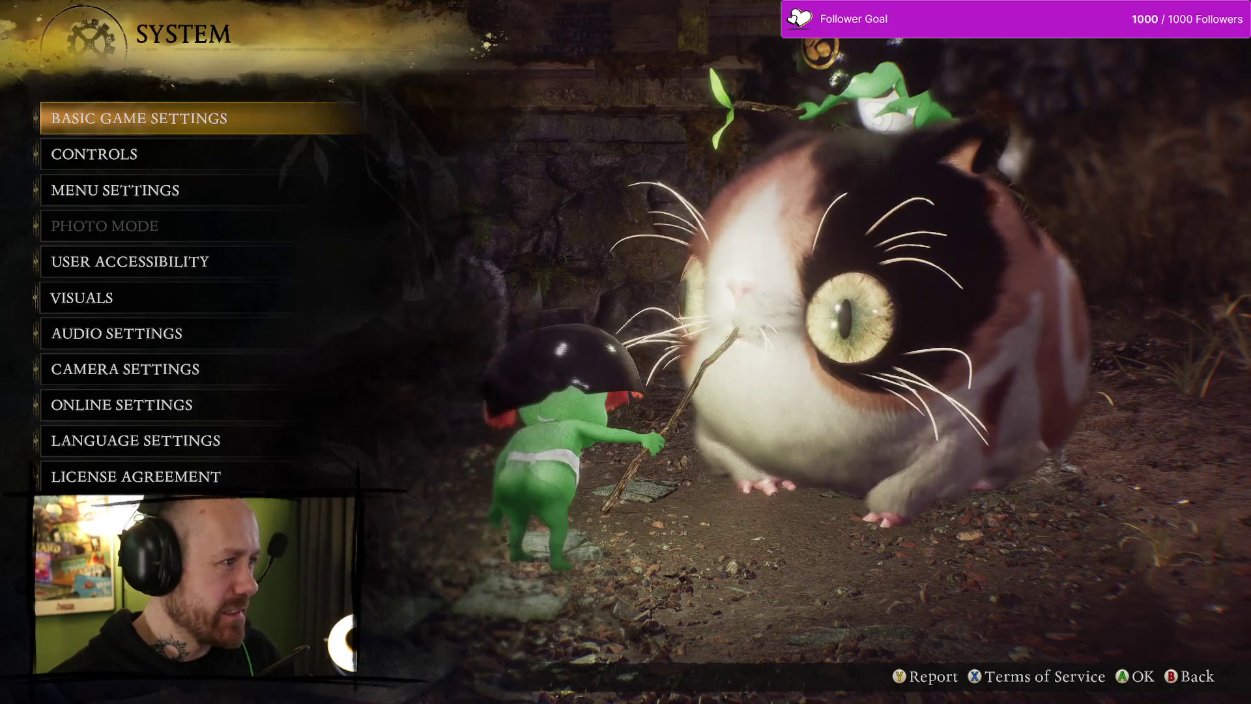
key(Down)
key(Down)
key(Return)
key(Down)
key(Up)
key(Escape)
Go to VISUALS in the System settings list and open it
key(Up)
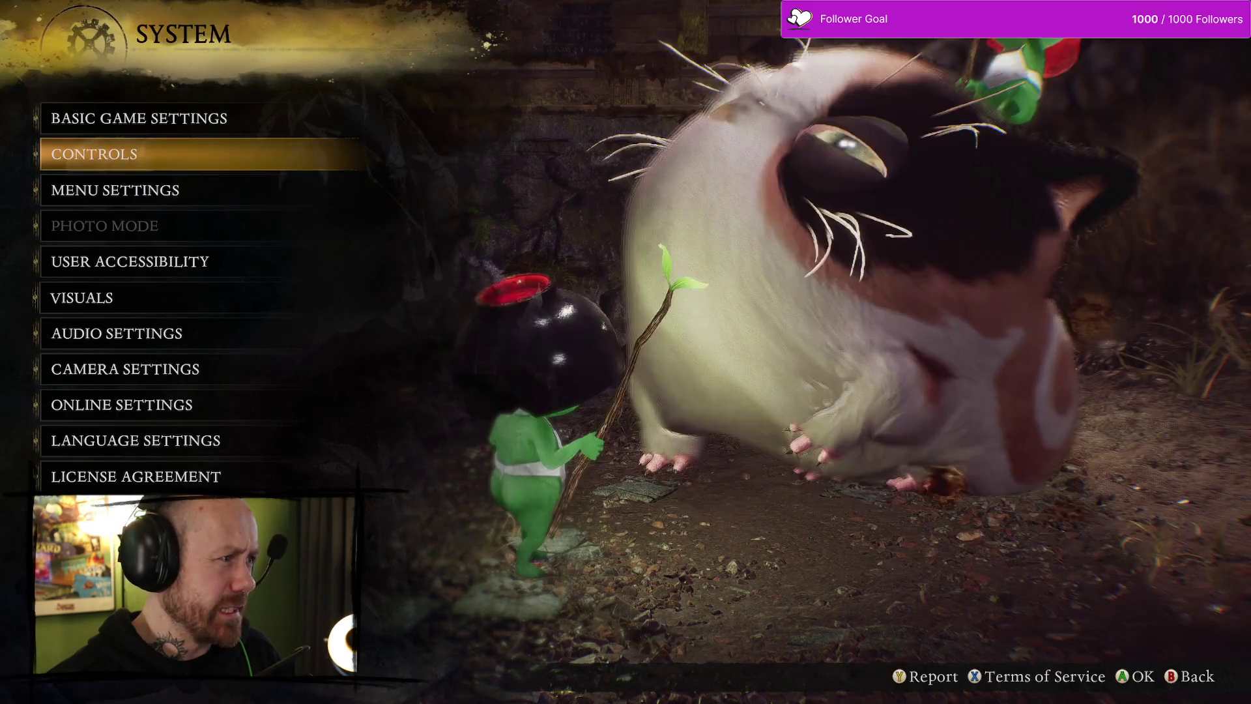
key(Up)
key(Down)
key(Down)
key(Down)
key(Down)
key(Down)
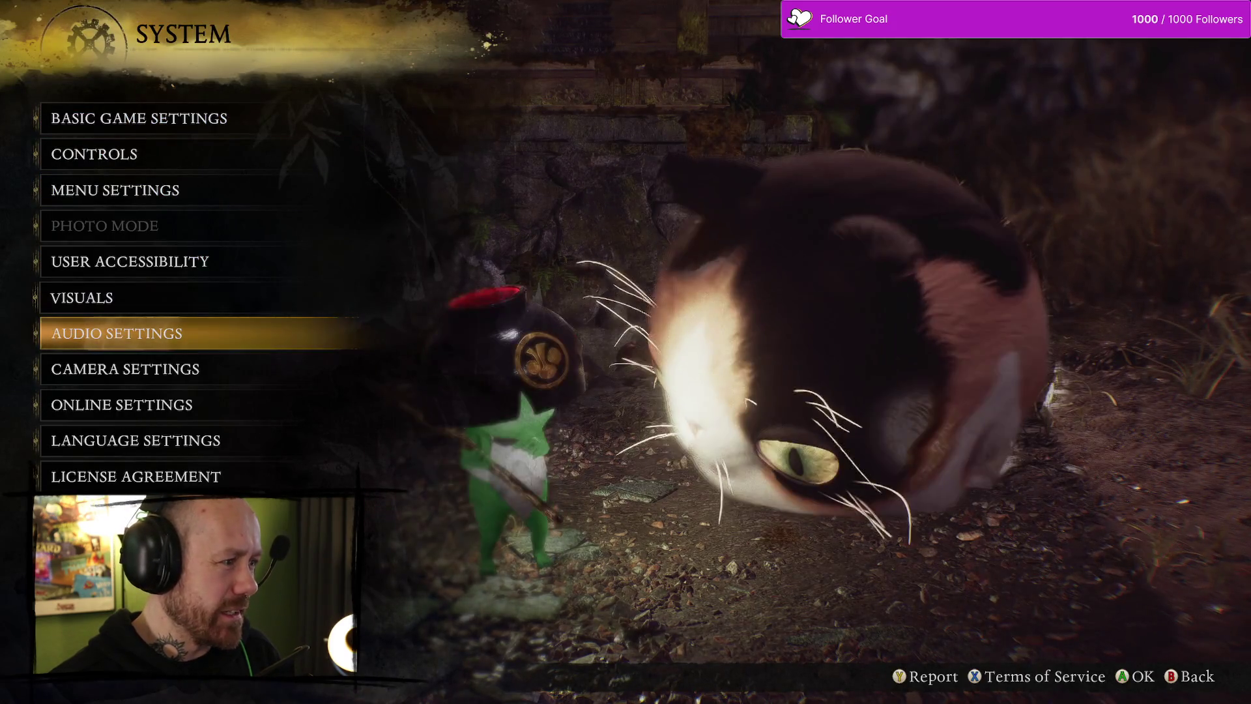
key(Down)
key(Up)
key(Up)
key(Return)
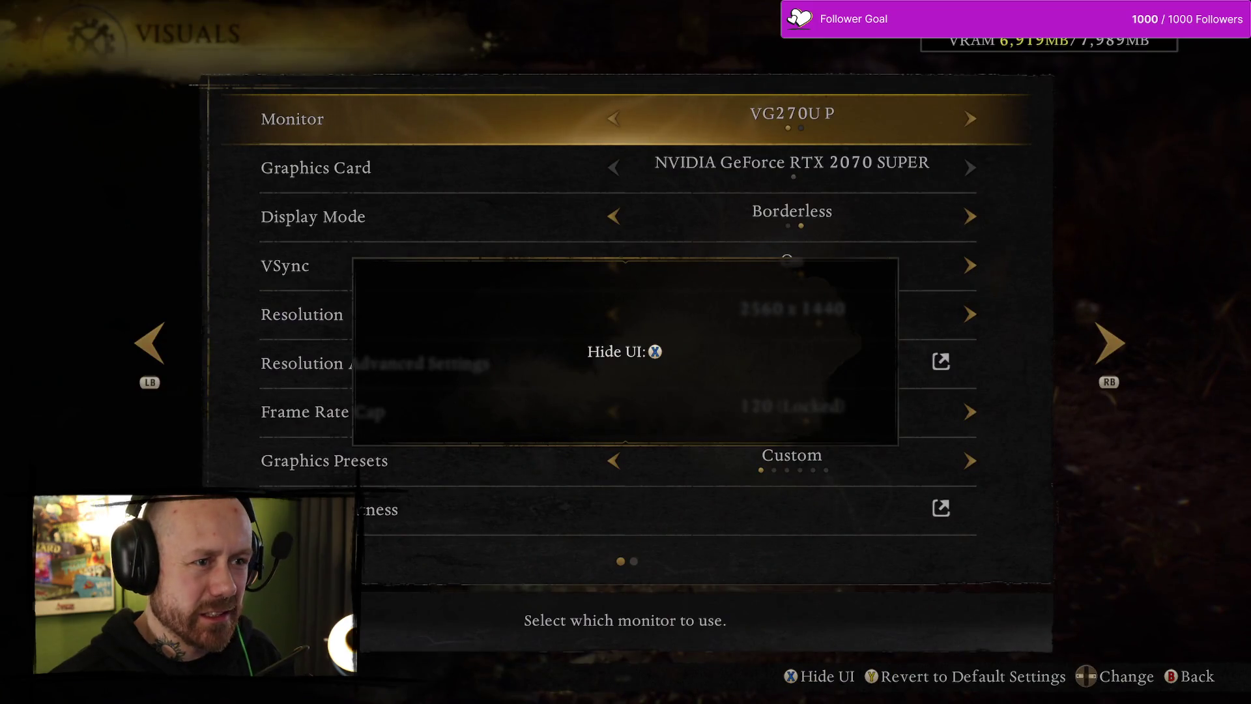
Try Windowed display mode, then keep Borderless
key(Down)
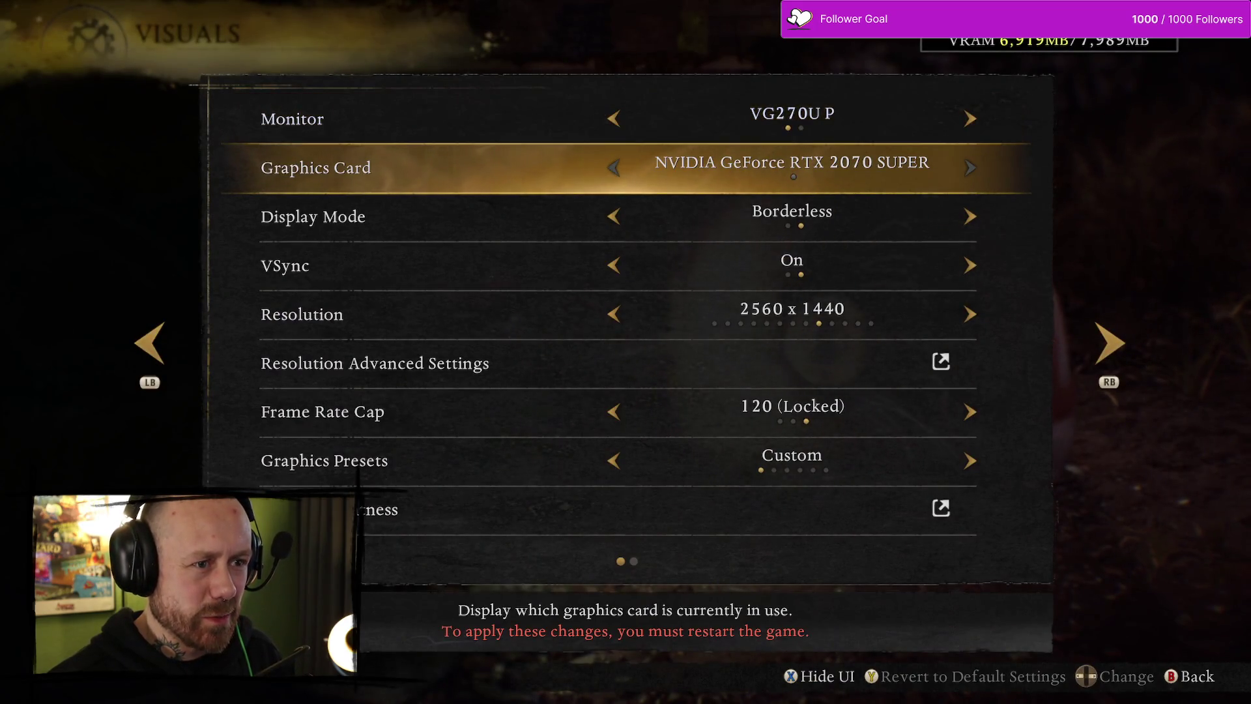
key(Down)
key(Down)
key(Up)
key(Left)
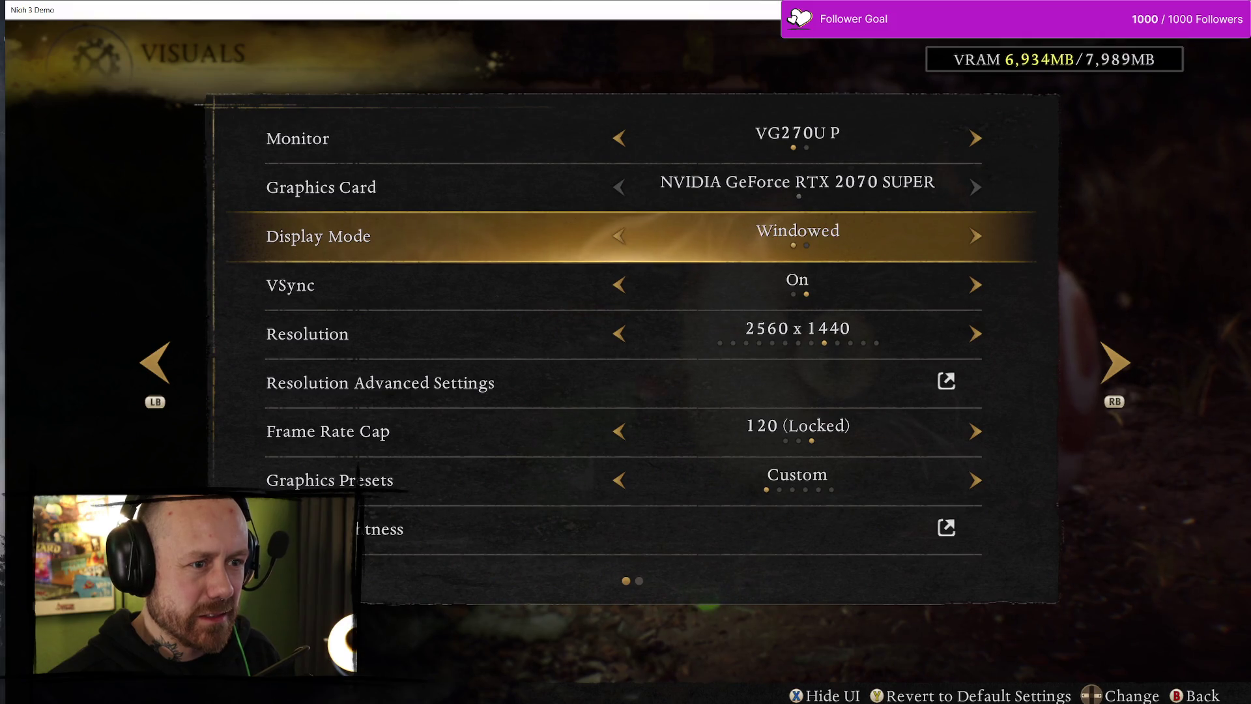
key(Right)
Change Graphics Presets to Low and accept the preset change
key(Down)
key(Down)
key(Down)
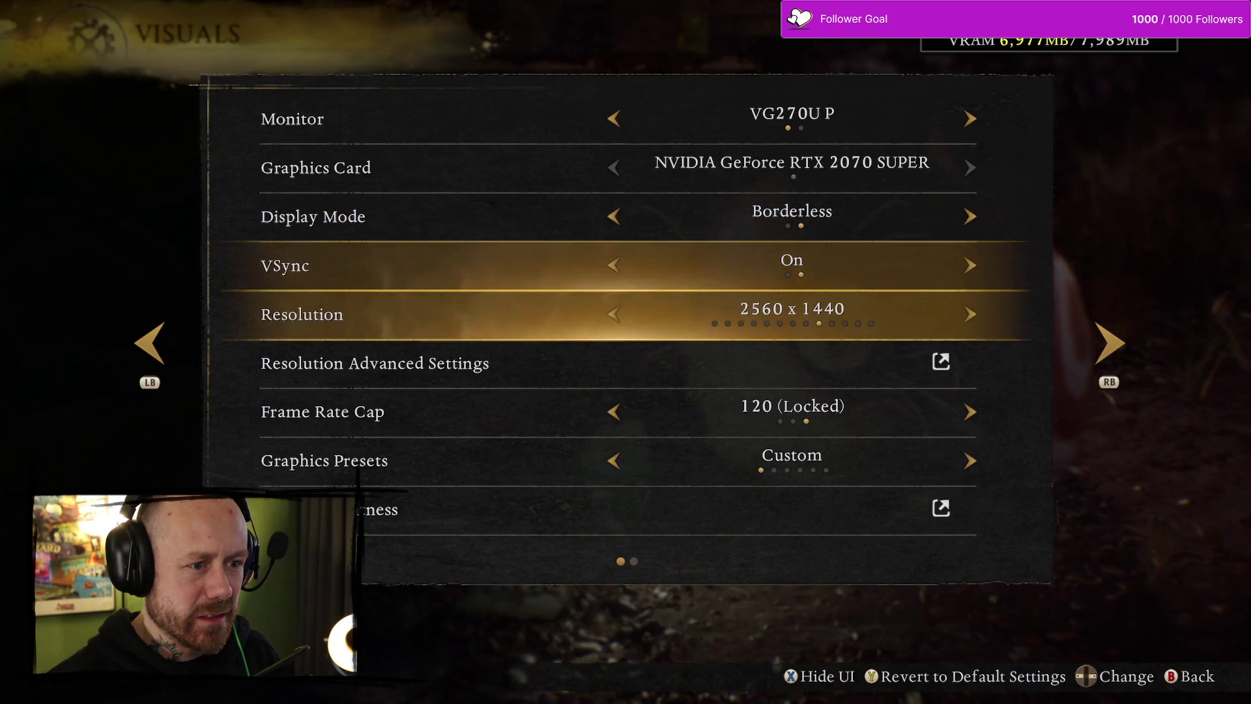
key(Down)
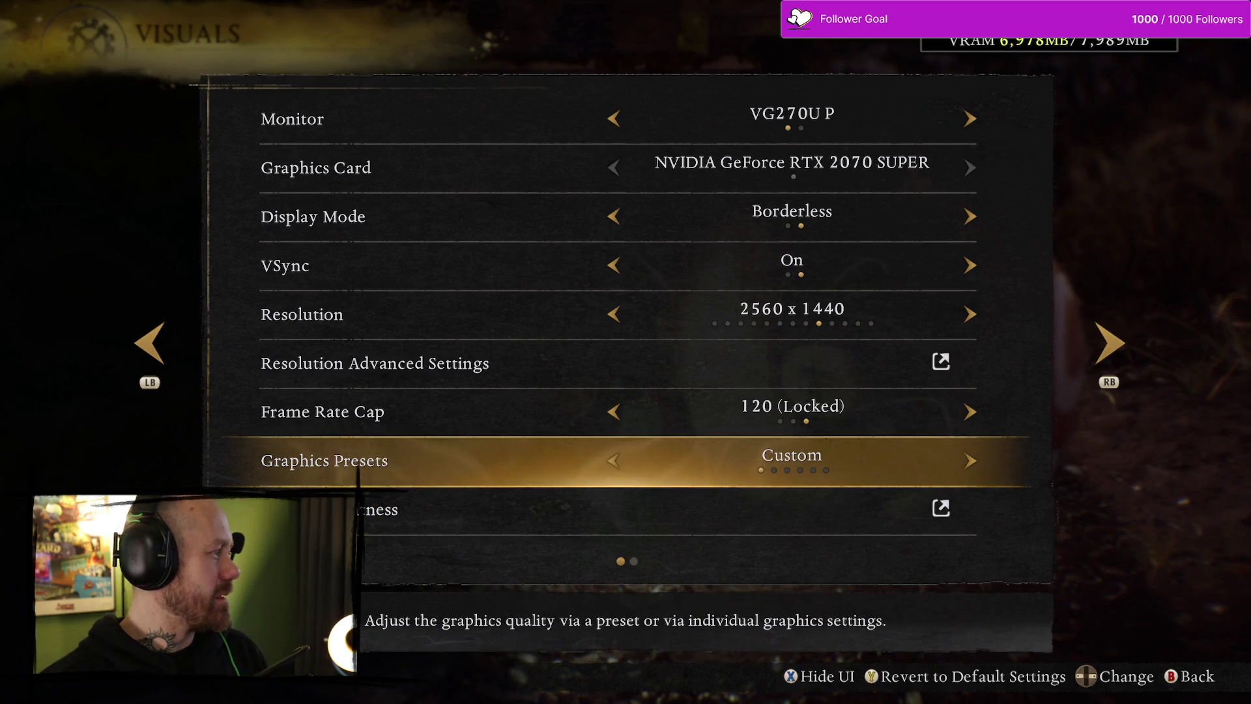
key(Left)
key(Right)
key(Right)
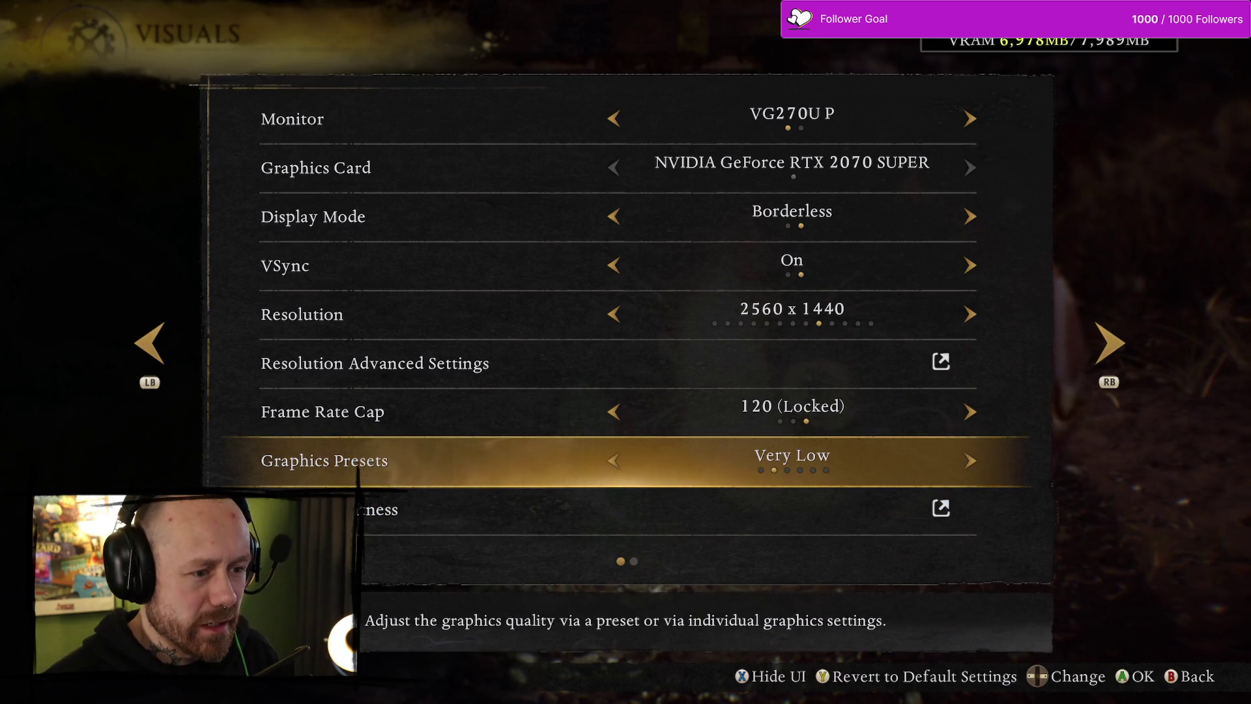
key(Right)
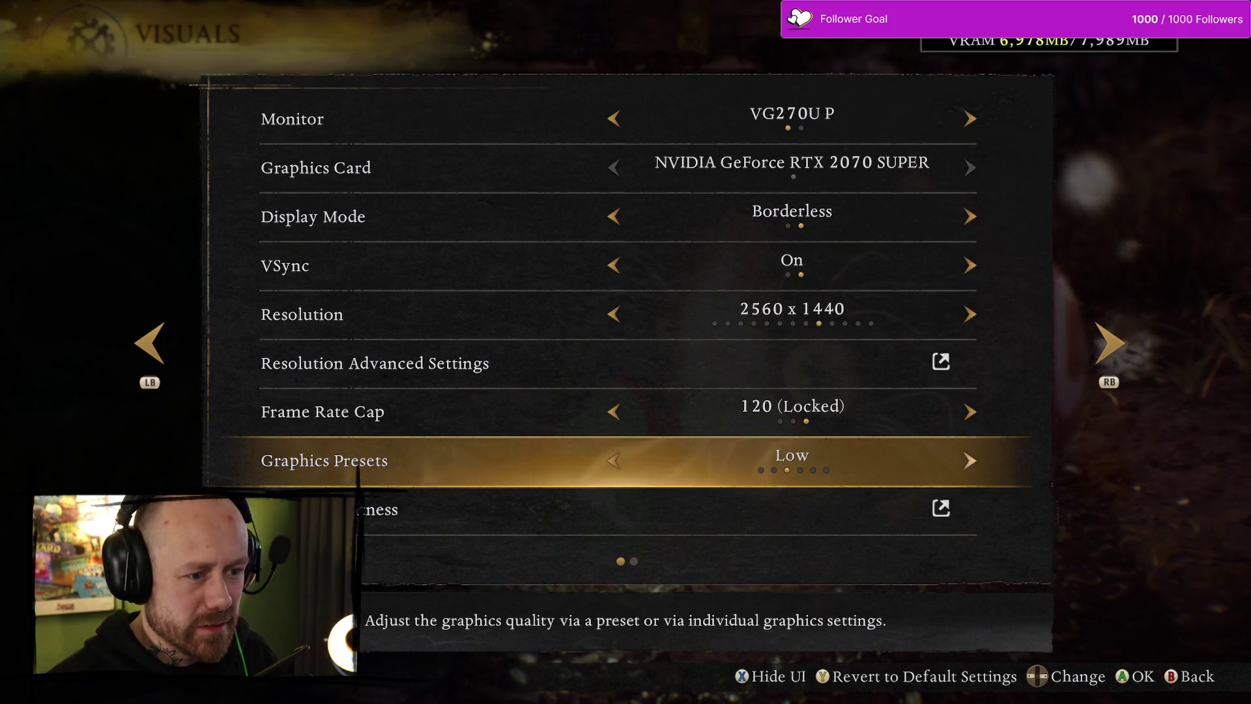
key(Return)
key(Up)
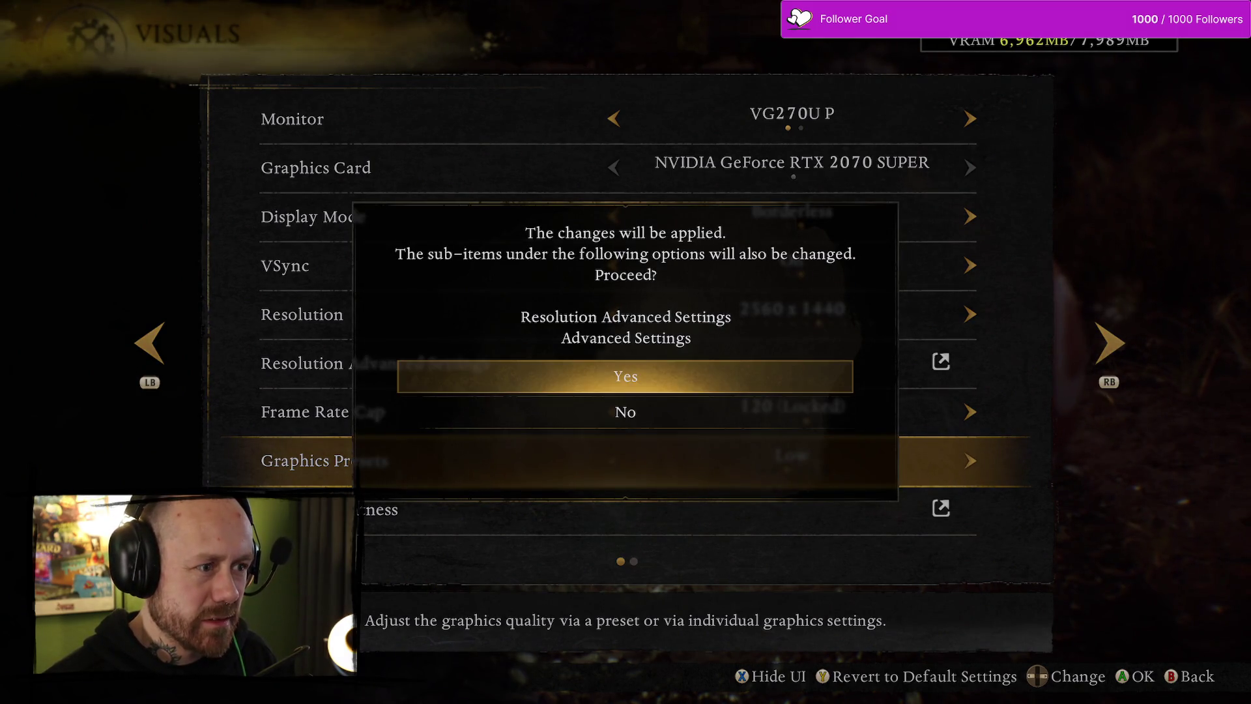
key(Down)
key(Up)
key(Down)
key(Up)
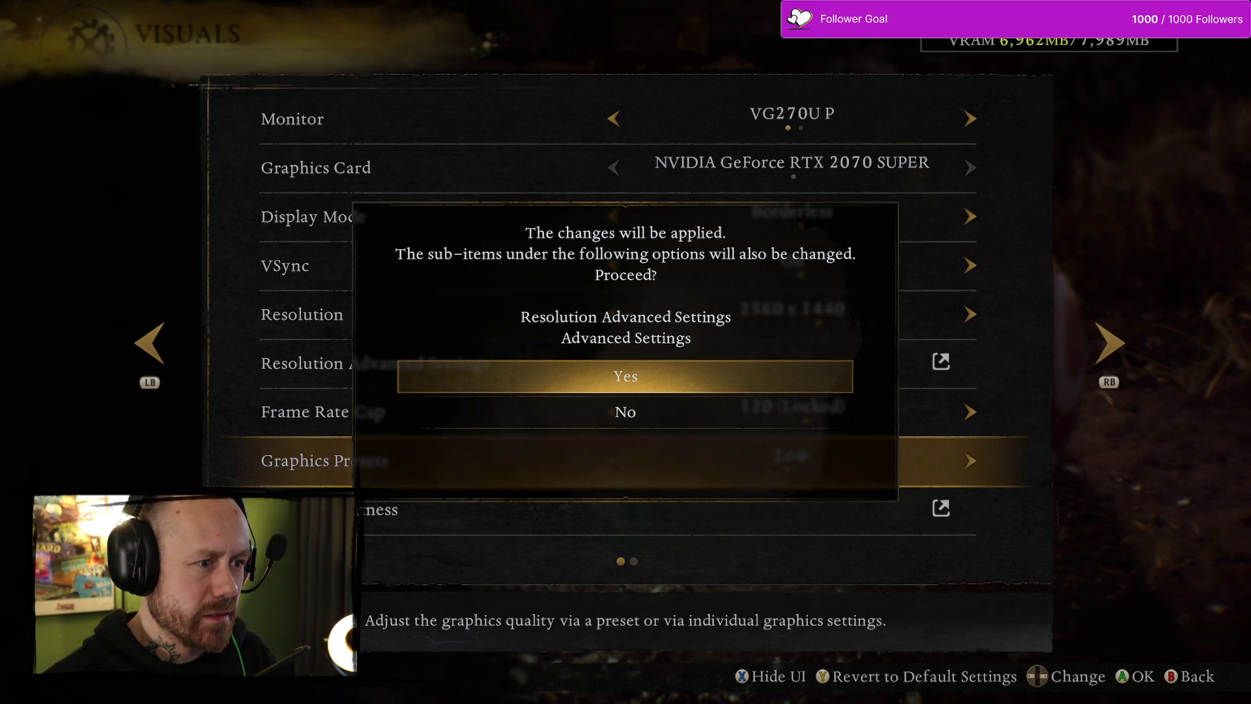
key(Return)
Set the frame rate cap to 60 (Locked) and return to the System list
key(Up)
key(Left)
key(Left)
key(Right)
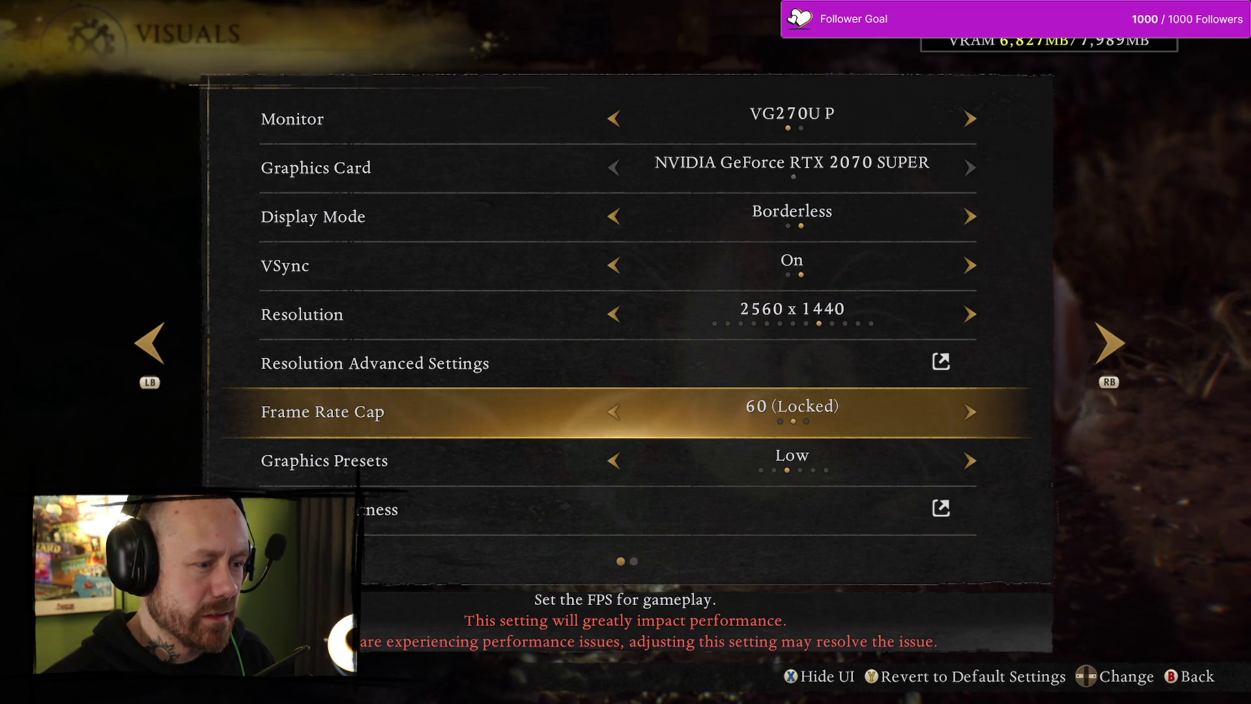
key(Down)
key(Up)
key(Down)
key(Down)
key(Up)
key(Up)
key(Up)
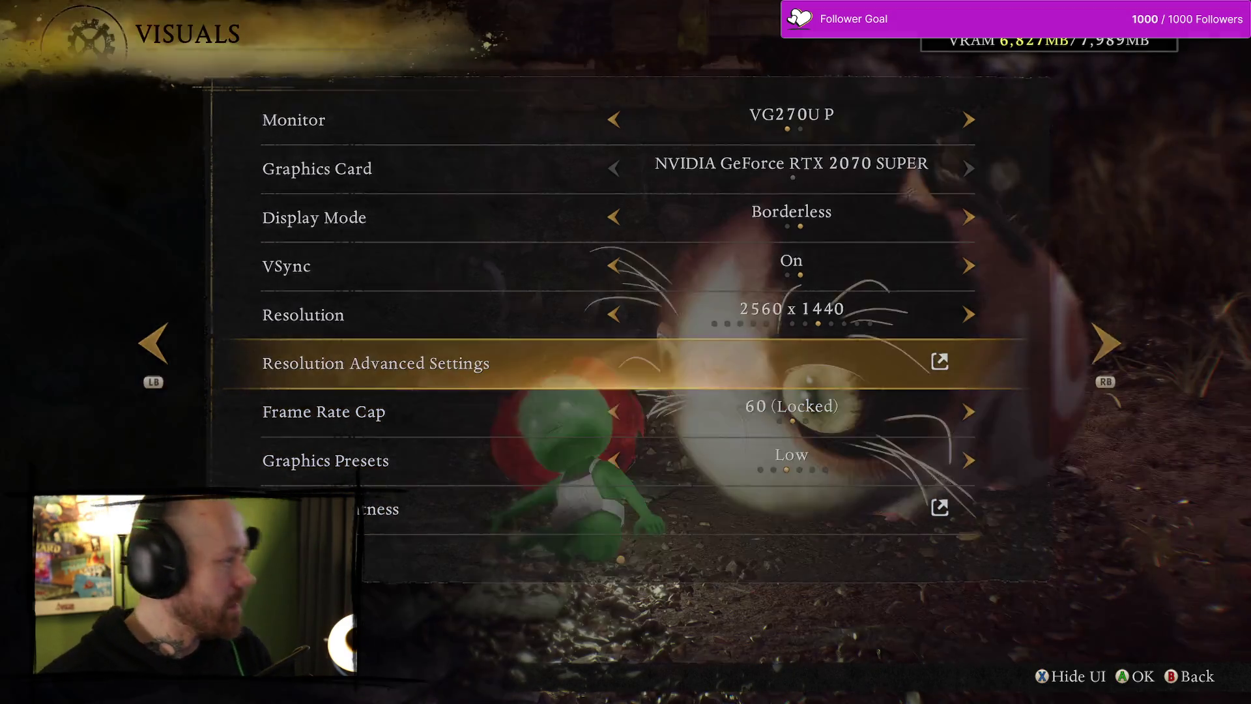
key(Escape)
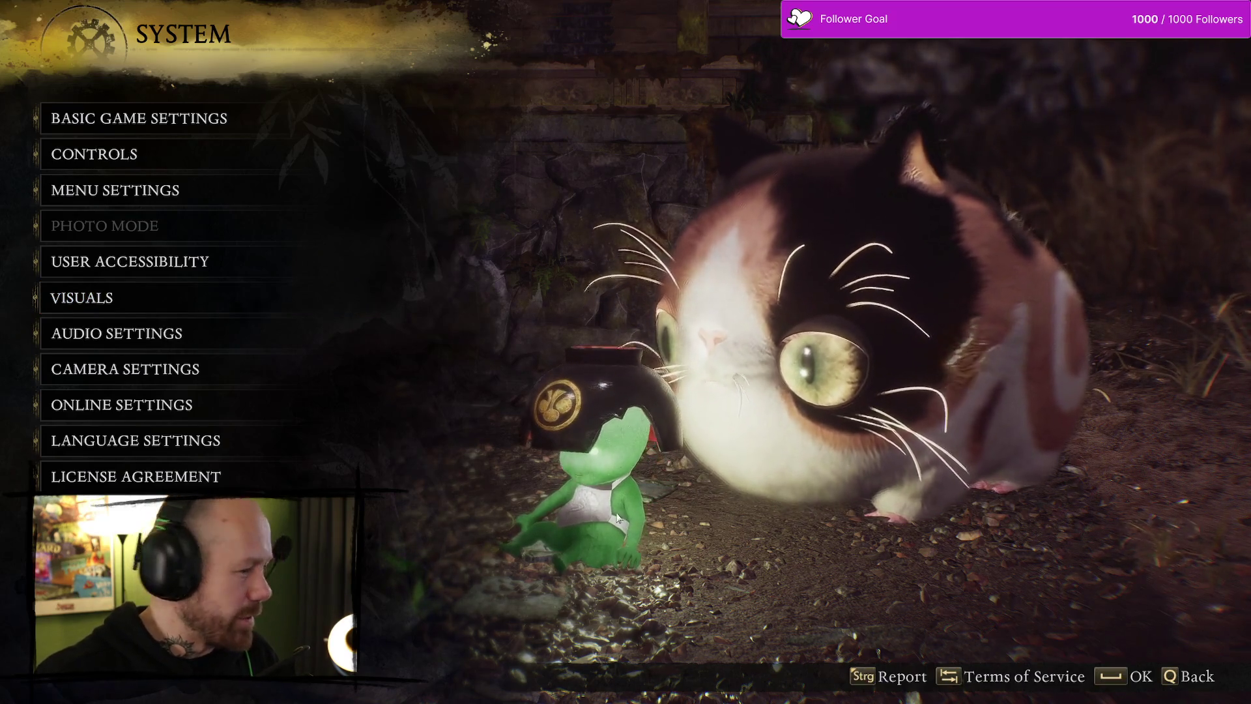
Set the overall audio volume to 21, then exit the settings to the title screen
key(Up)
key(Up)
key(Up)
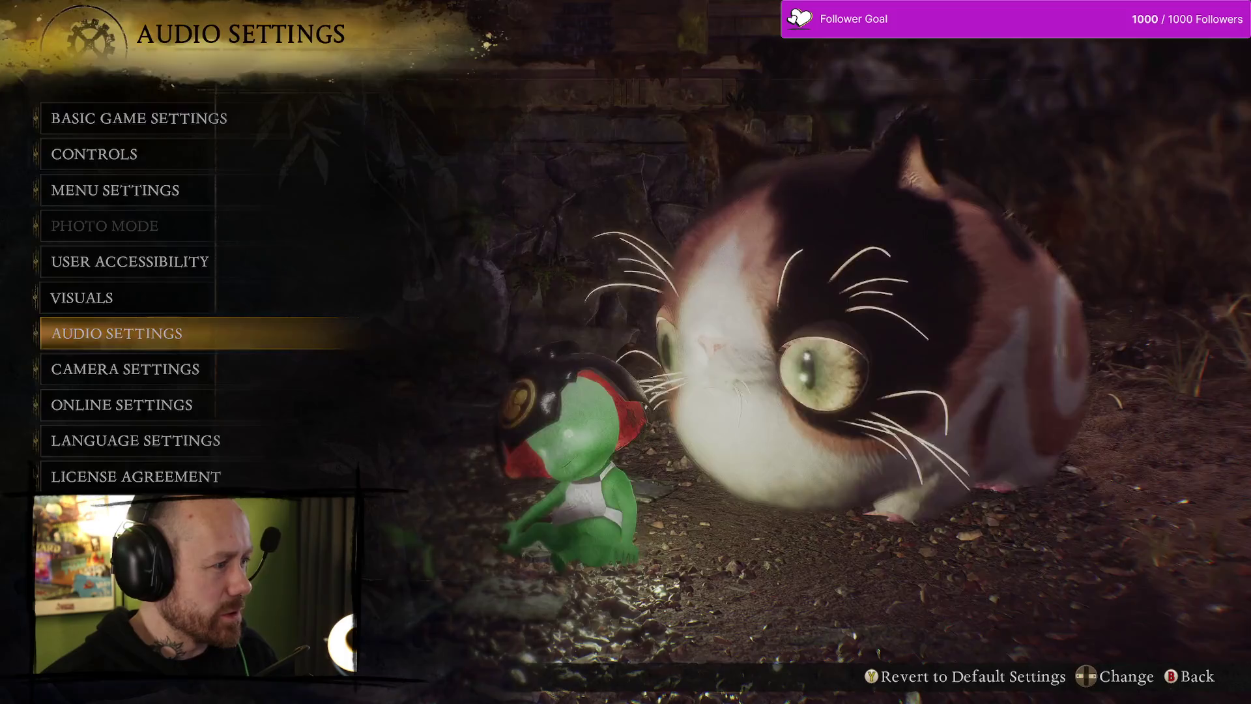
key(Return)
key(Left)
key(Left)
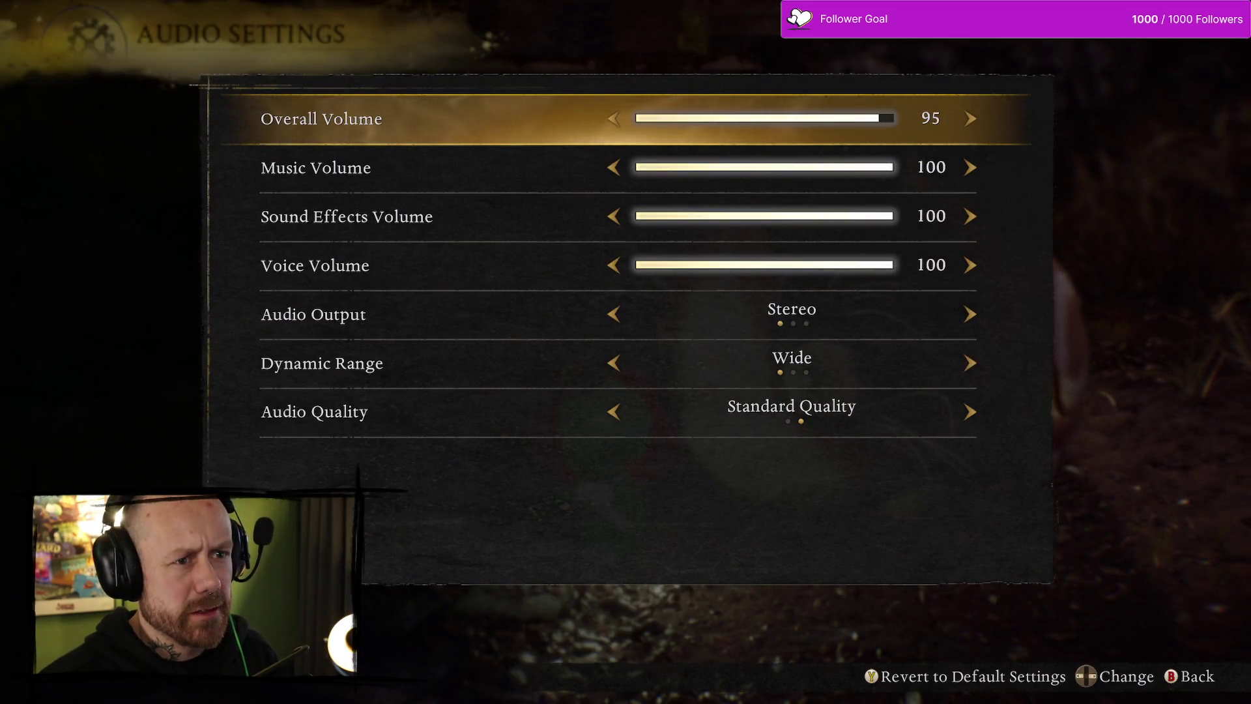
key(Left)
key(Left)
key(Left)
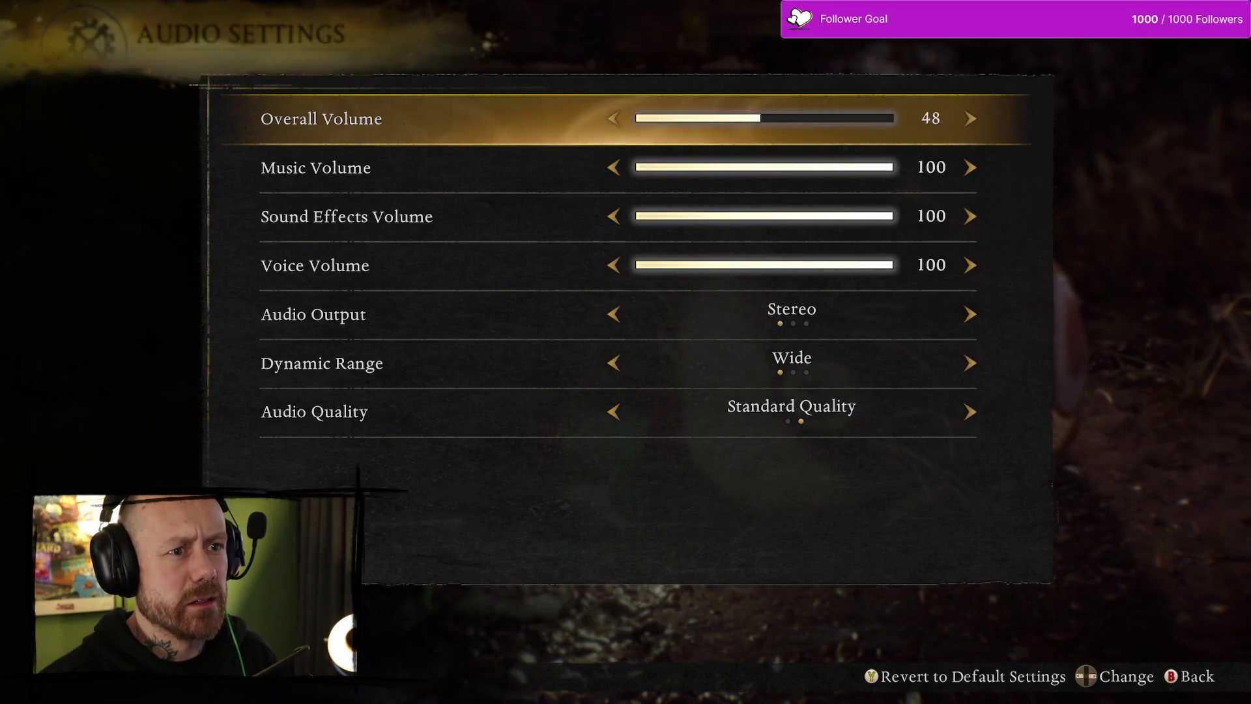
key(Left)
key(Left)
key(Left)
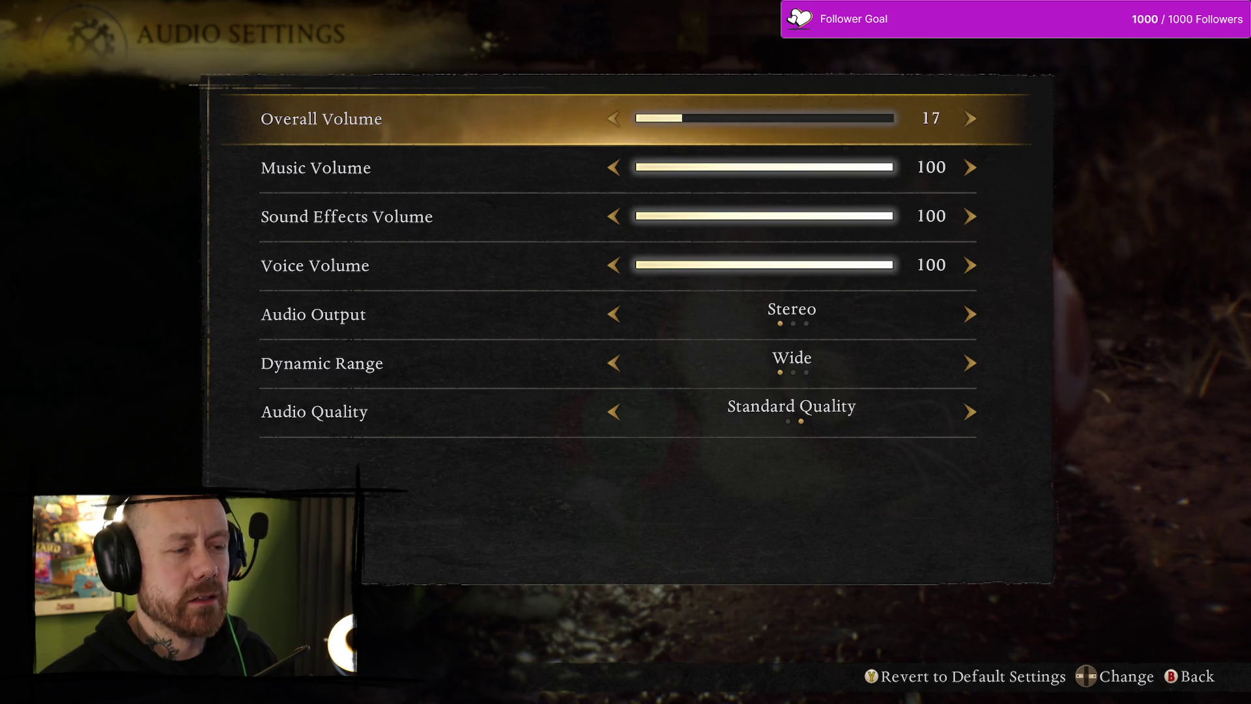
key(Right)
key(Right)
key(Right)
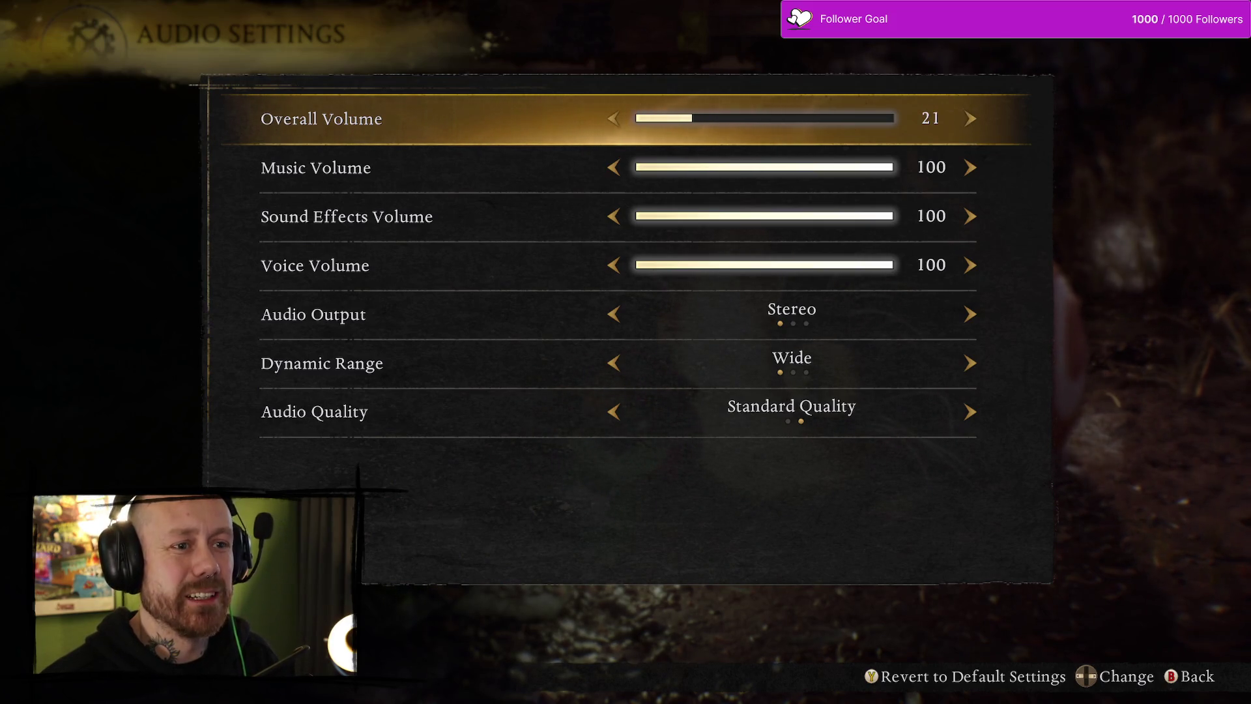
key(Left)
key(Right)
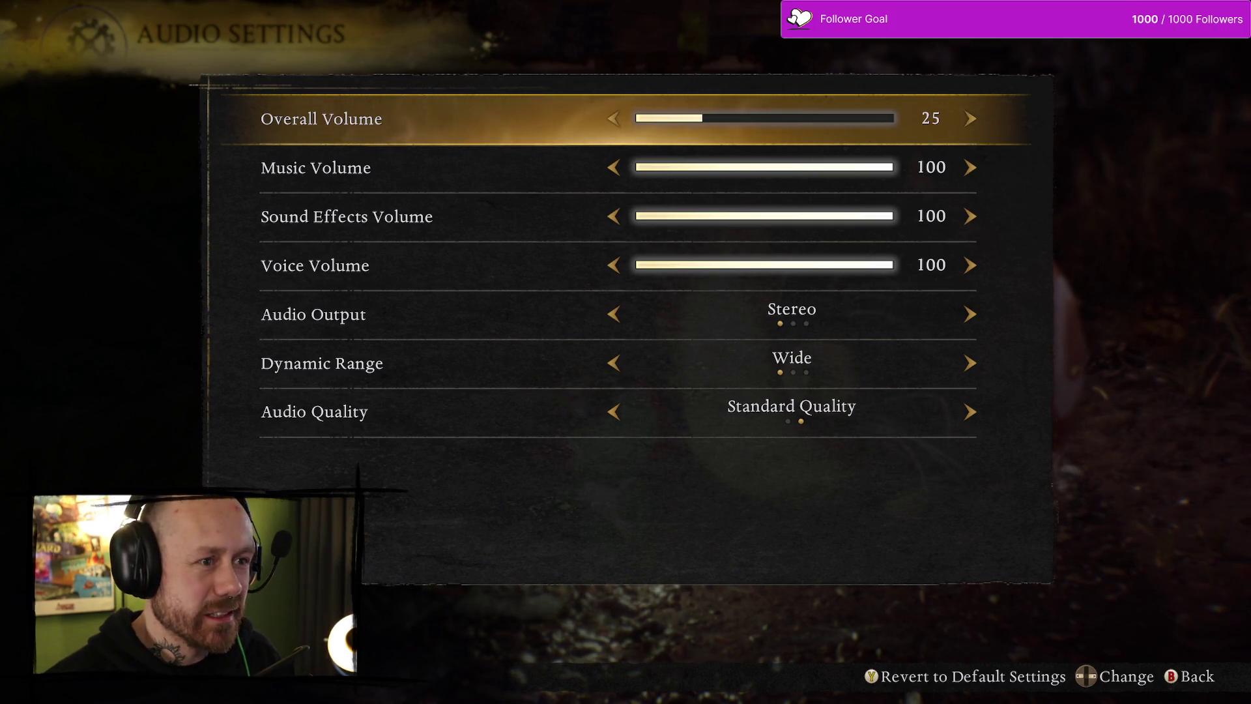
key(Escape)
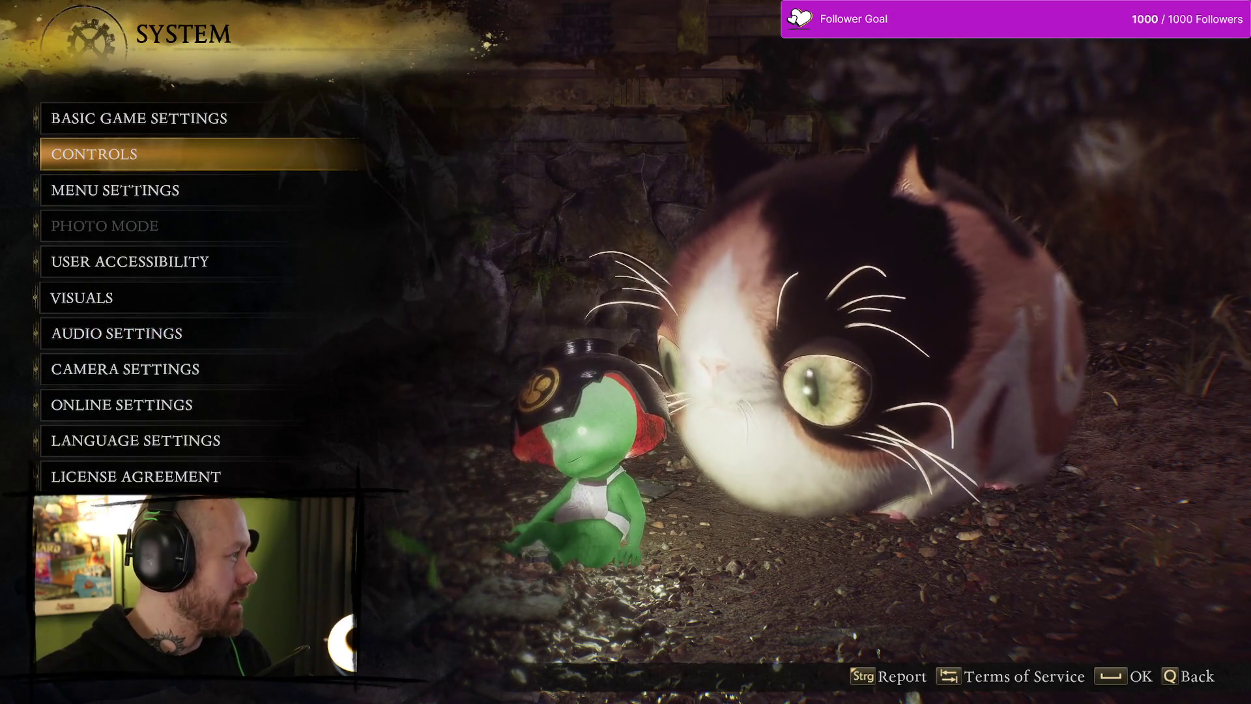
key(Escape)
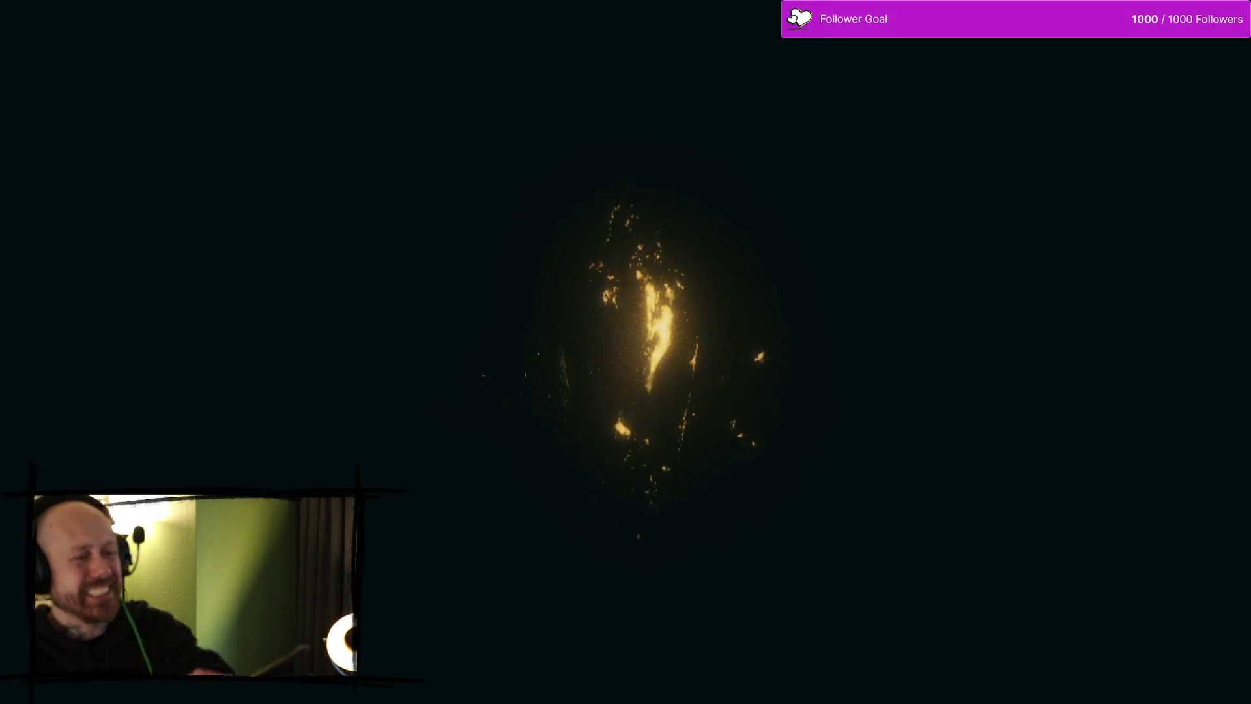
Skip the new game's opening cinematic
key(space)
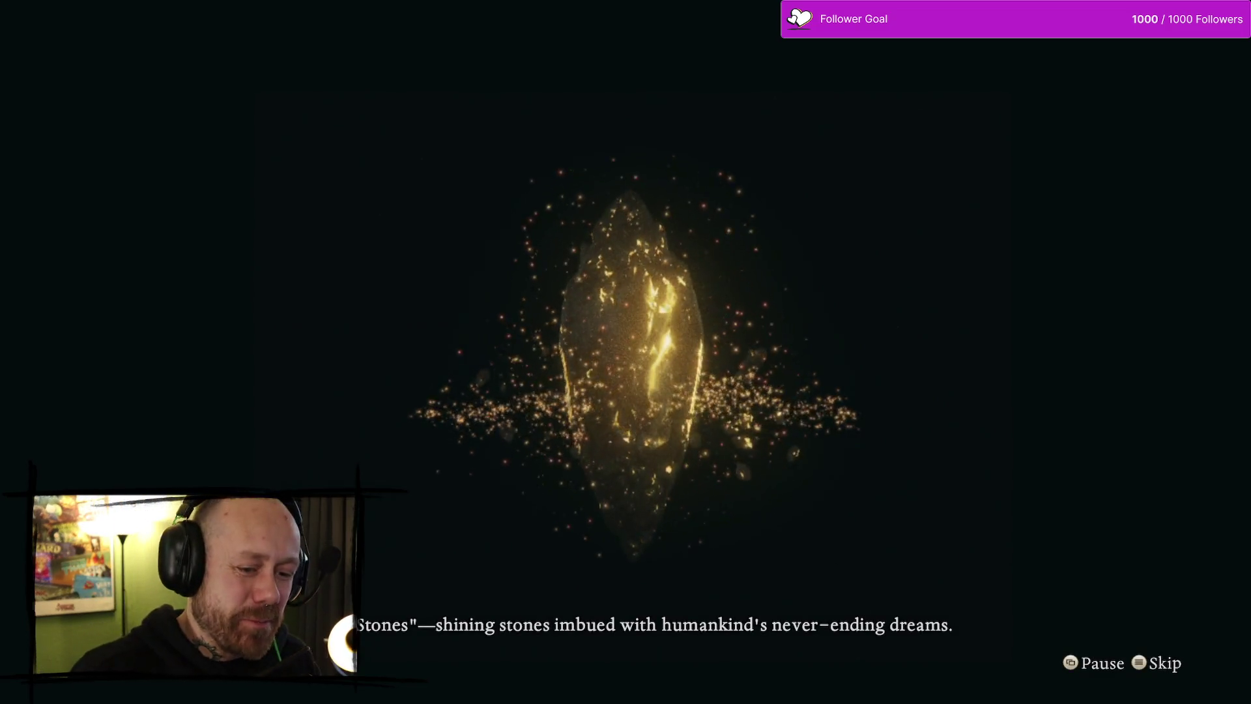
key(e)
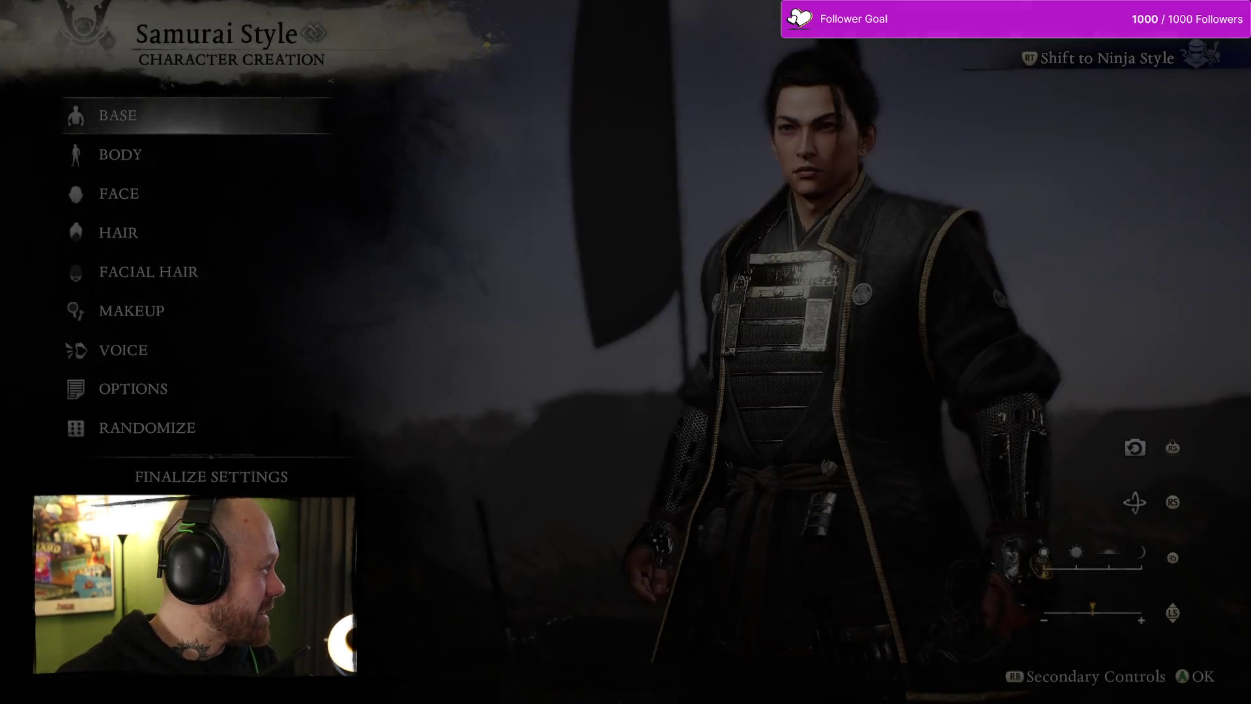
Go to the Randomize category and re-roll the samurai's appearance several times
key(Down)
key(Down)
key(Down)
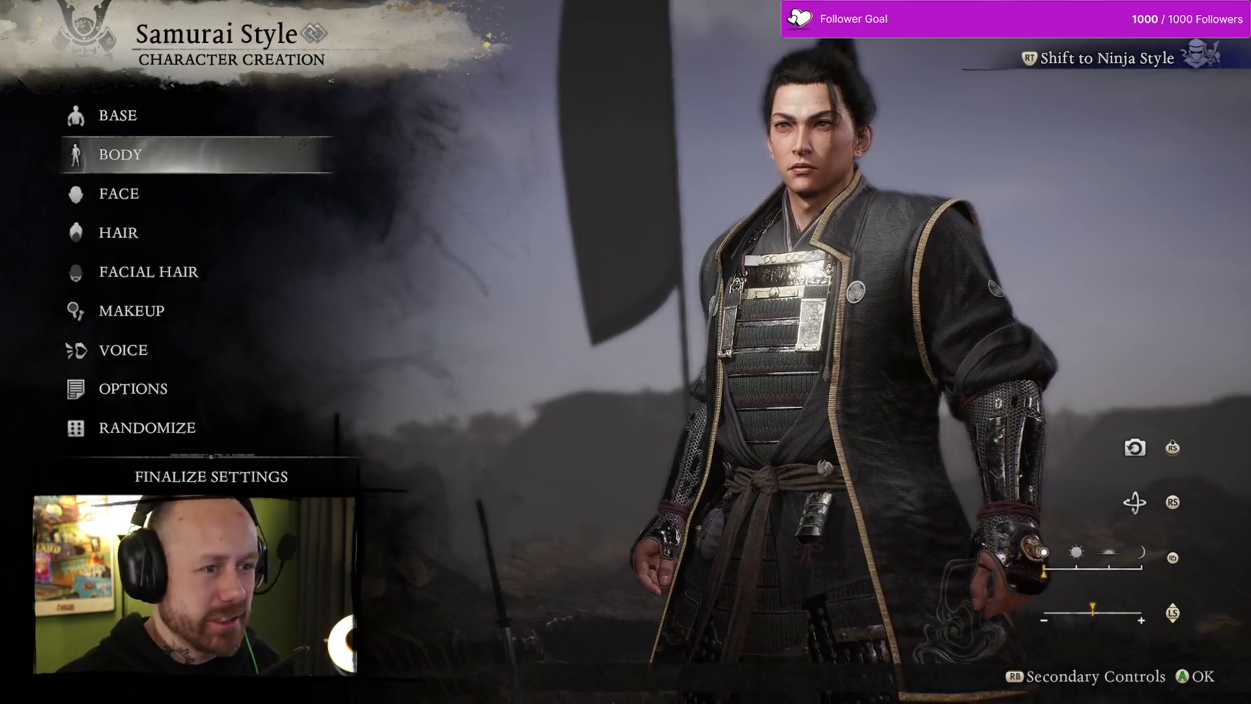
key(Down)
key(Down)
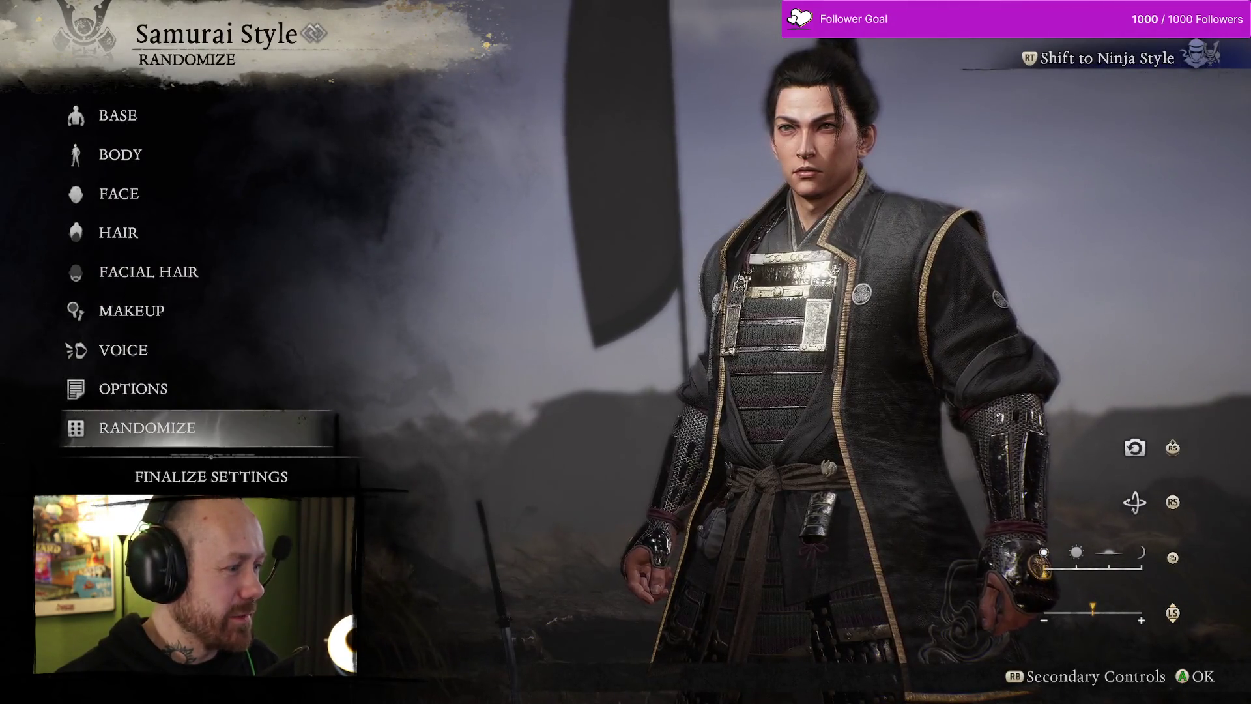
key(Return)
key(Return)
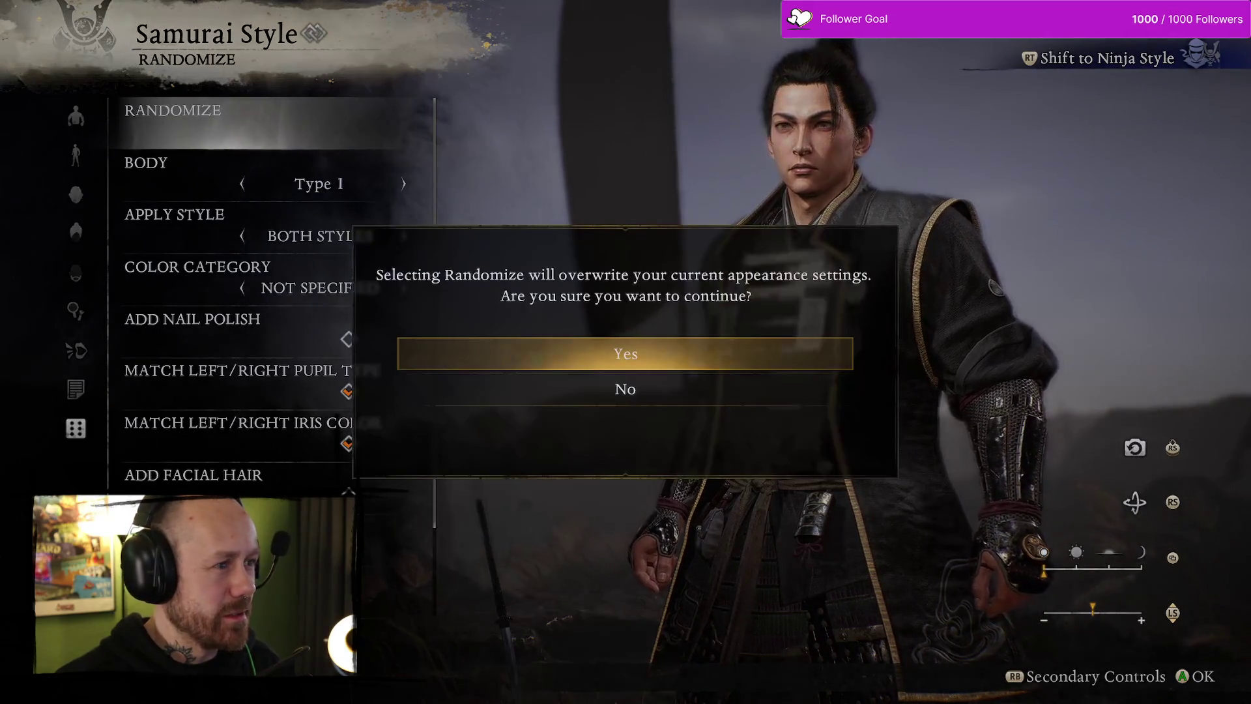
key(Return)
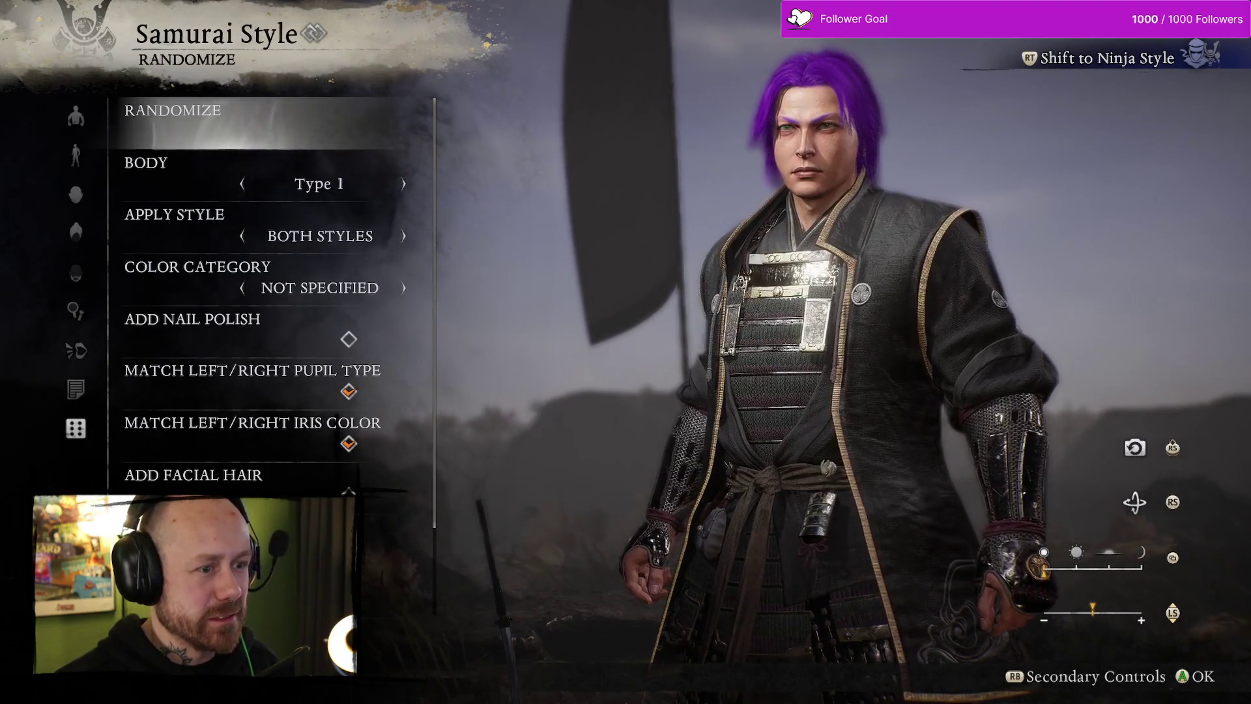
key(Return)
key(Return)
key(Return)
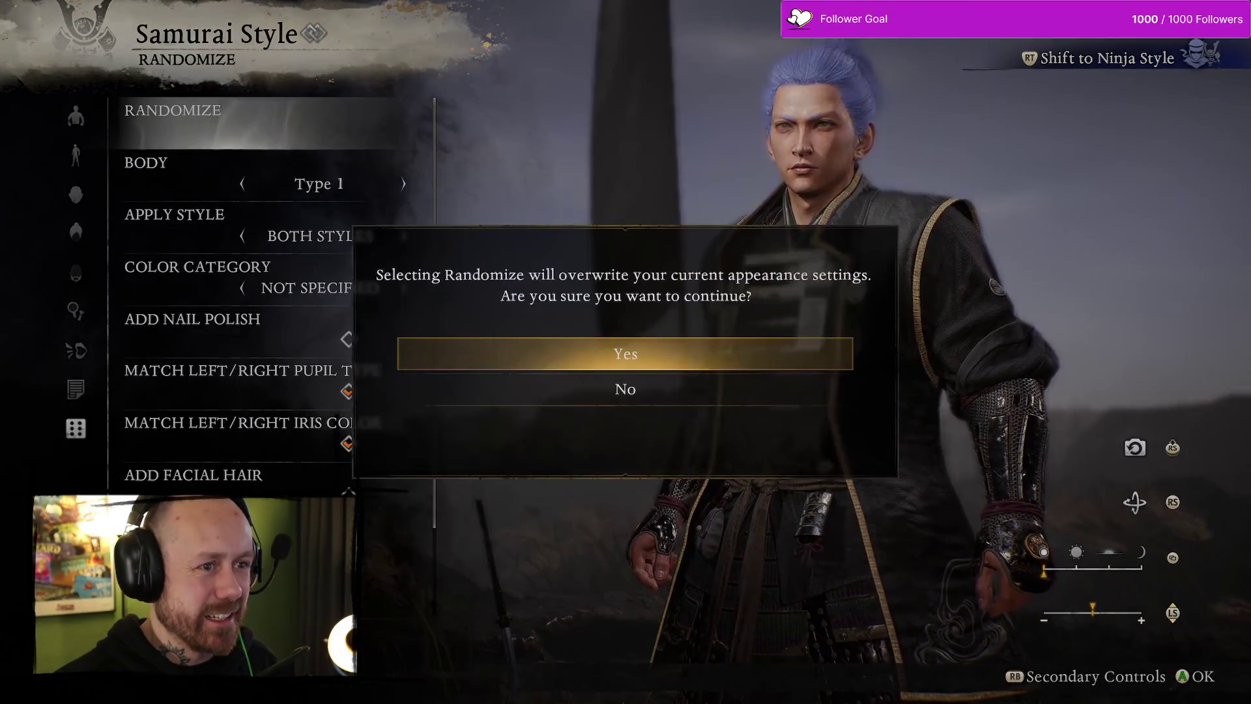
key(Return)
key(Return)
key(Return)
key(Return)
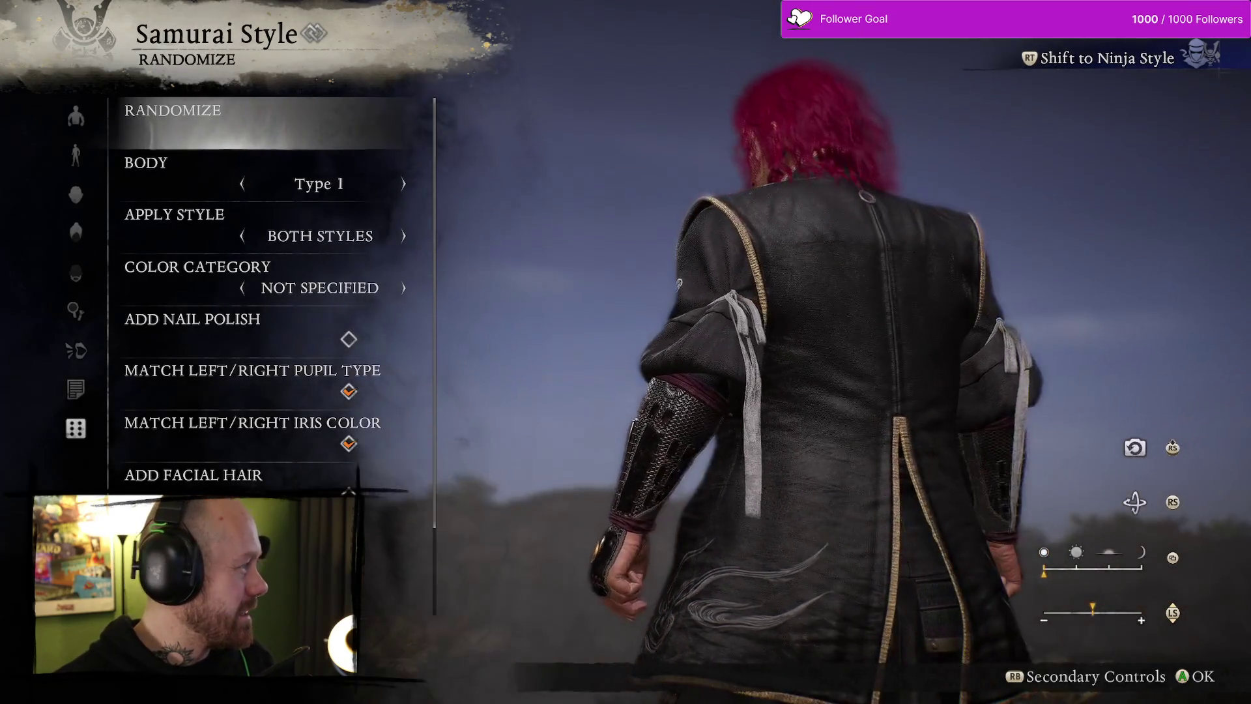
key(Return)
key(Return)
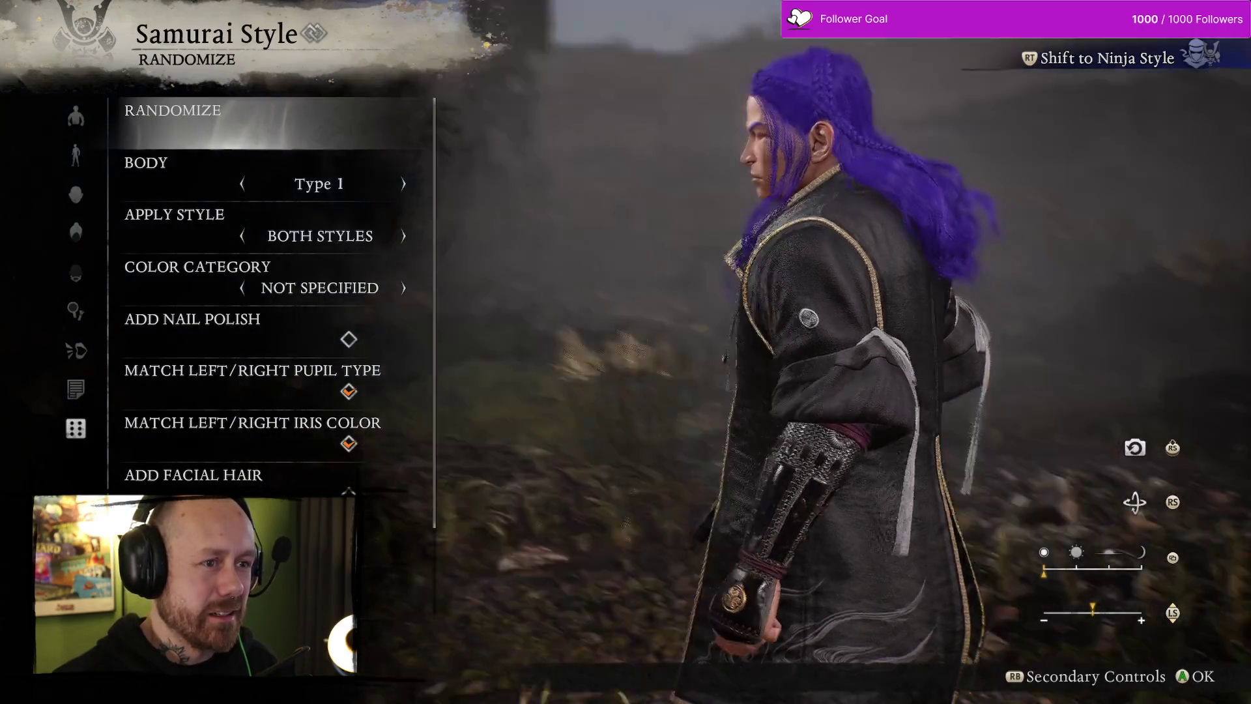
key(Return)
key(Return)
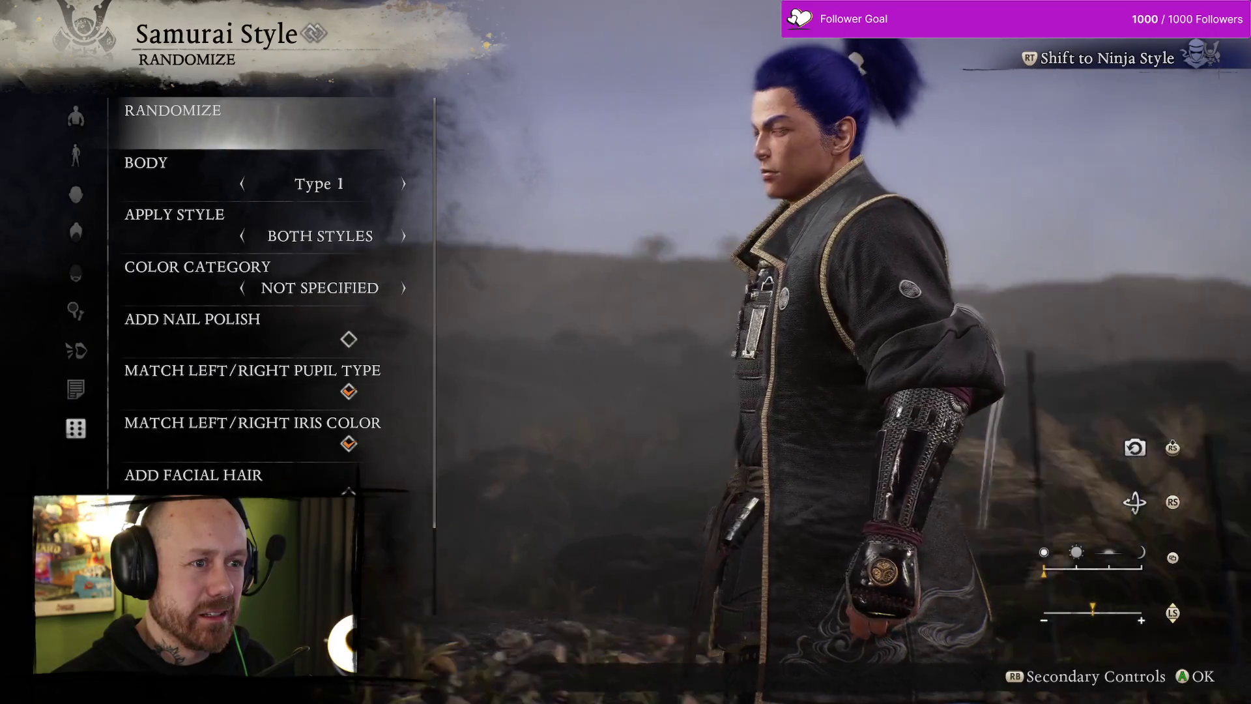
Keep re-randomizing until the samurai has shoulder-length green hair, then leave Randomize
key(Down)
key(Down)
key(Down)
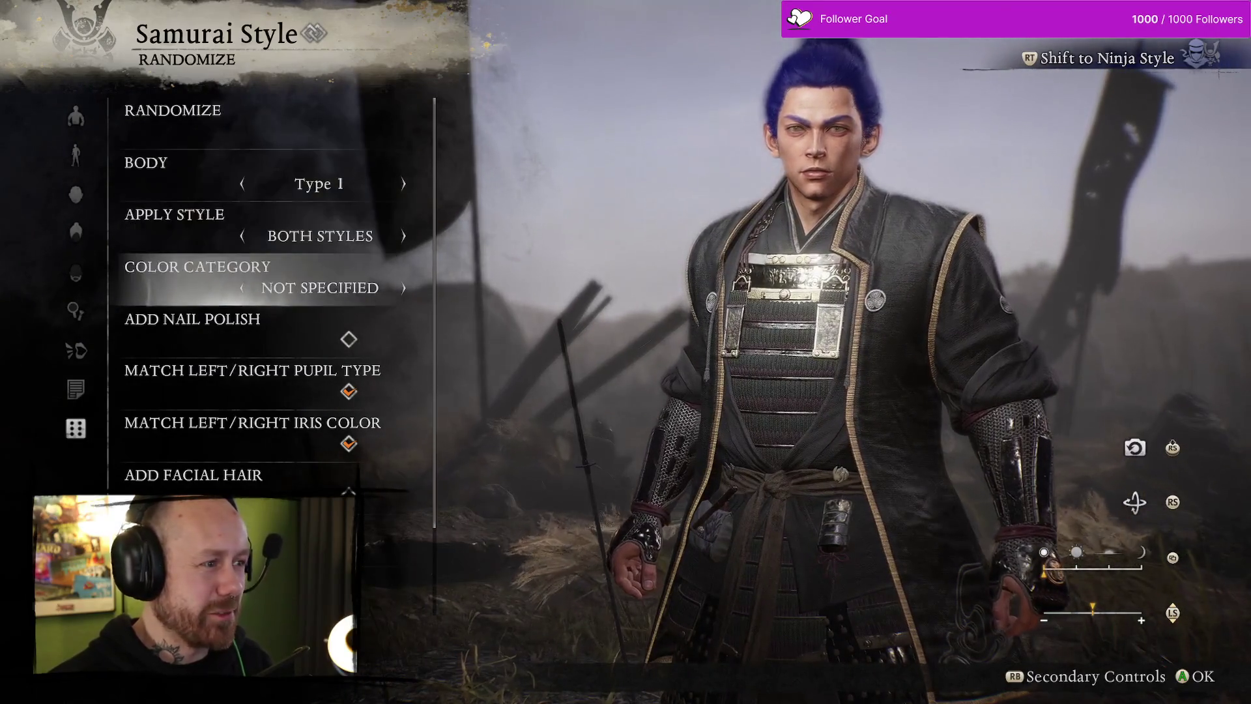
key(Down)
key(Down)
key(Down)
key(Up)
key(Up)
key(Up)
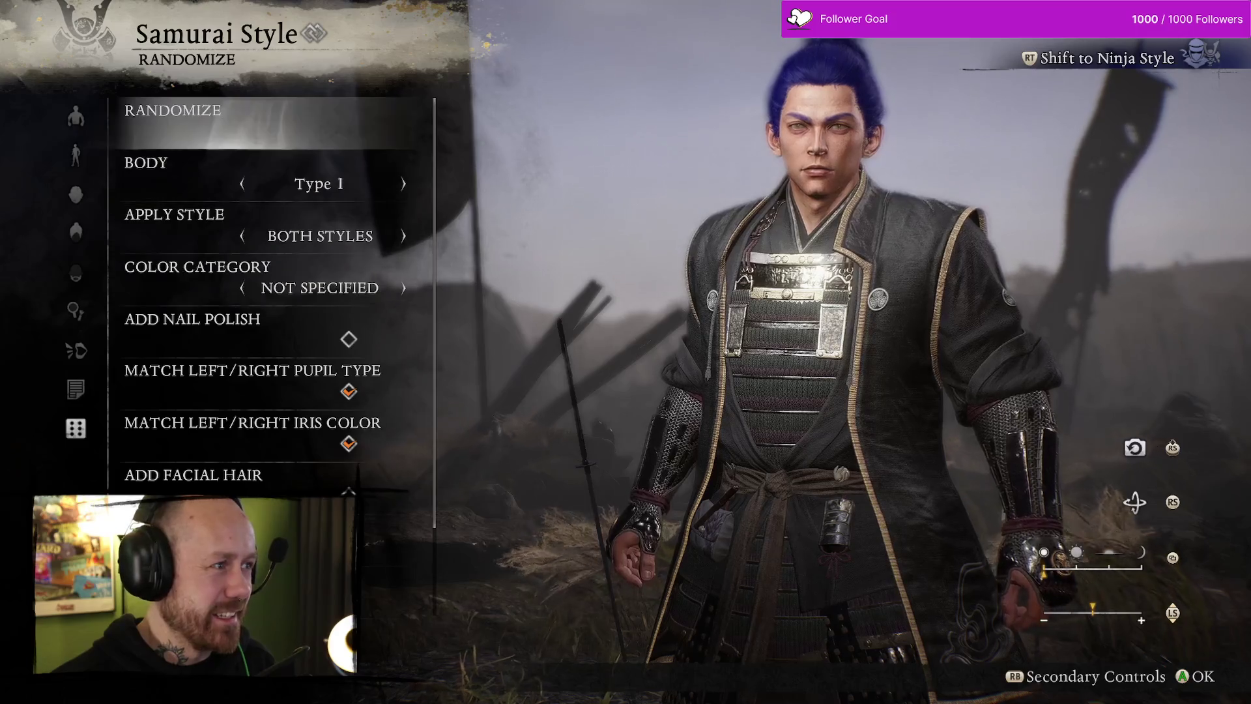
key(Return)
key(Return)
key(Return)
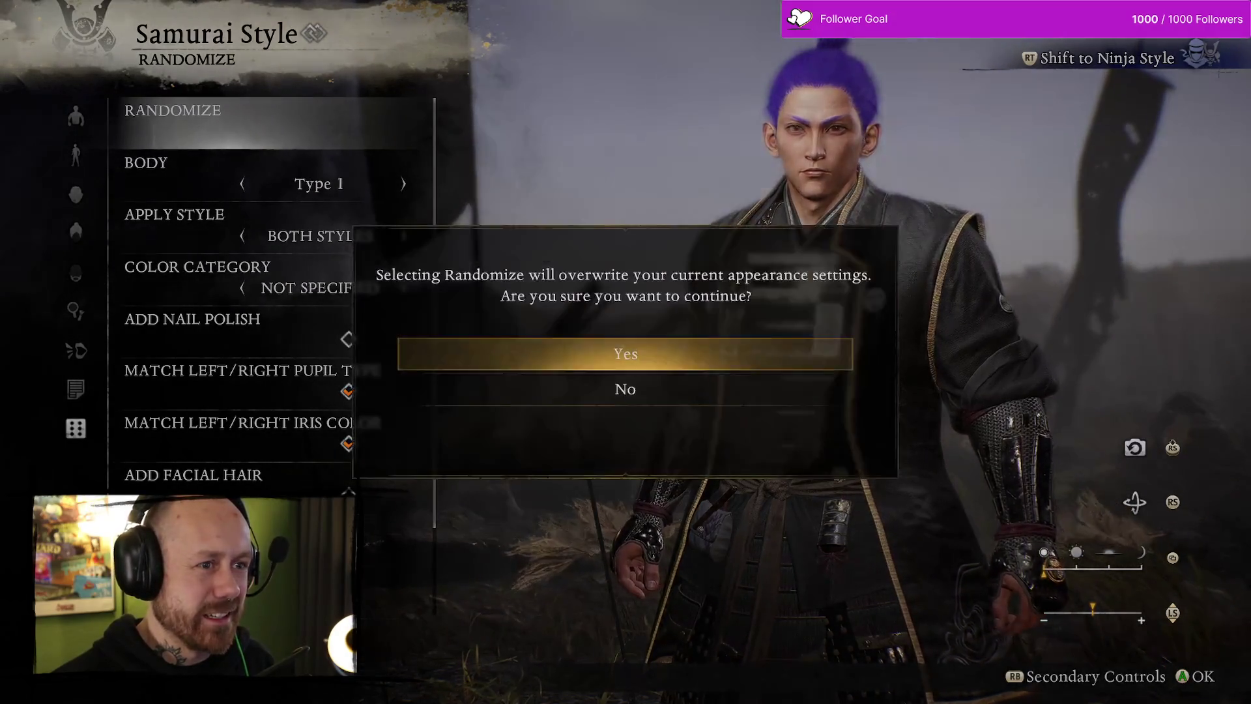
key(Return)
key(Return)
key(Return)
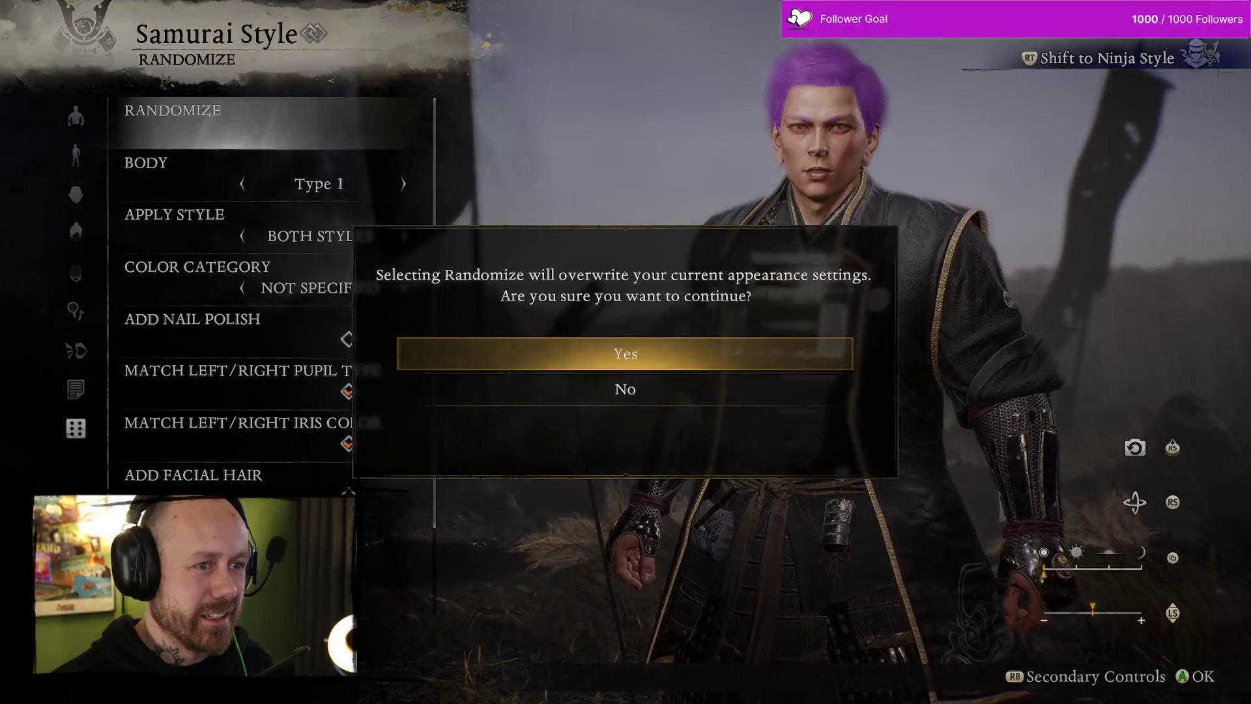
key(Return)
key(Return)
key(Return)
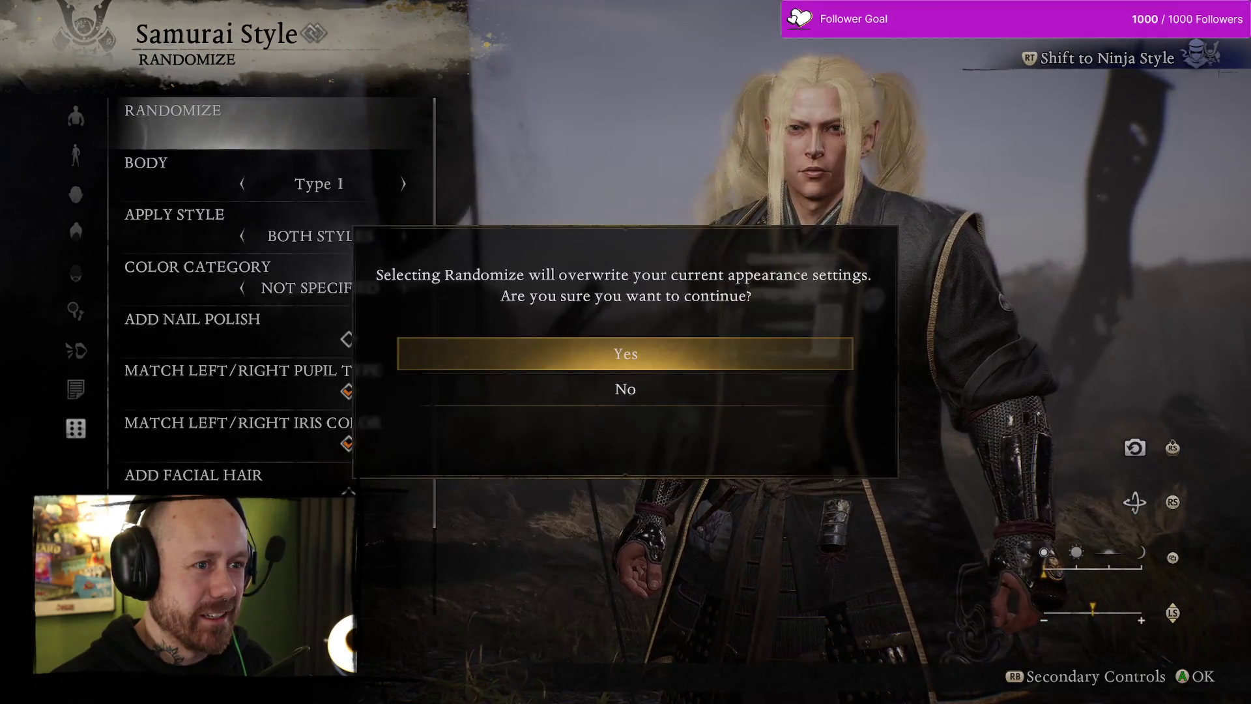
key(Return)
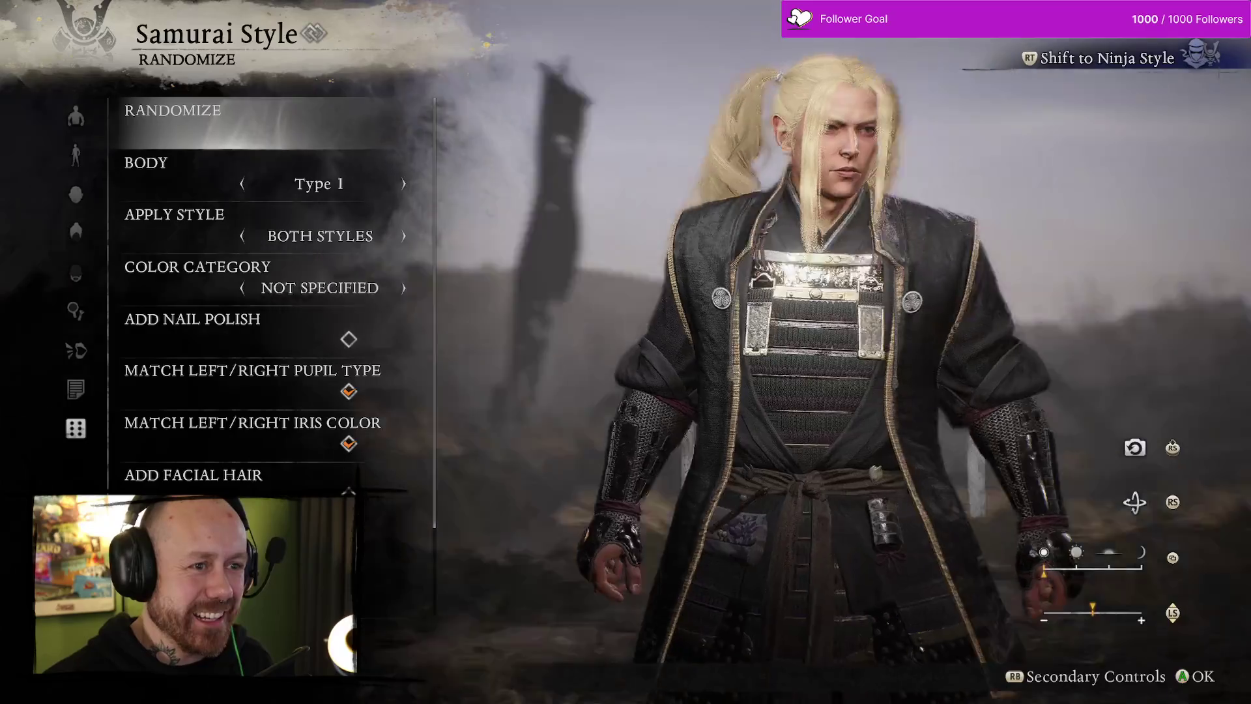
key(Return)
key(Return)
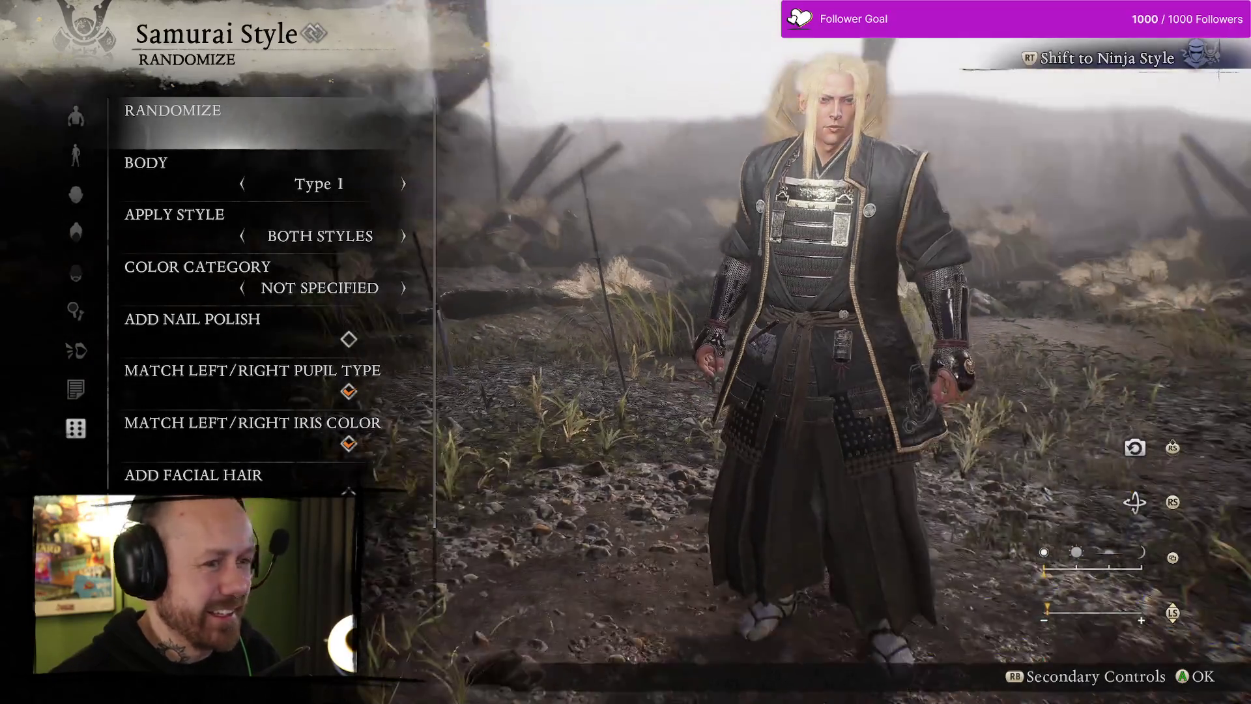
key(Return)
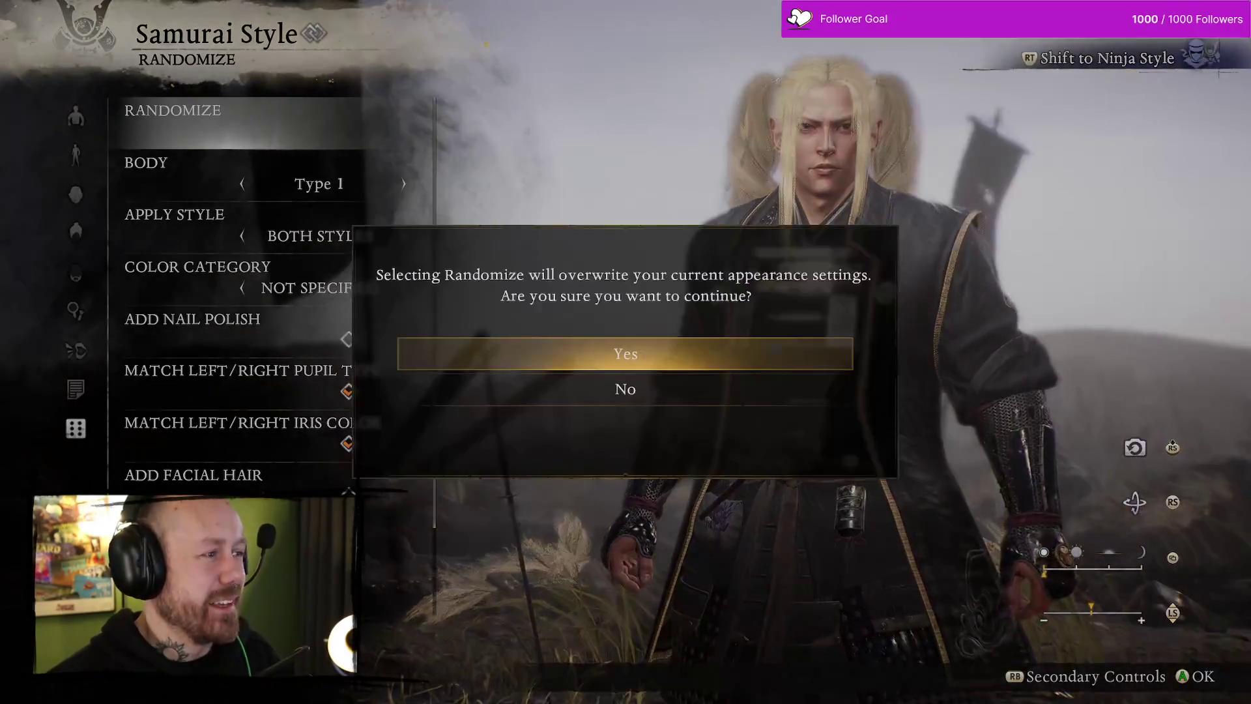
key(Return)
key(Return)
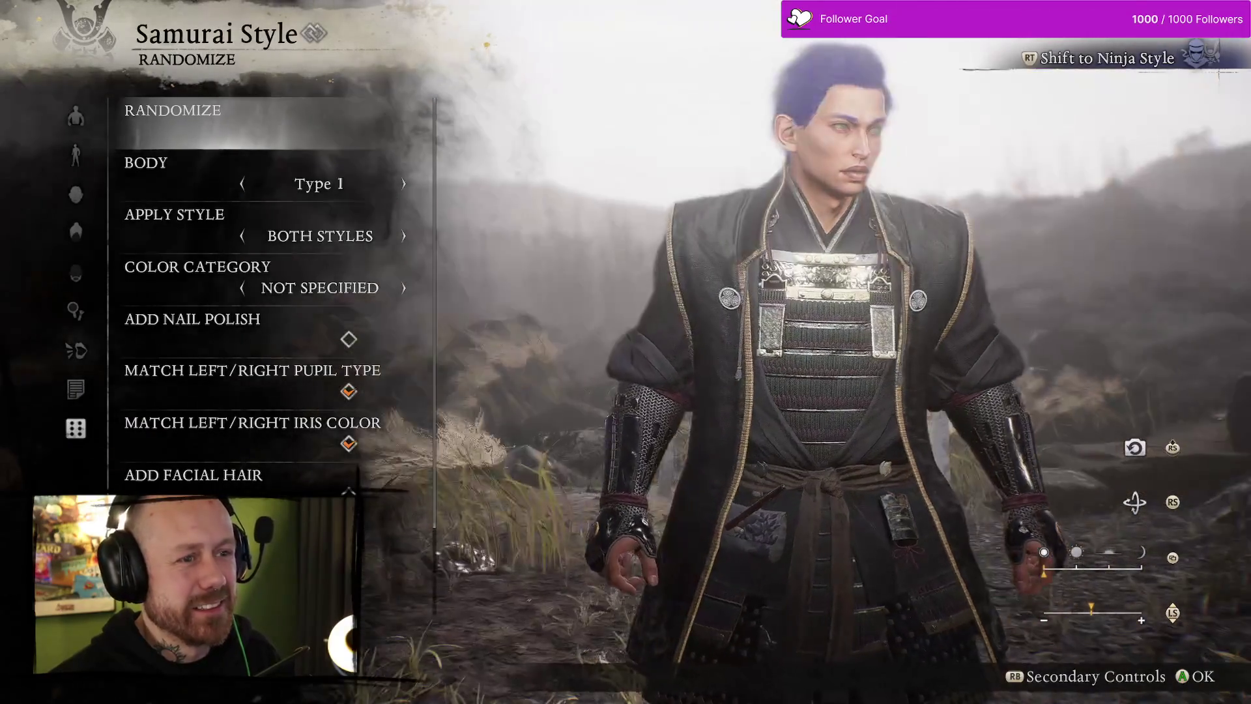
key(Return)
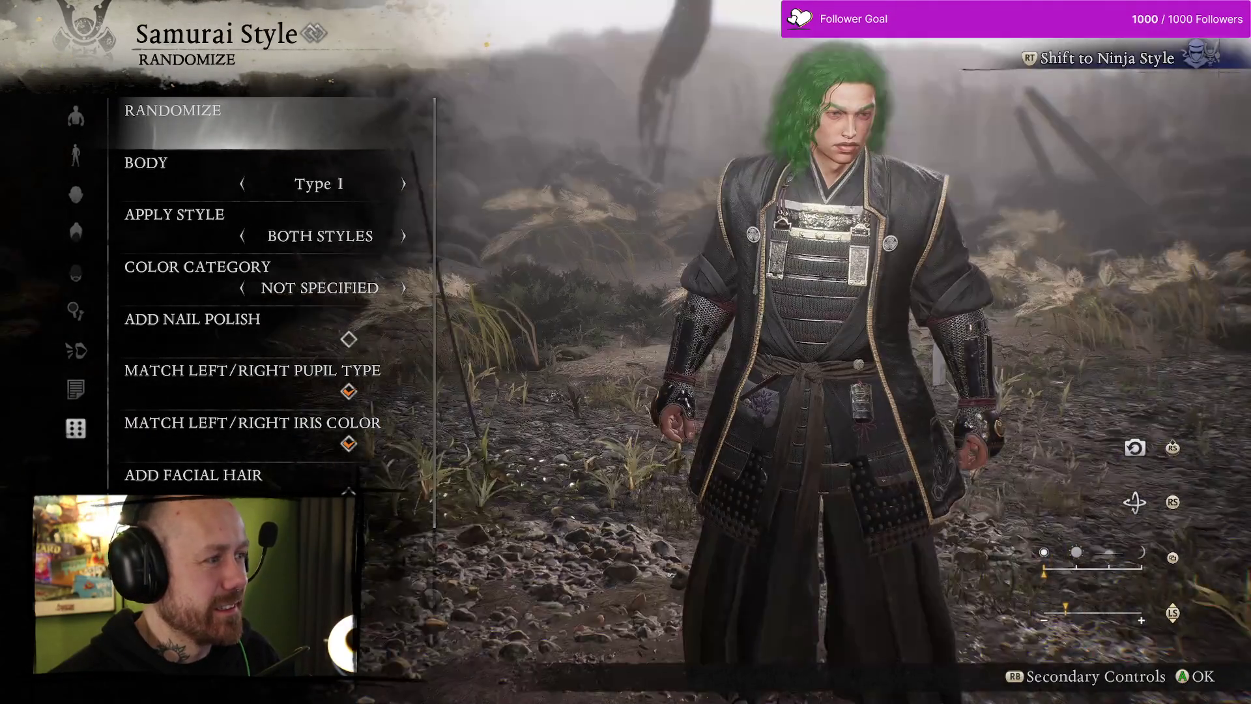
key(Escape)
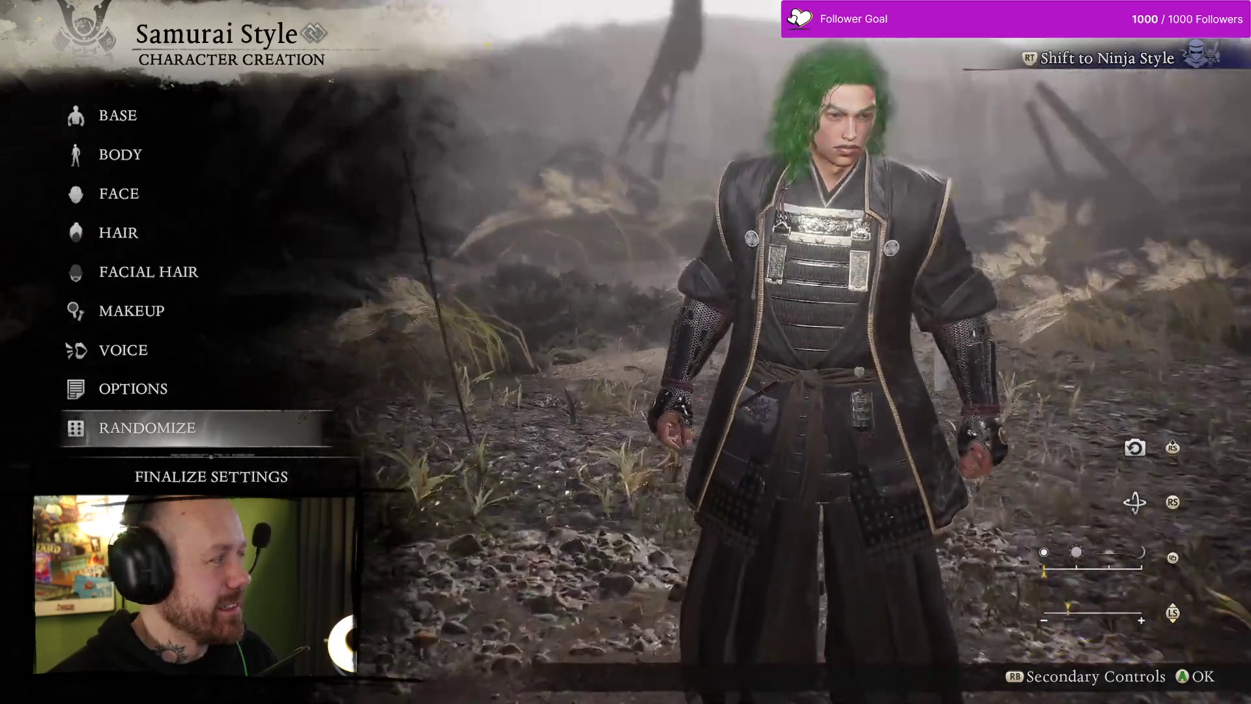
Browse the FACE and BASE categories, then shift the green-haired character to Ninja Style
scroll(814, 326, up, 3)
scroll(814, 325, down, 5)
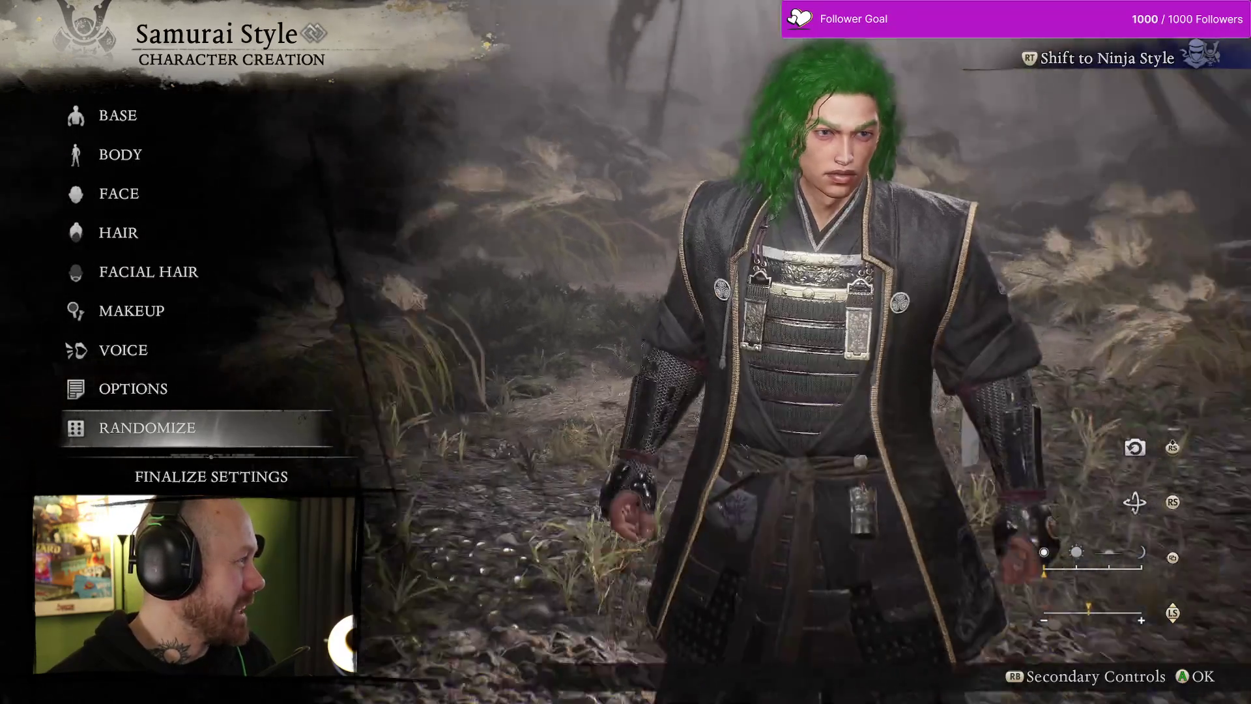
scroll(814, 326, up, 2)
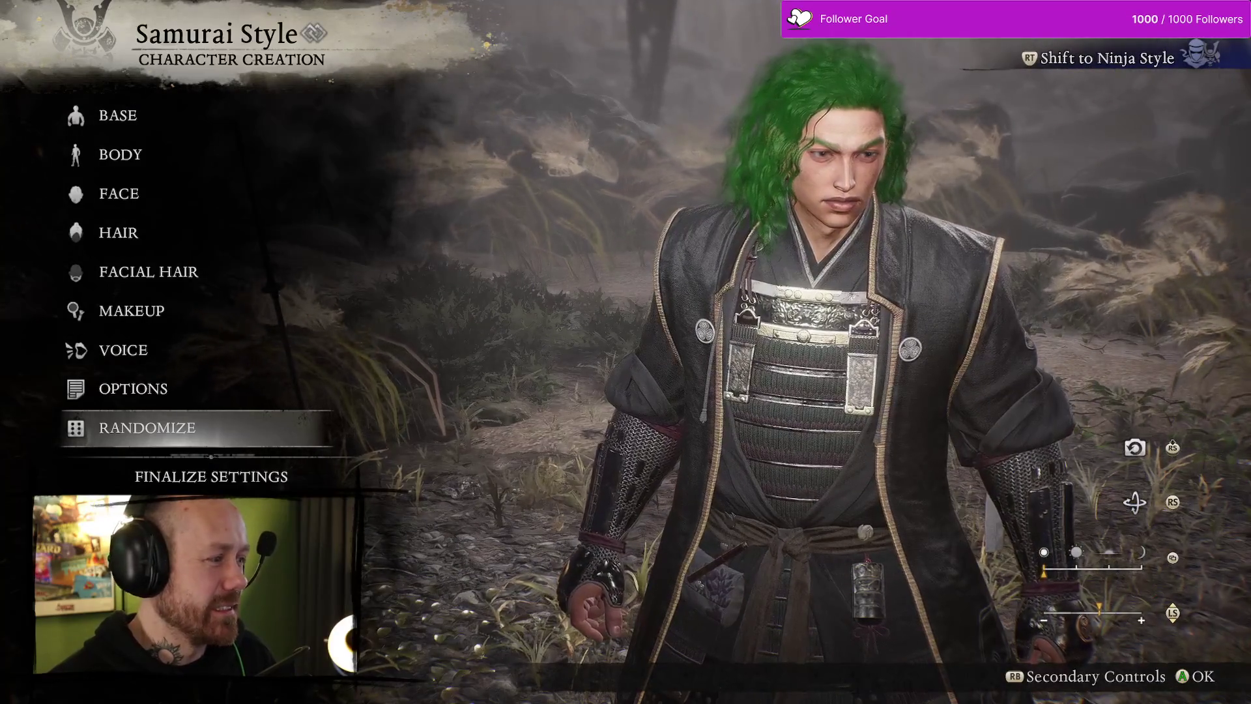
scroll(814, 326, down, 1)
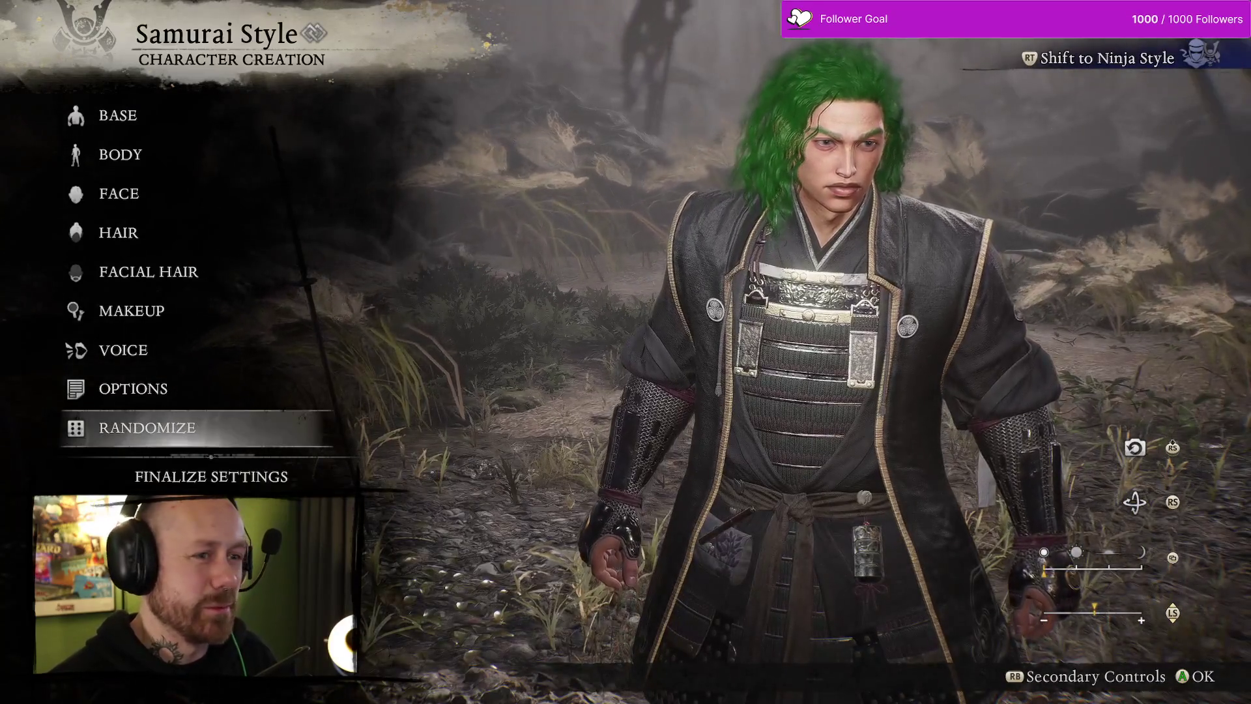
key(Up)
key(Up)
key(Up)
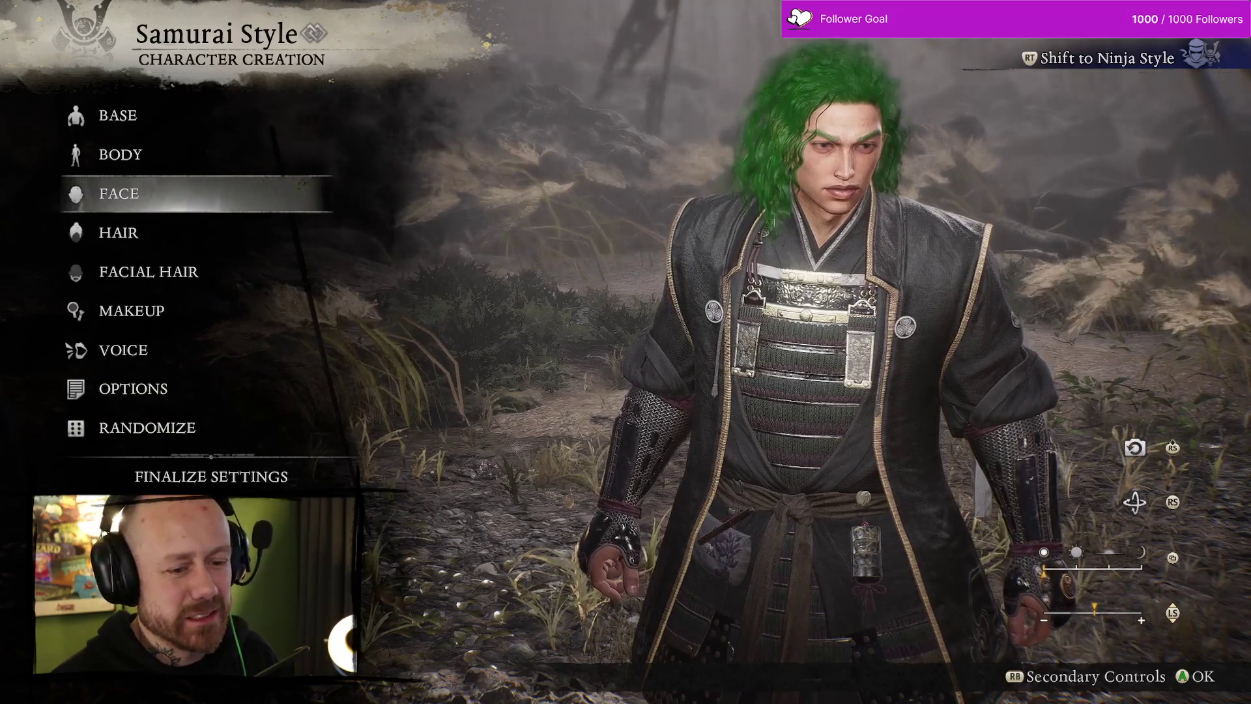
key(e)
key(e)
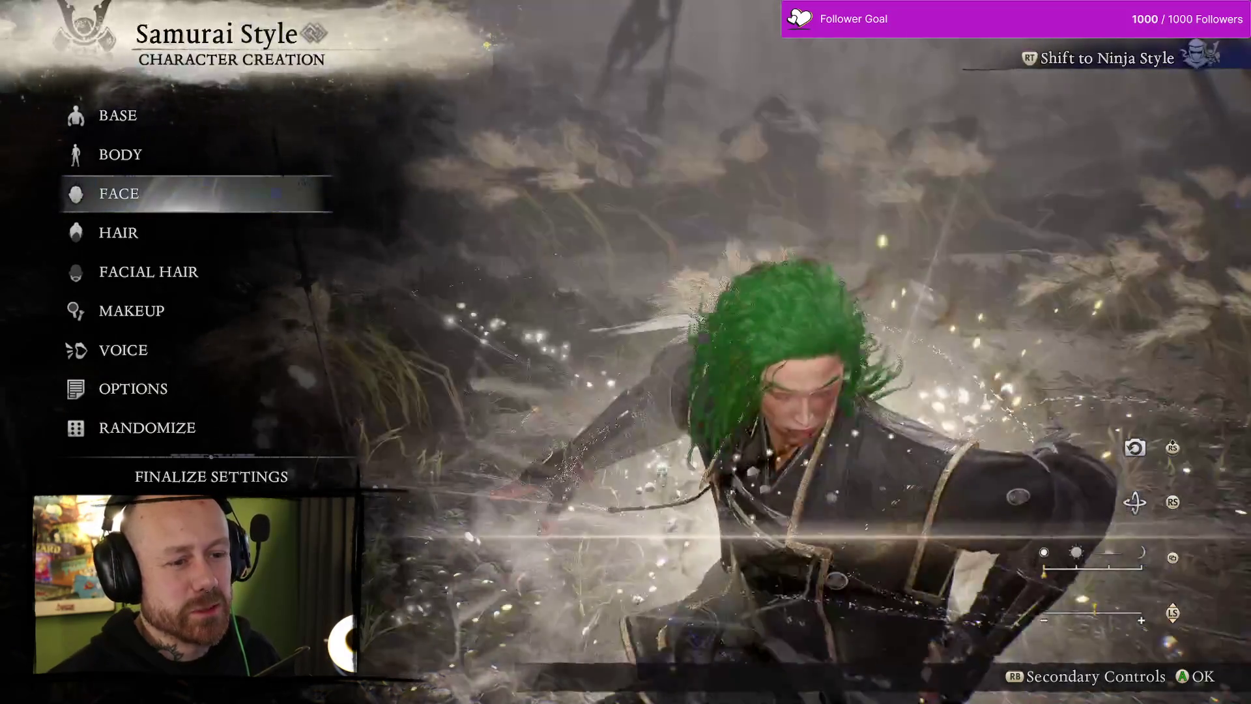
key(Up)
key(Up)
key(Return)
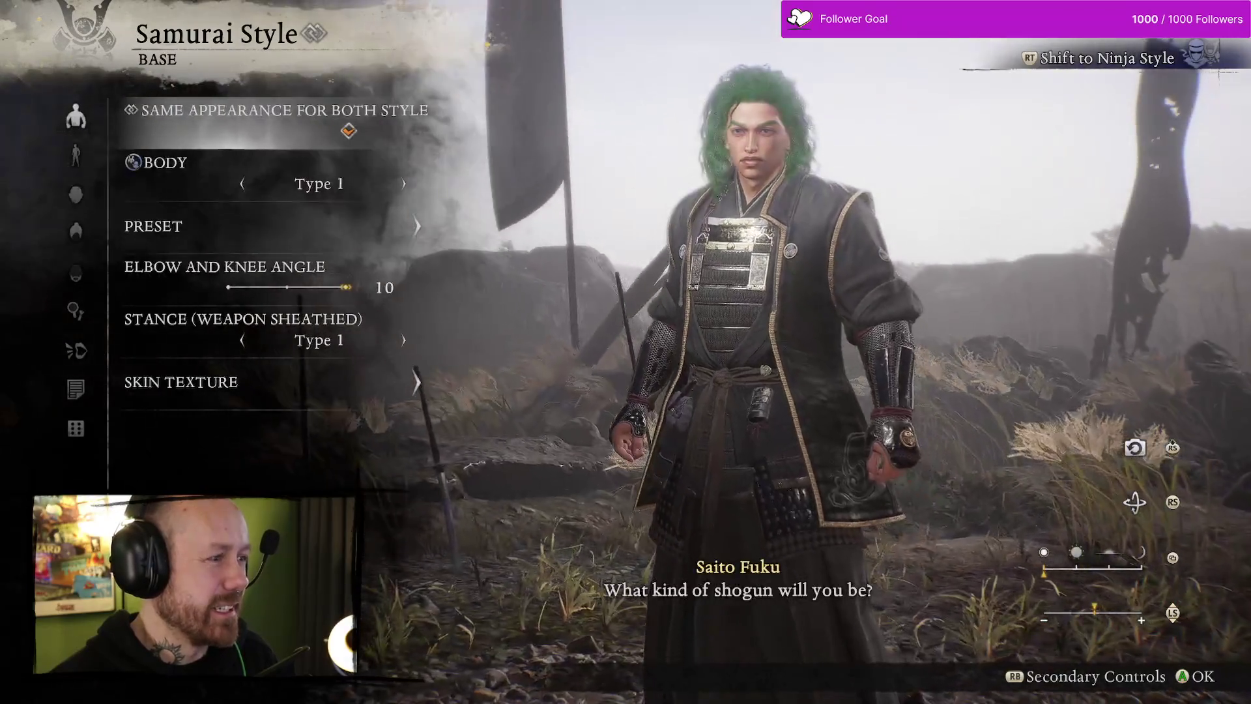
key(Escape)
key(e)
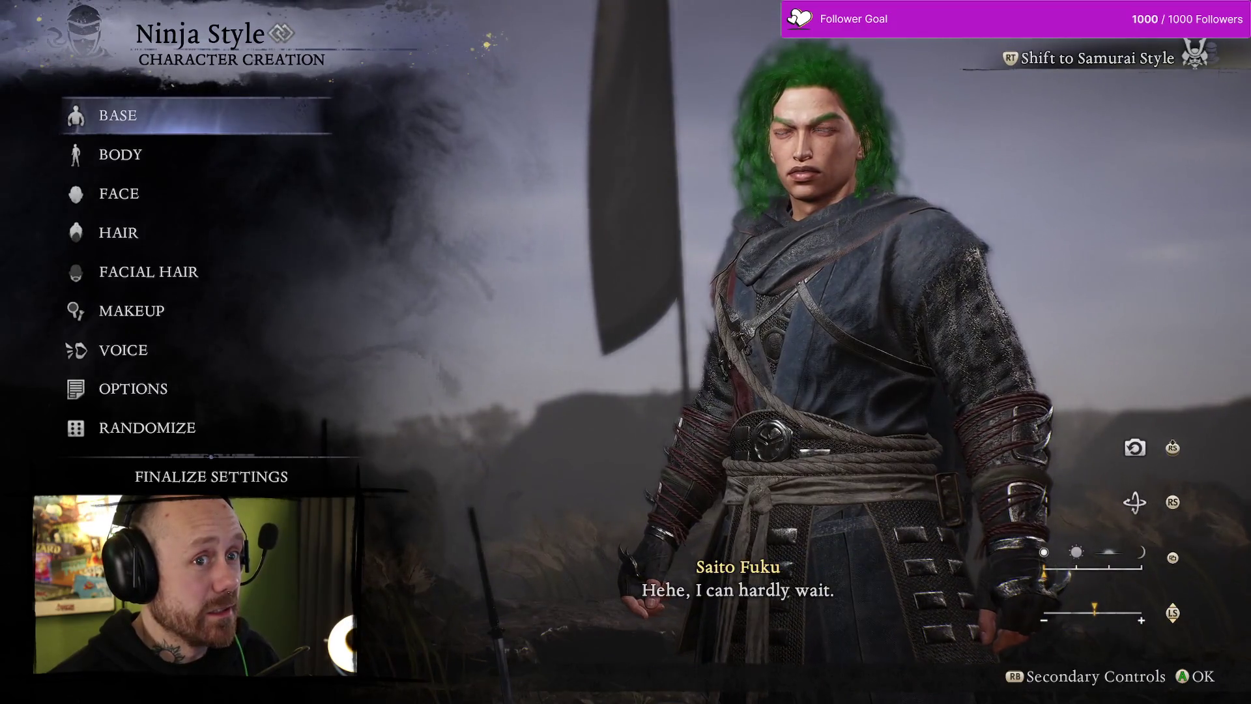
Preview different facial expressions on the ninja character
key(Tab)
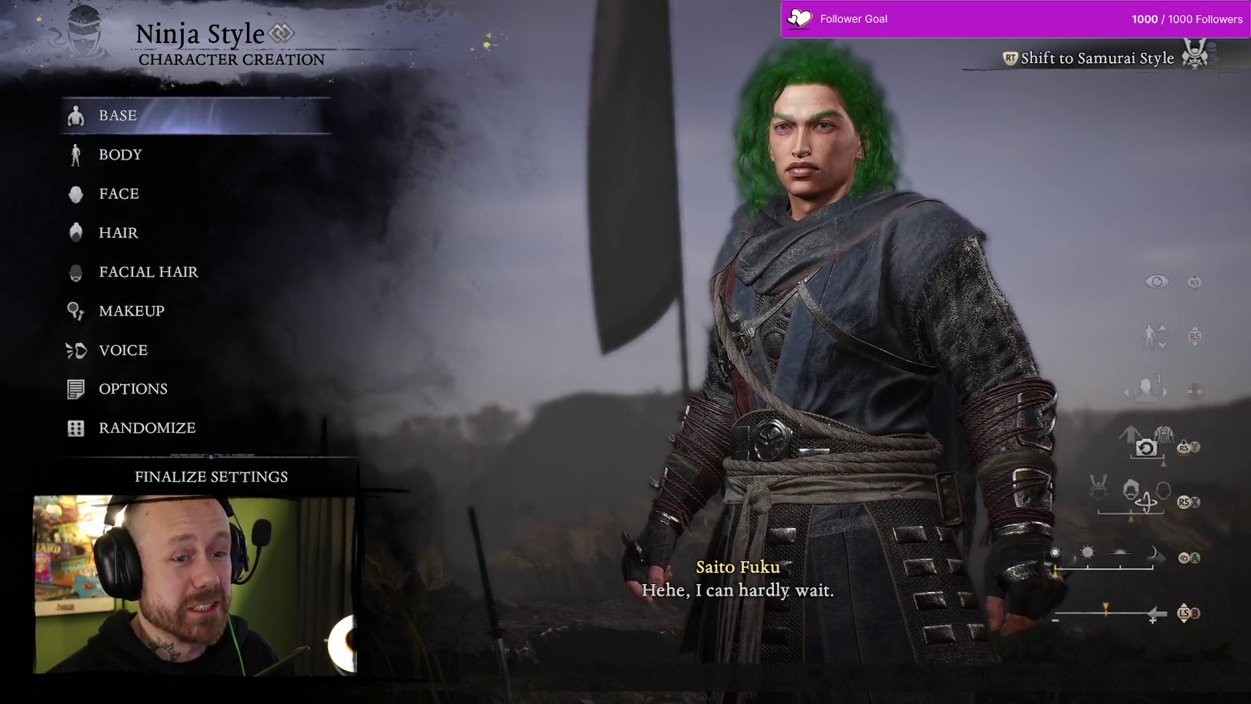
key(Left)
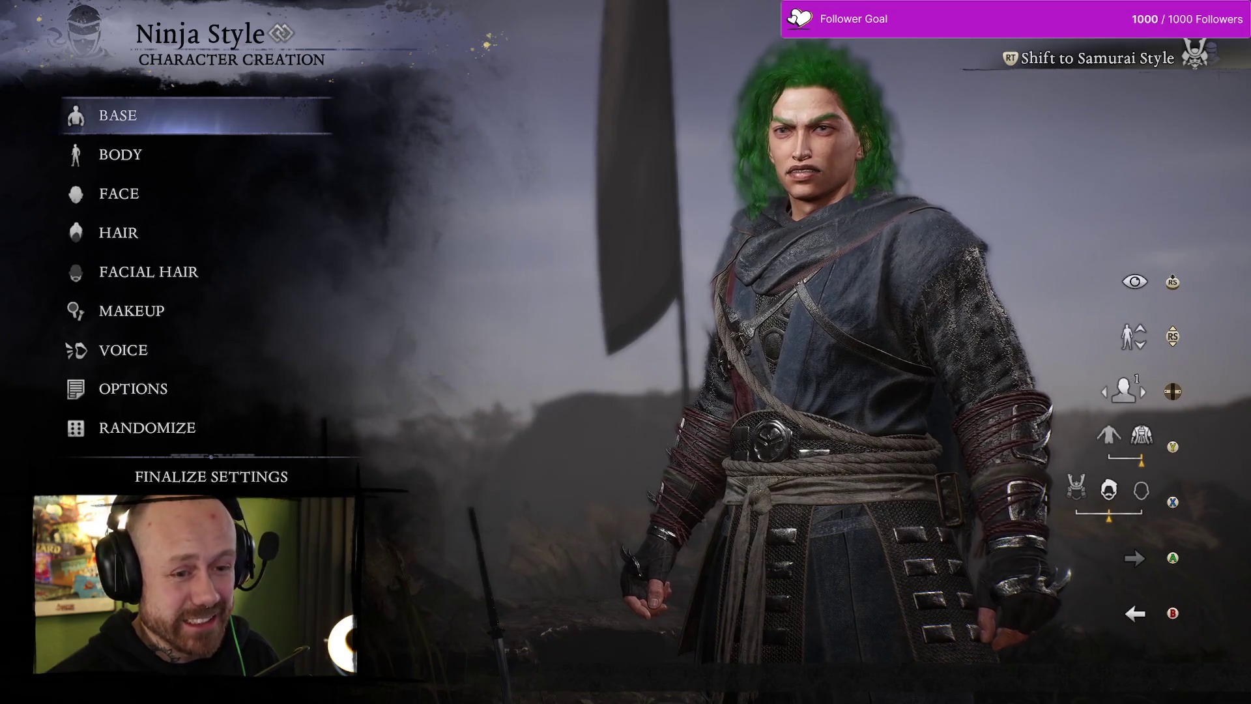
key(Left)
key(Tab)
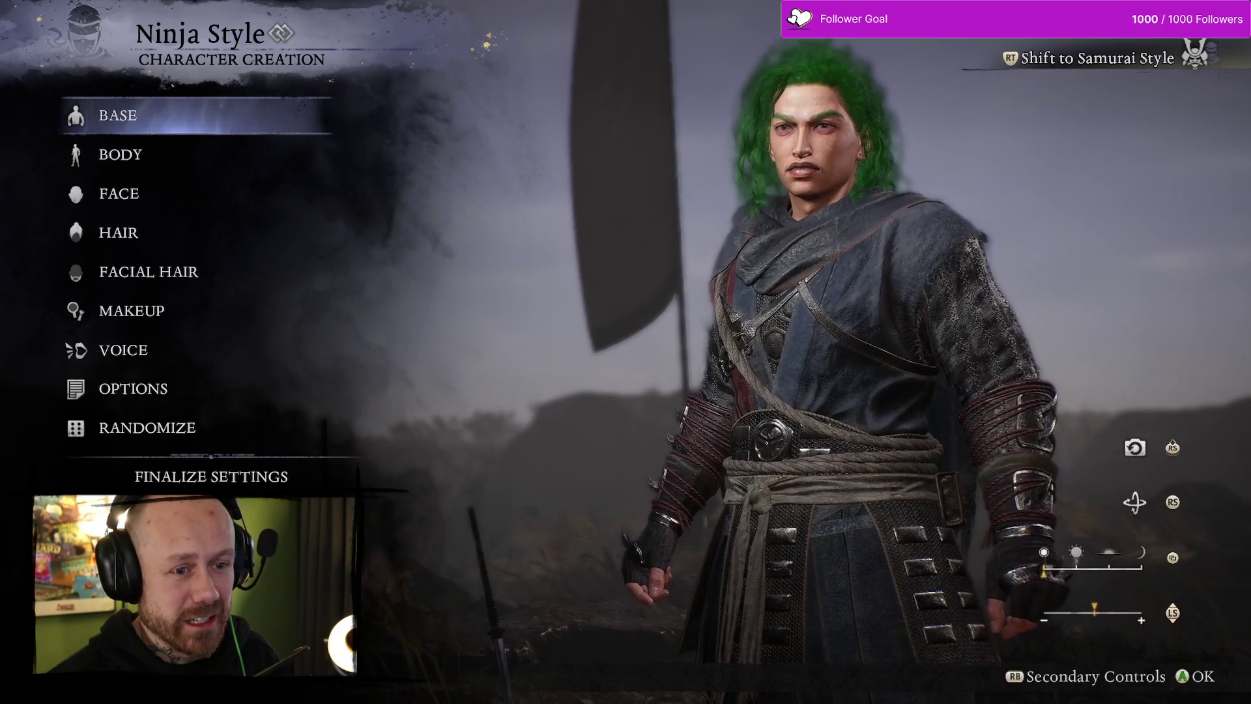
Go to the HAIR category and enter its HAIR COLOR settings
key(Down)
key(Down)
key(Up)
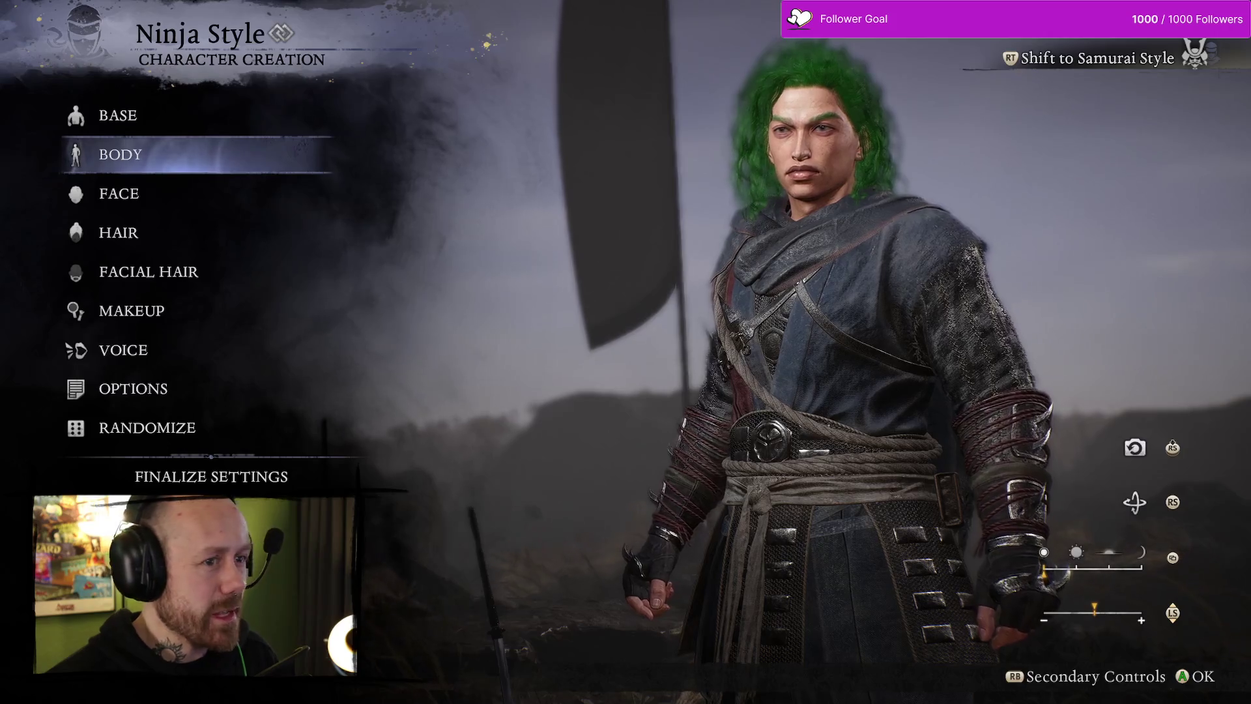
key(Up)
key(Down)
key(Down)
key(Down)
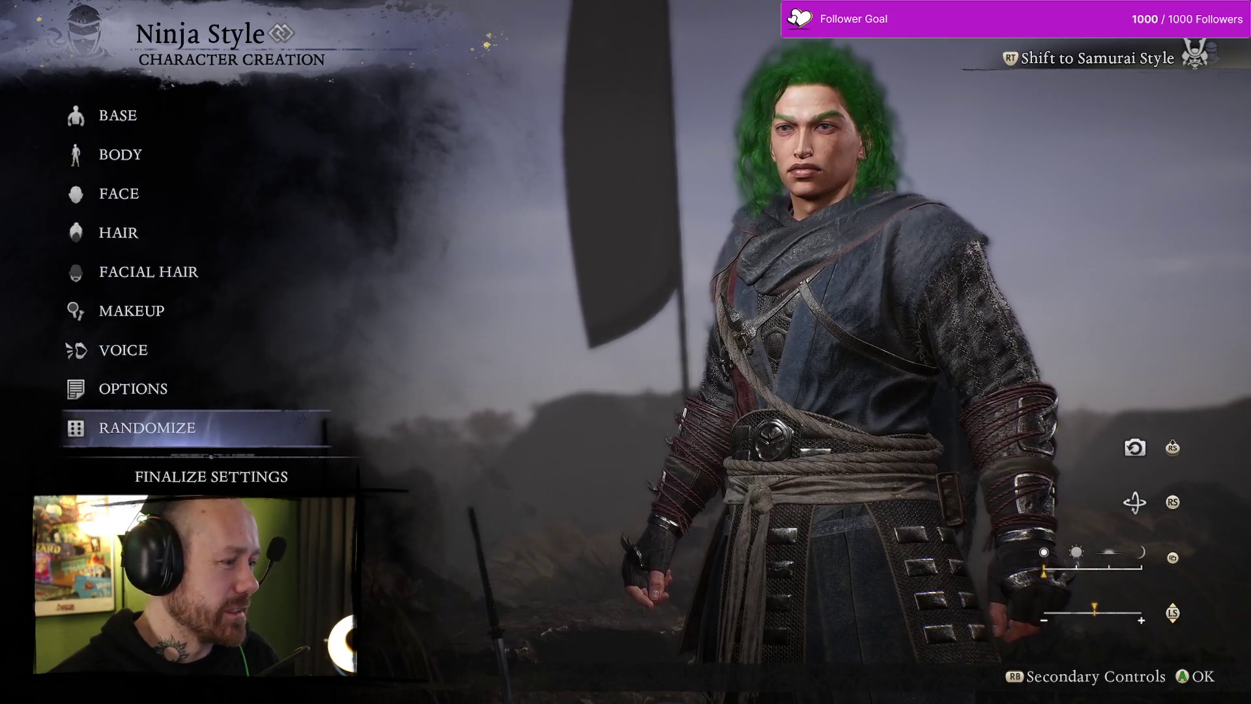
key(Up)
key(Up)
key(Up)
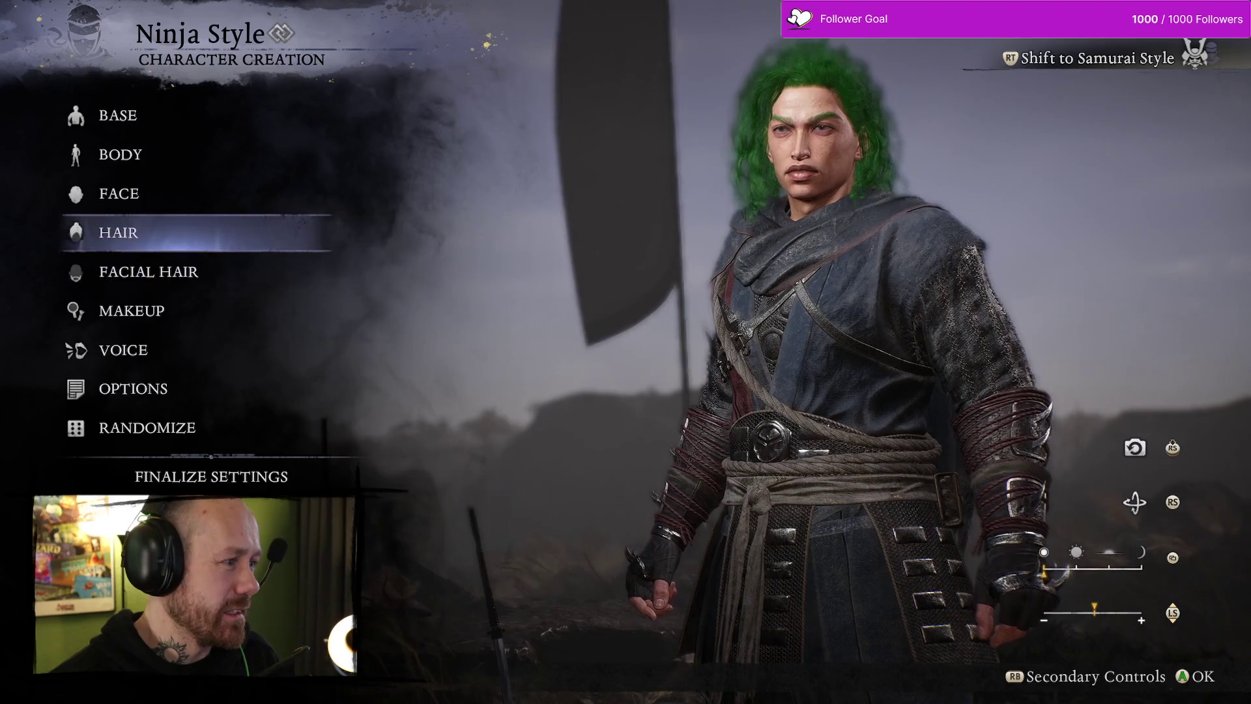
key(Return)
key(Down)
key(Down)
key(Down)
key(Up)
key(Return)
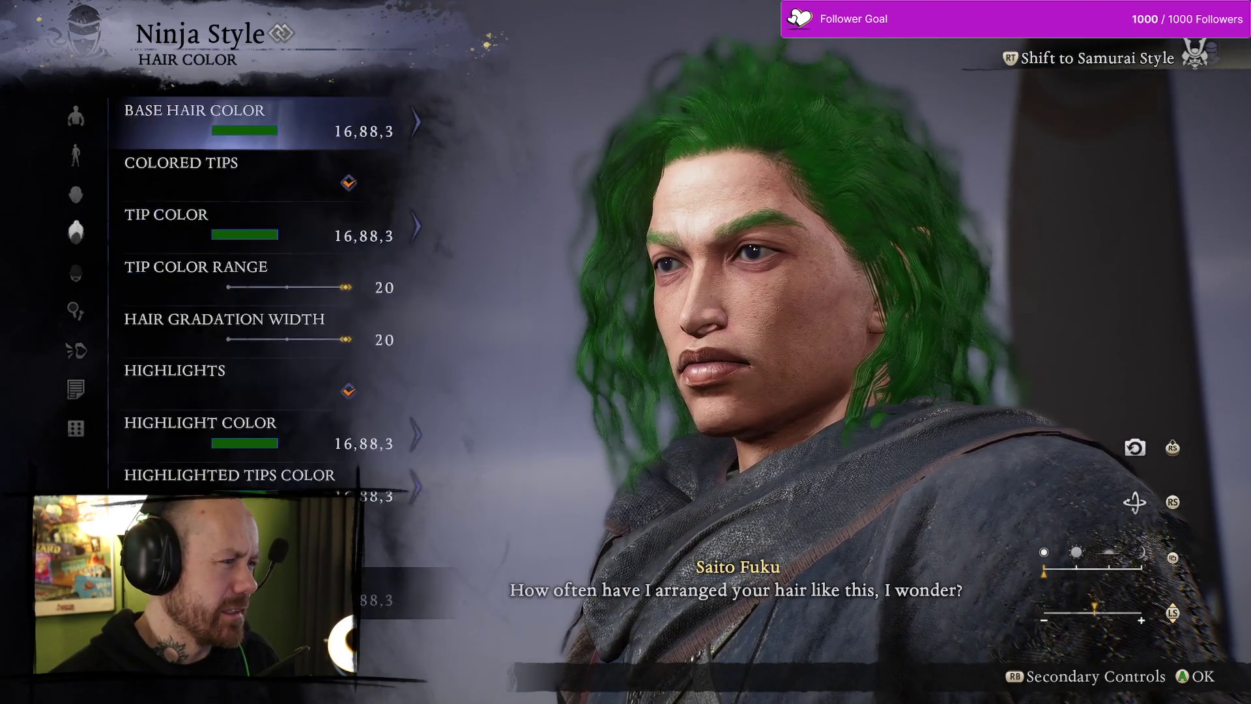
Browse the presets and set the base hair colour to dark brown (75,60,49)
key(Return)
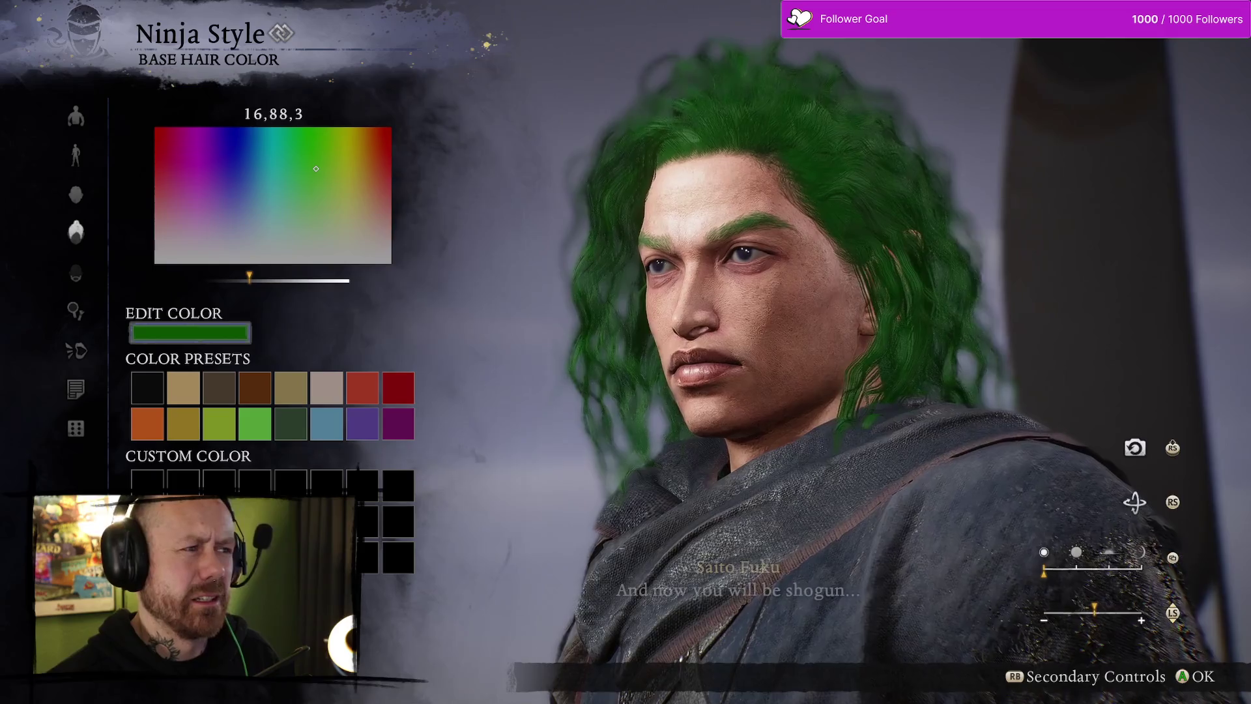
key(Down)
key(Right)
key(Right)
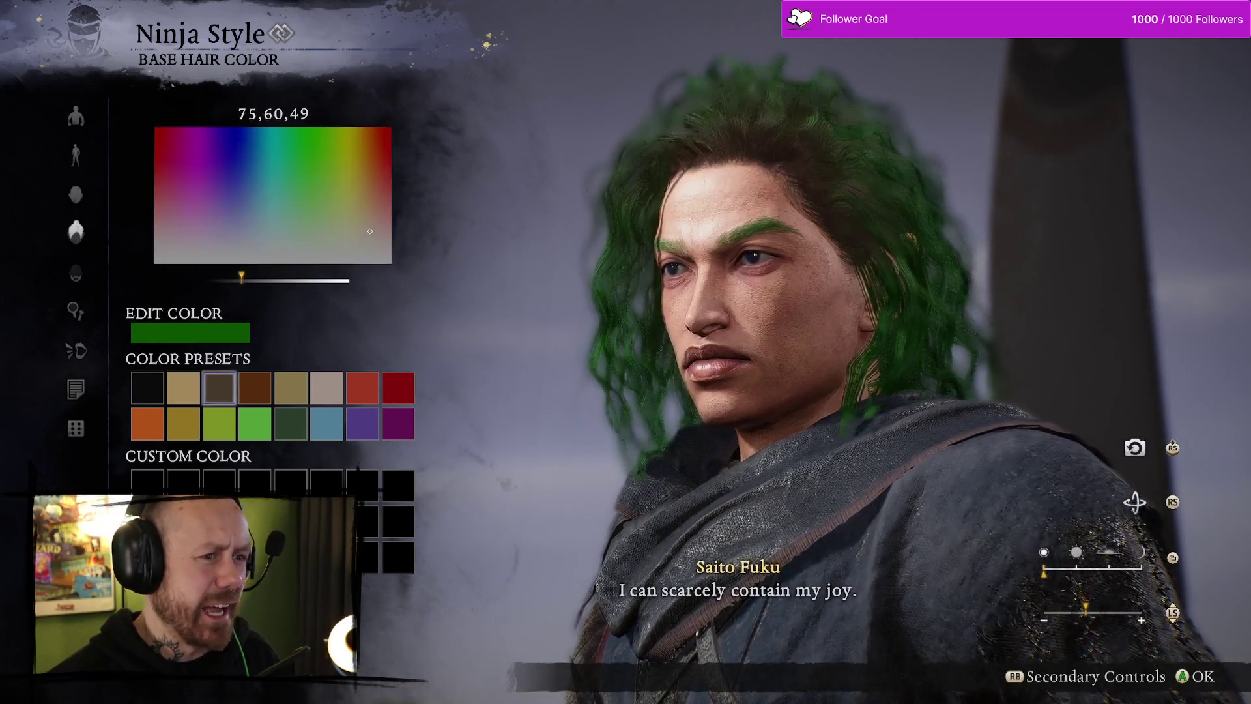
key(Right)
key(Right)
key(Right)
key(Down)
key(Left)
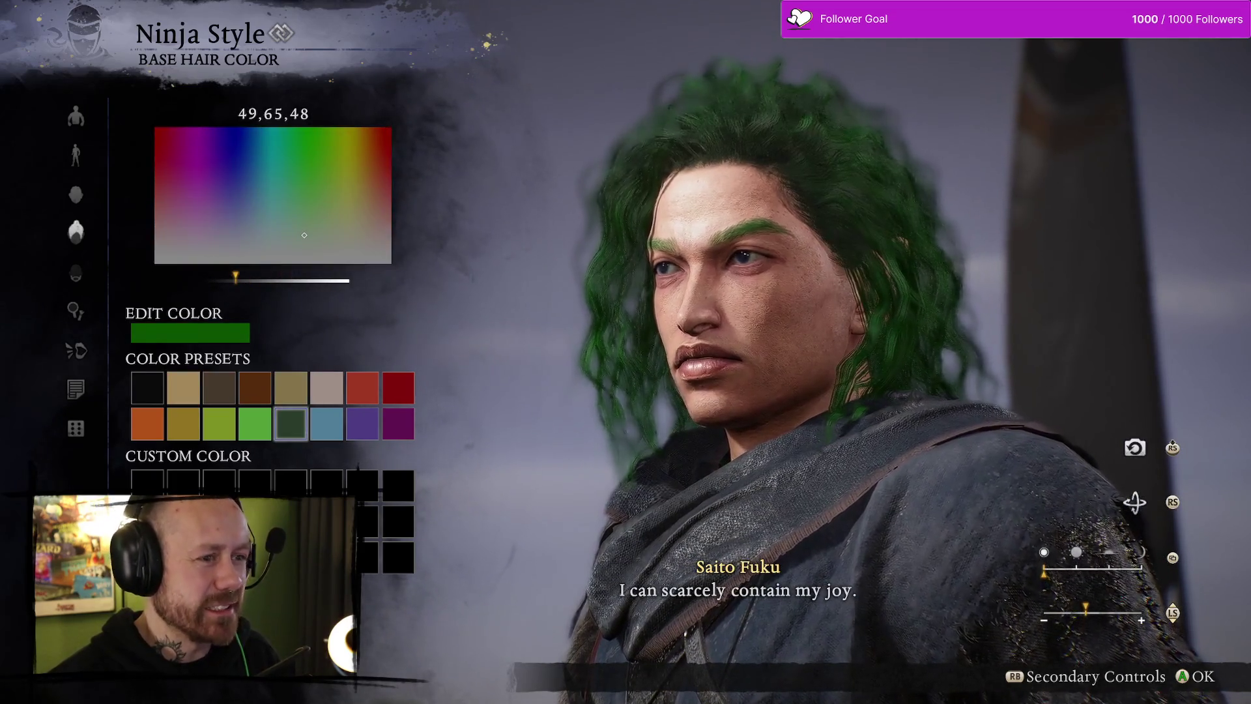
key(Right)
key(Right)
key(Right)
key(Left)
key(Up)
key(Right)
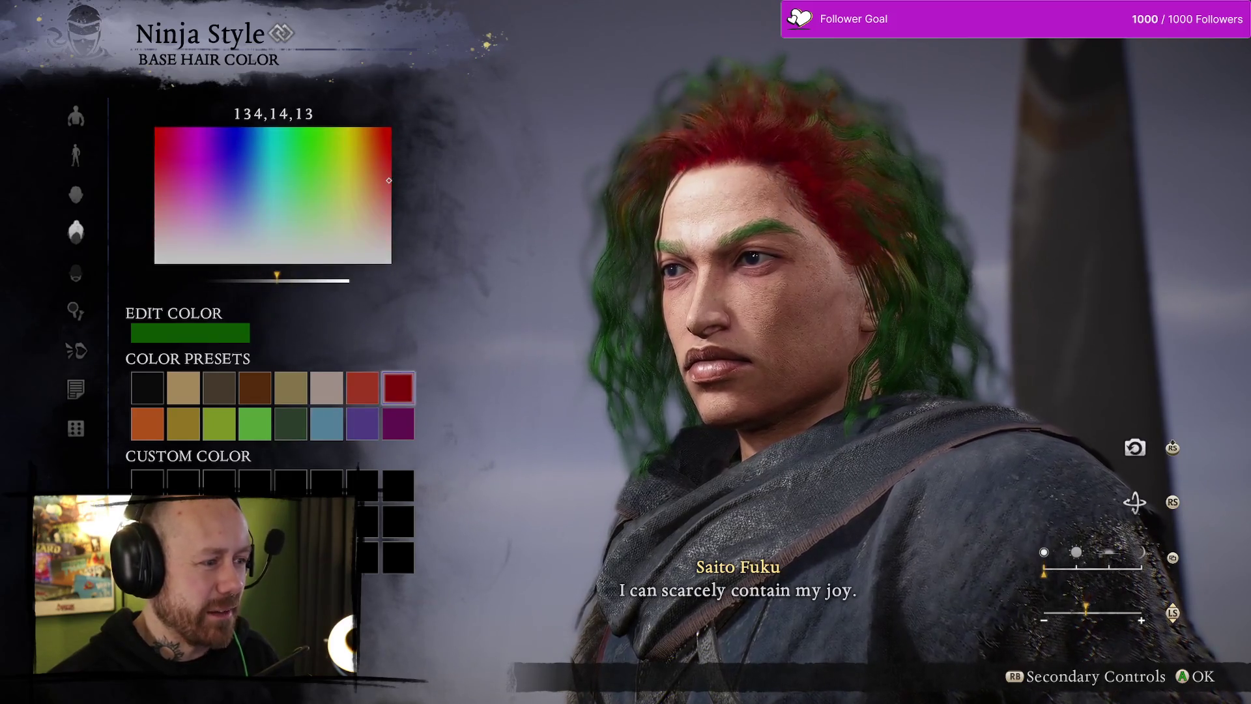
key(Left)
key(Left)
key(Left)
key(Left)
key(Left)
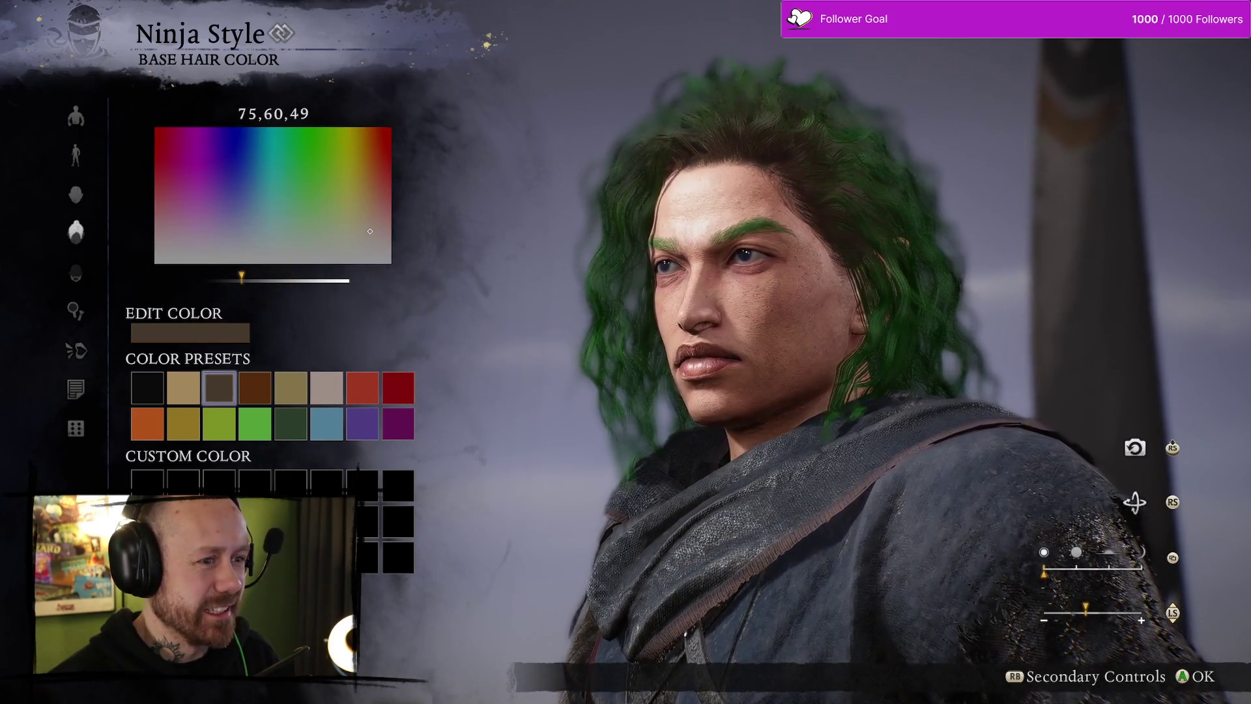
key(Up)
key(Return)
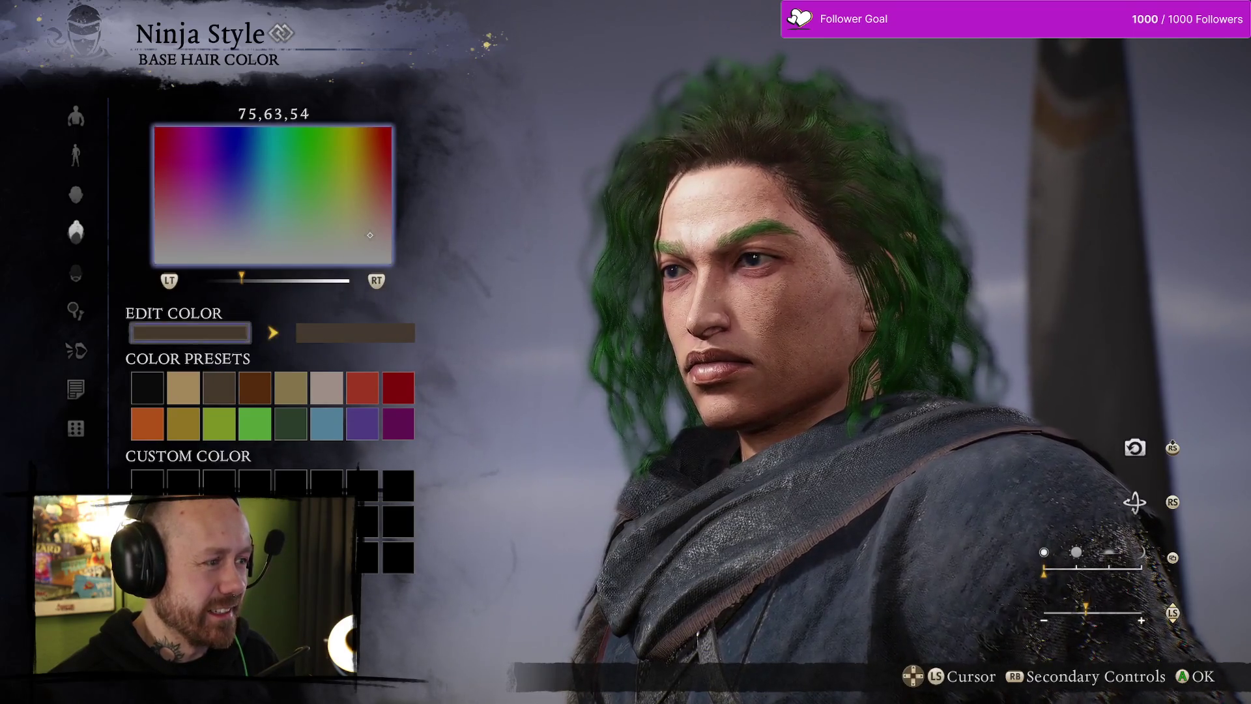
key(Escape)
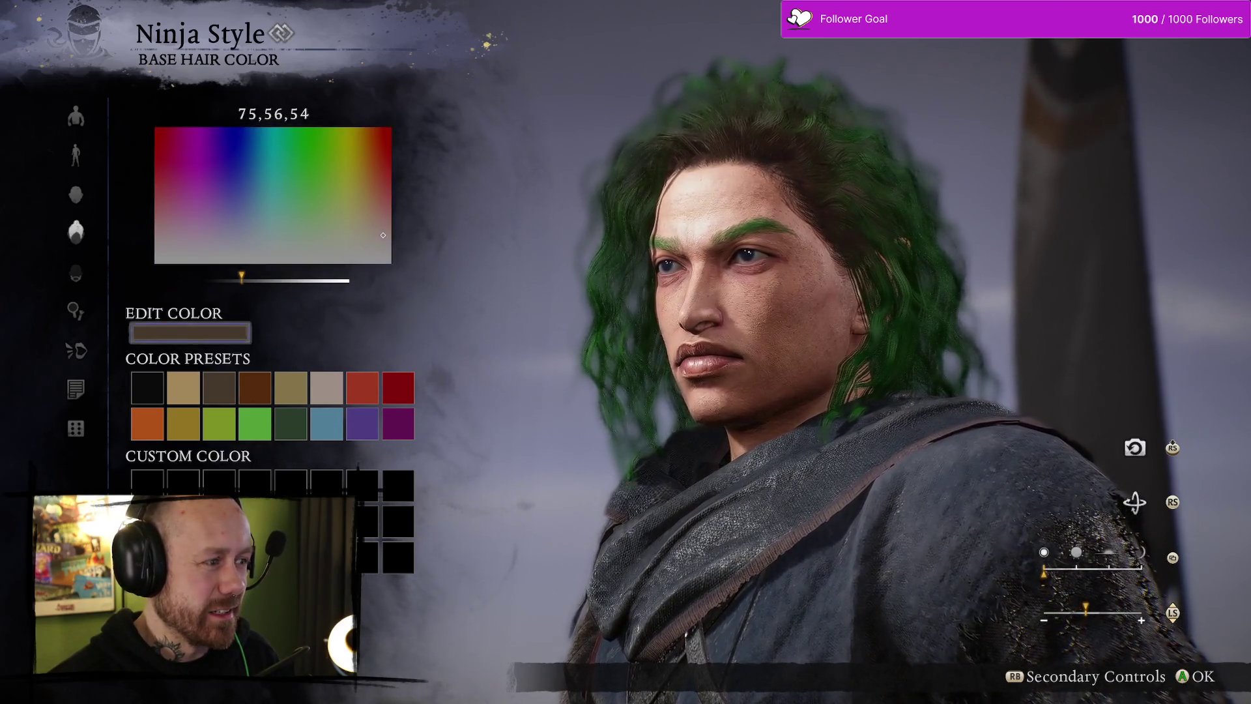
key(Escape)
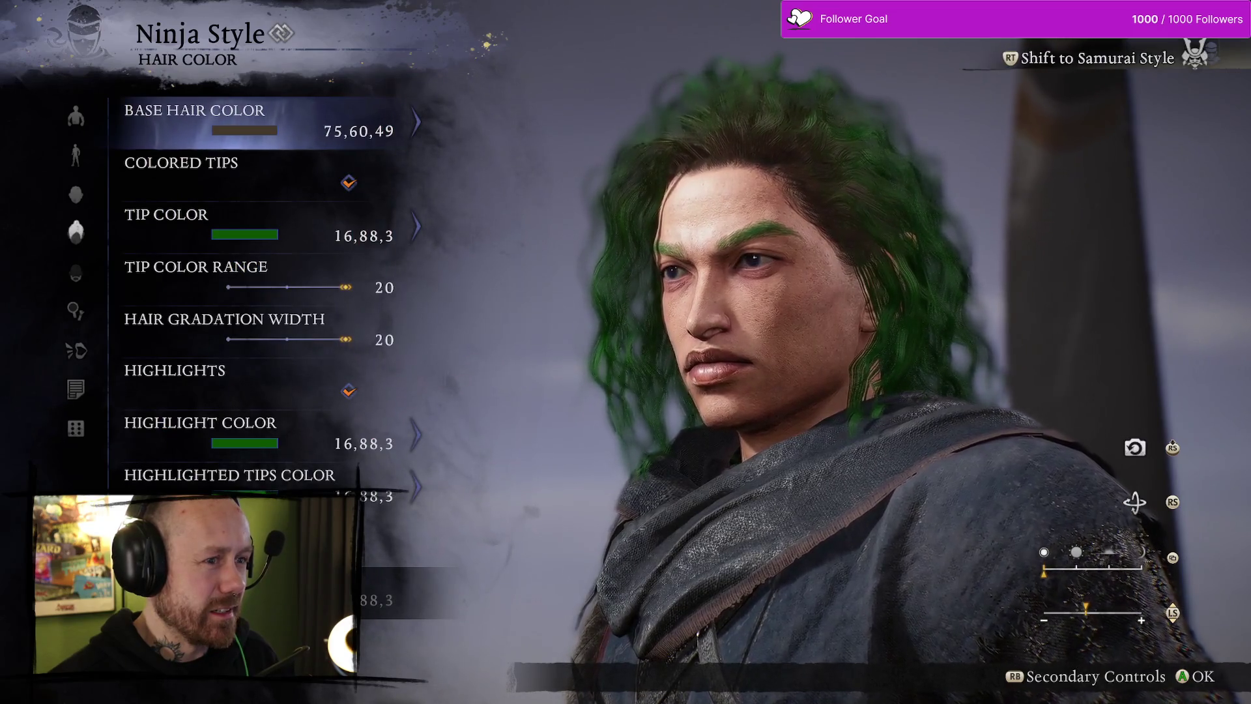
Set the tip colour to the same brown (75,60,49) and return to the categories
key(Down)
key(Down)
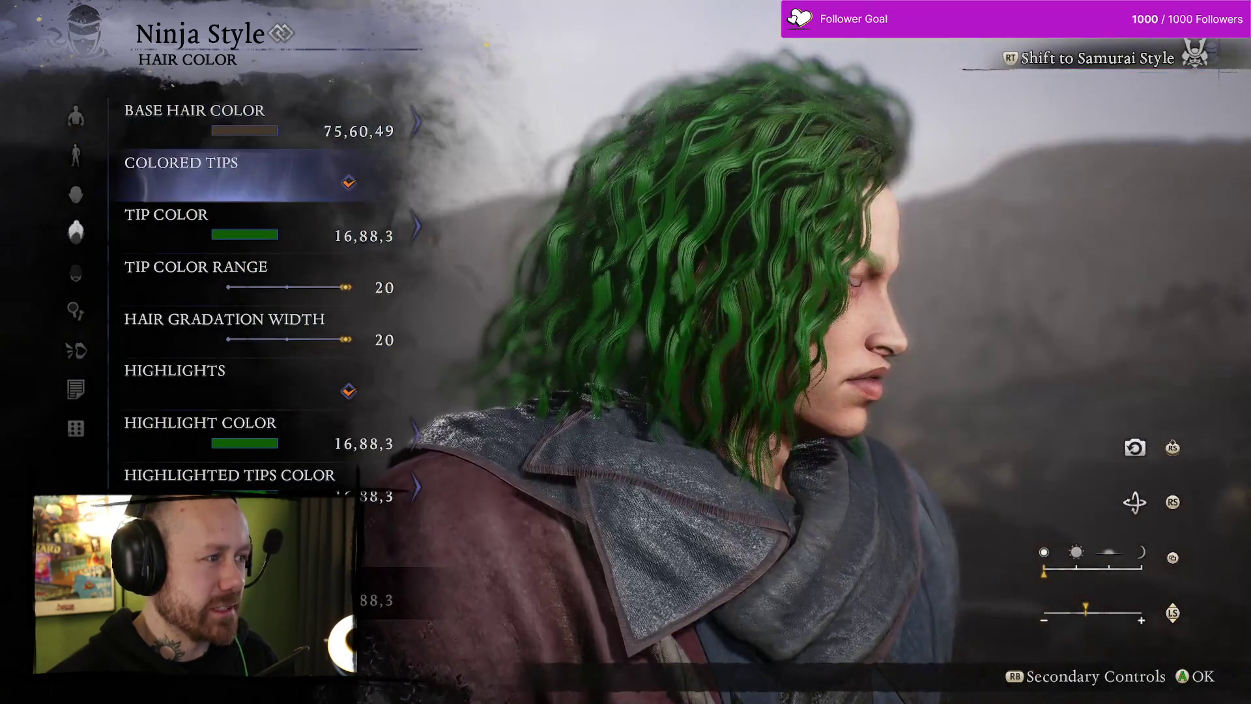
key(Return)
key(Down)
key(Right)
key(Right)
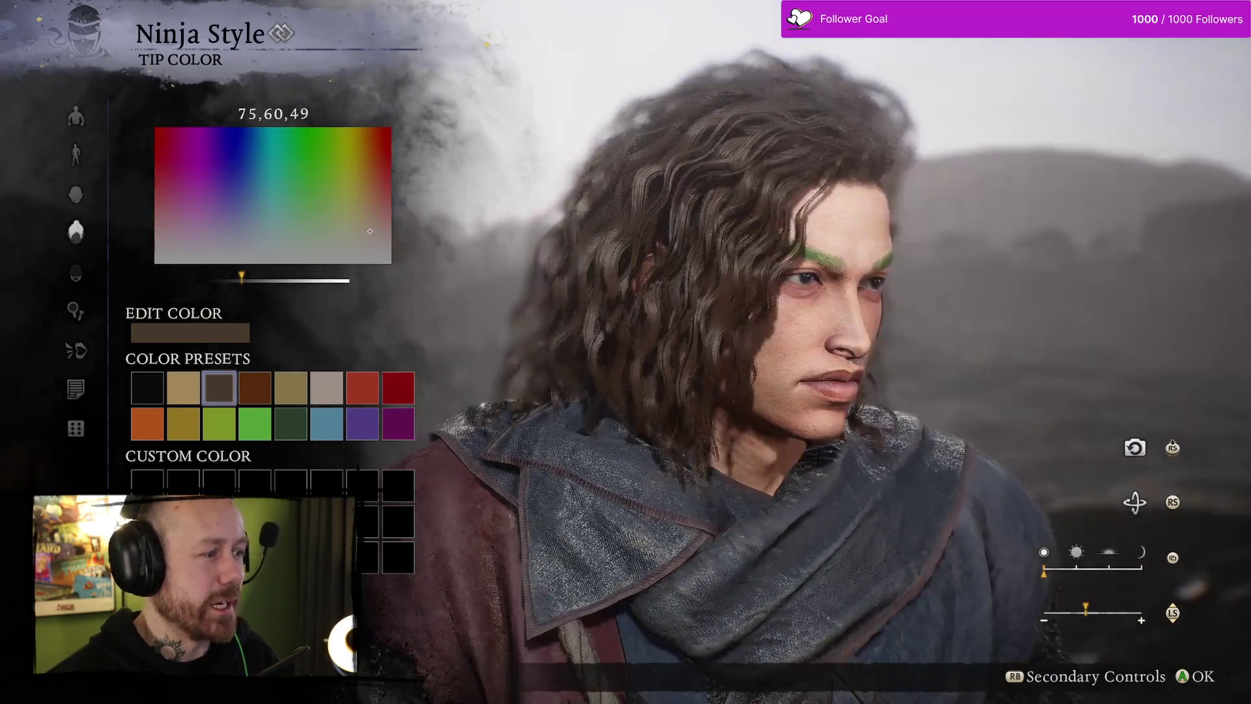
key(Return)
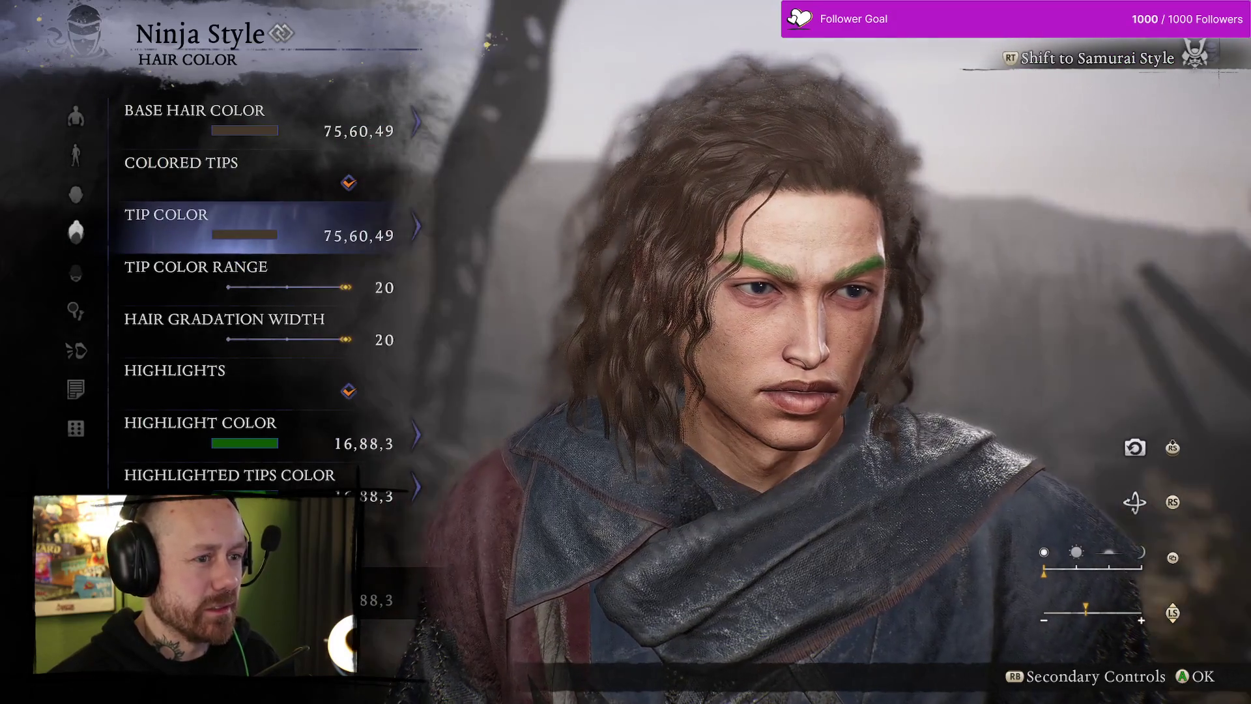
key(Escape)
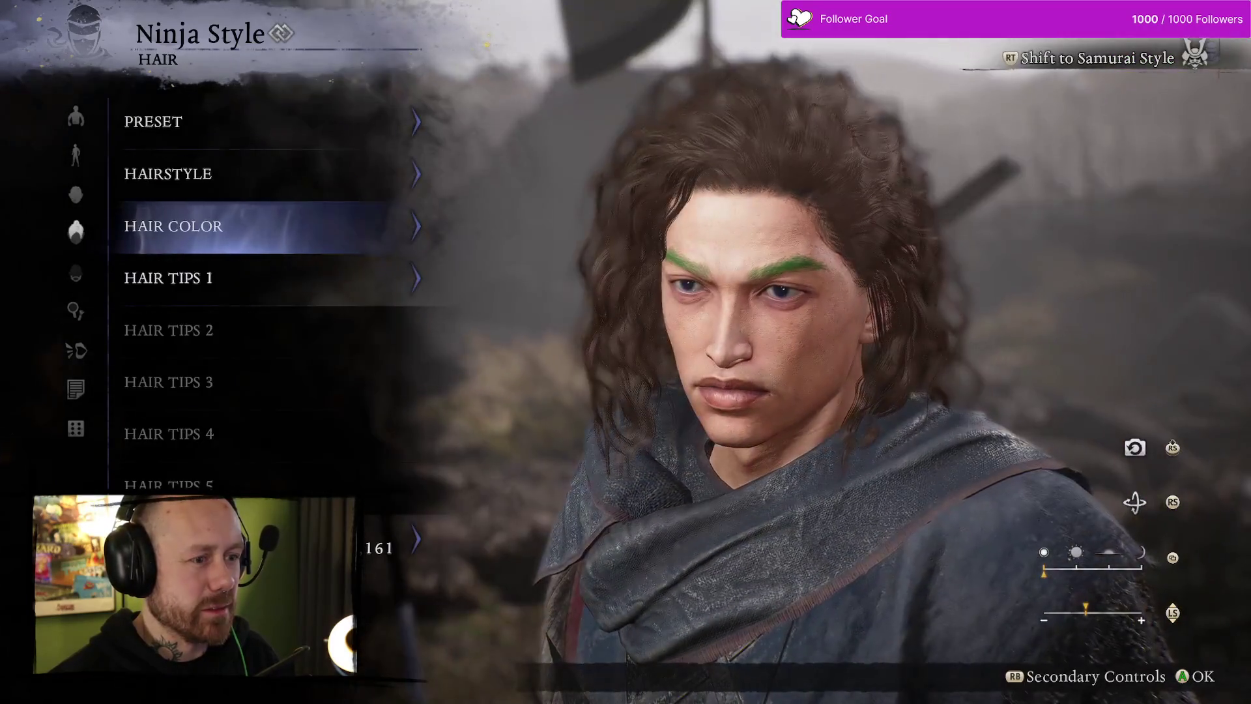
key(Down)
key(Escape)
key(Down)
key(Down)
key(Down)
key(Down)
key(Down)
key(Down)
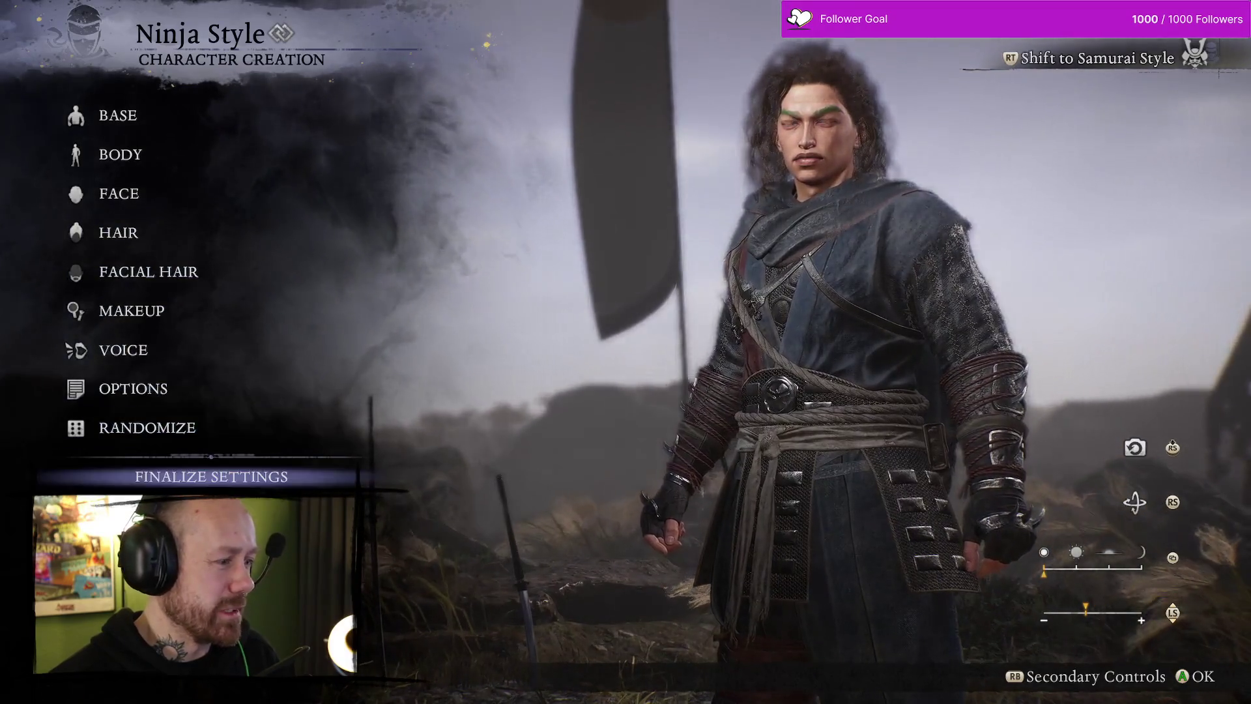
Finalize the brown-haired ninja character and confirm starting with it
key(Return)
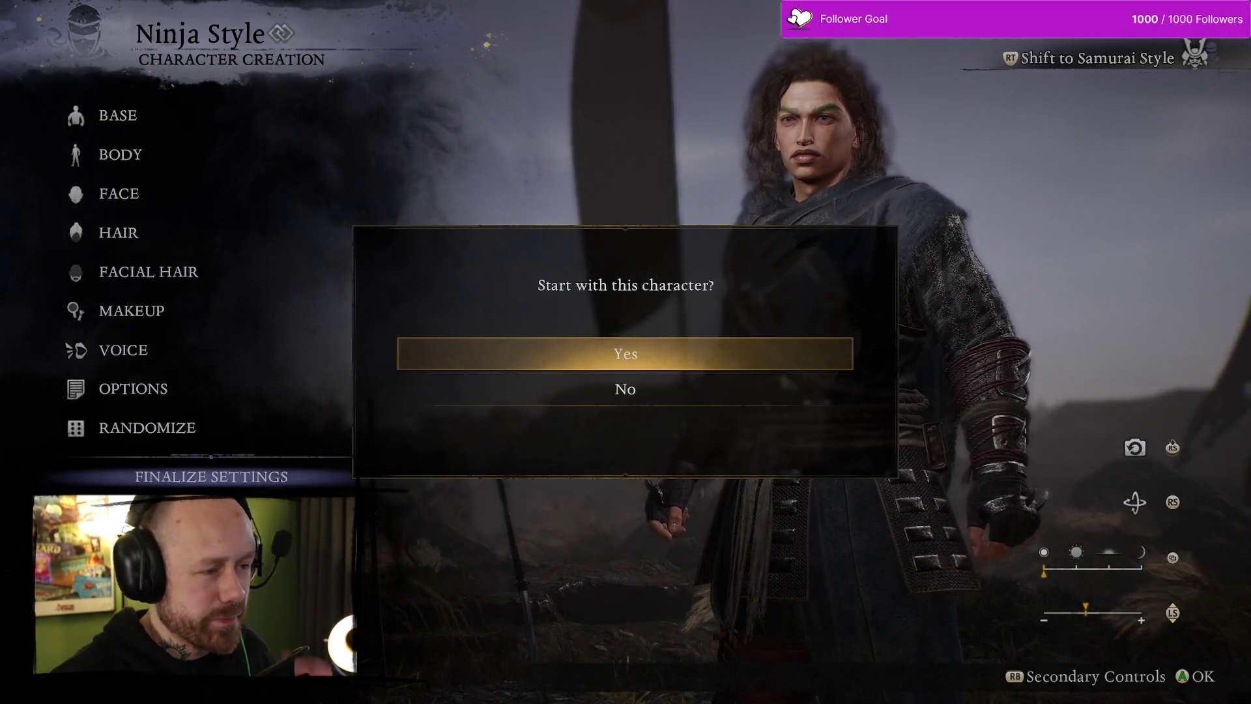
key(Return)
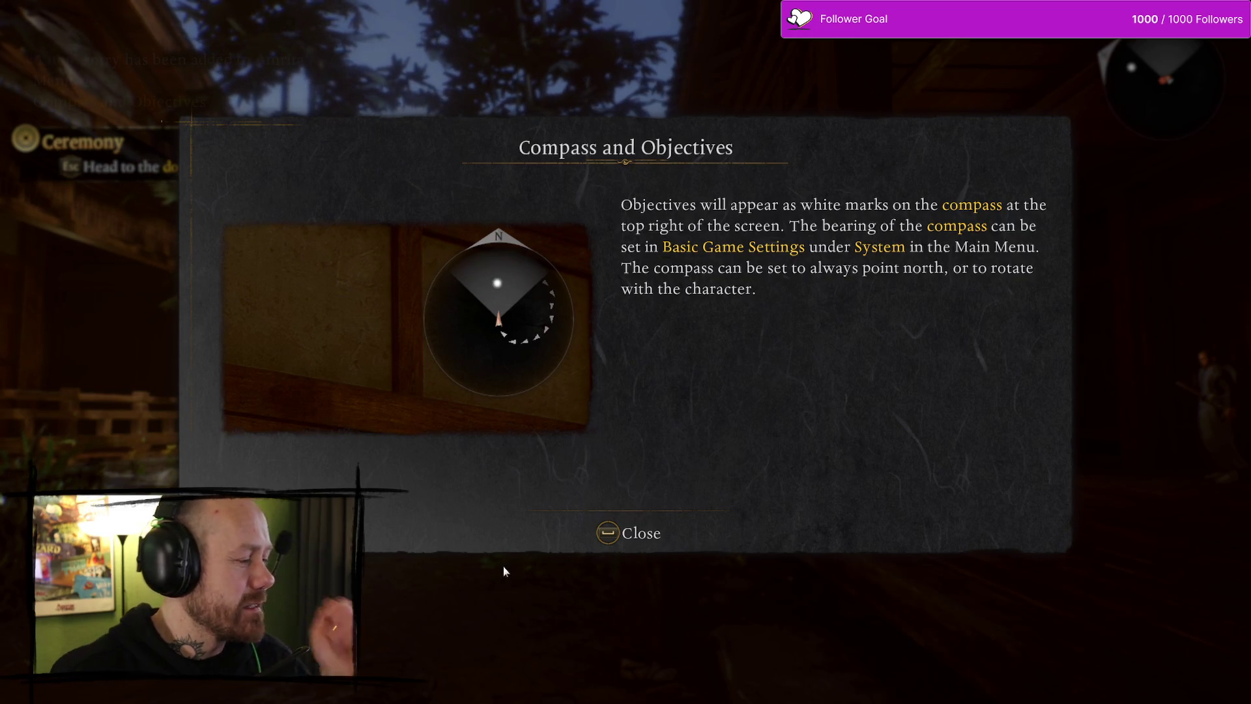
Dismiss the Compass and Objectives tutorial, return to the game, and open the System settings list
key(Return)
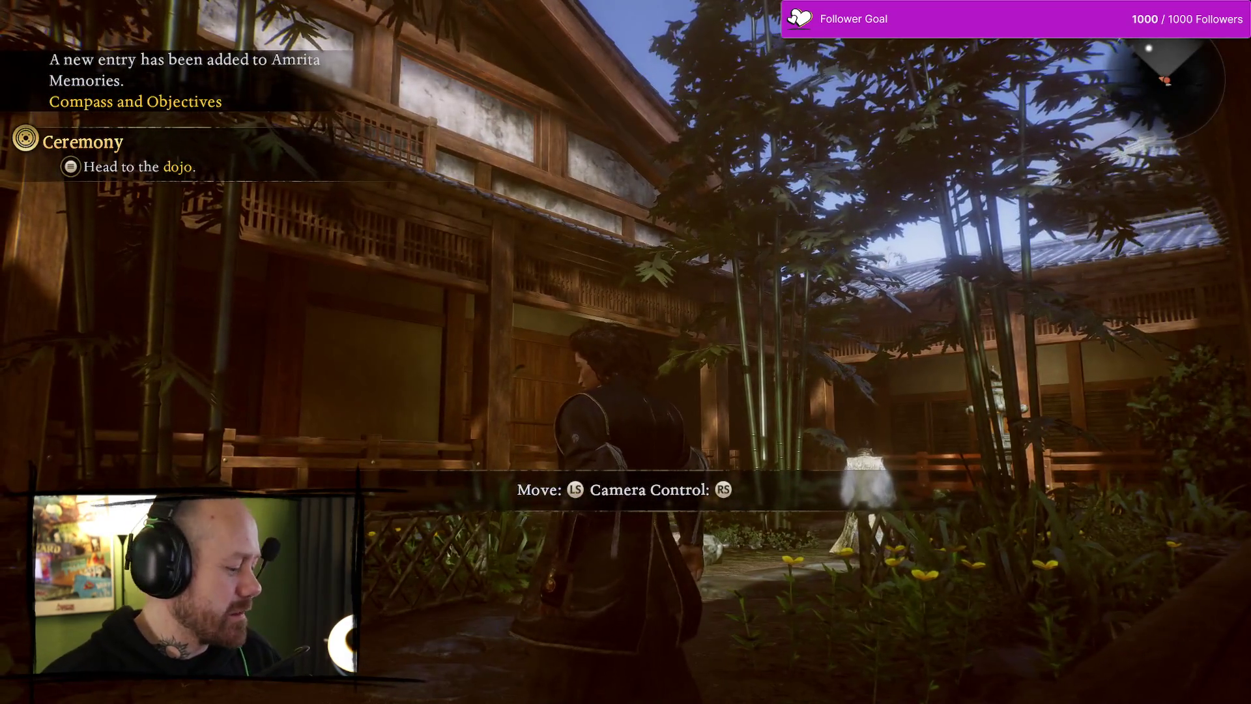
key(alt+Tab)
key(Escape)
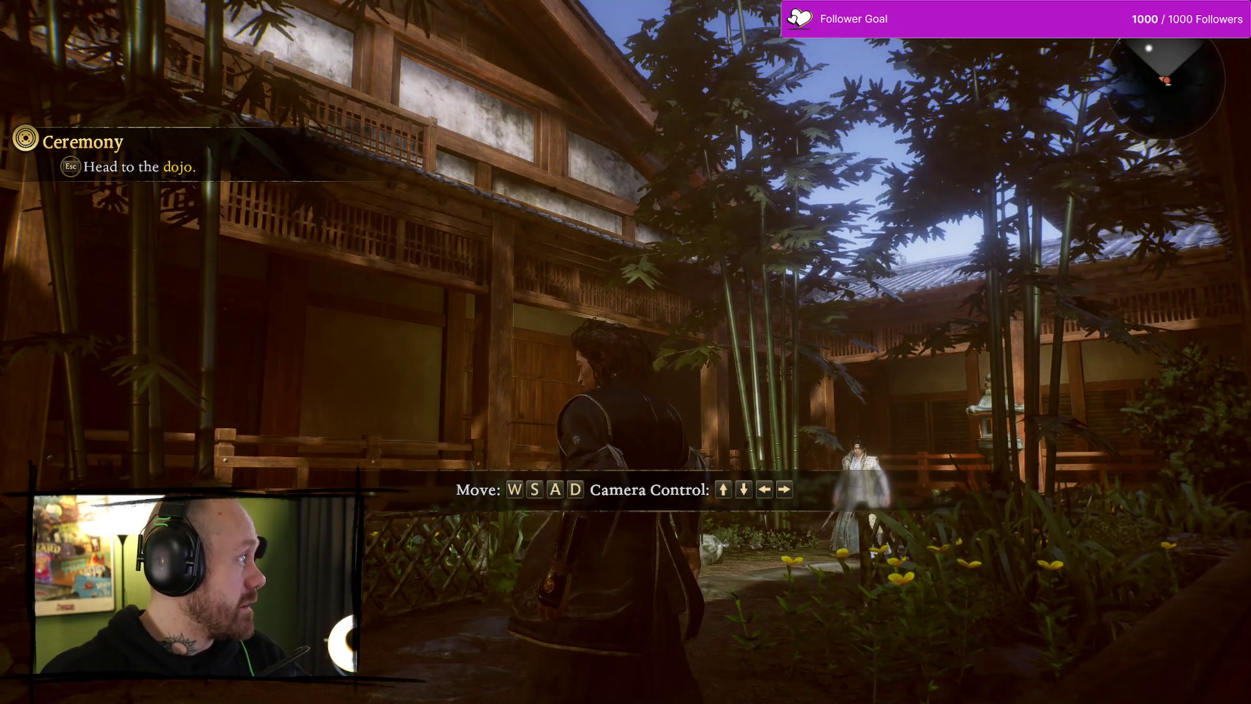
key(Right)
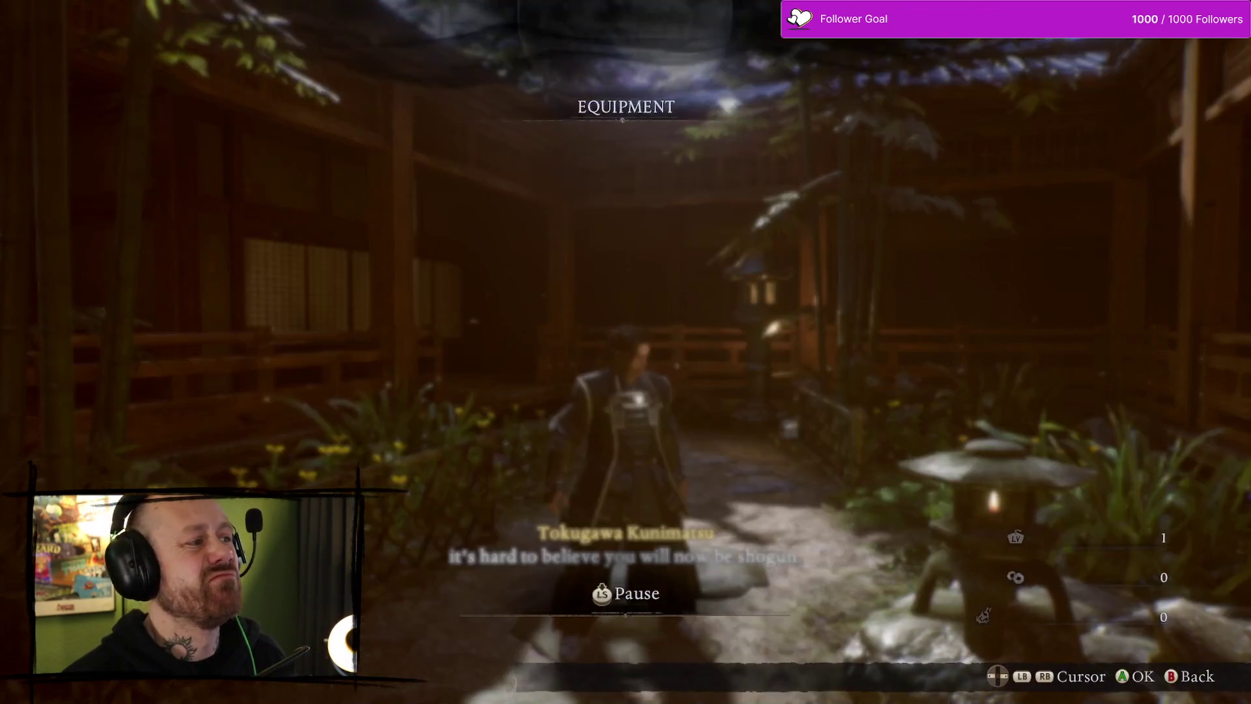
key(Return)
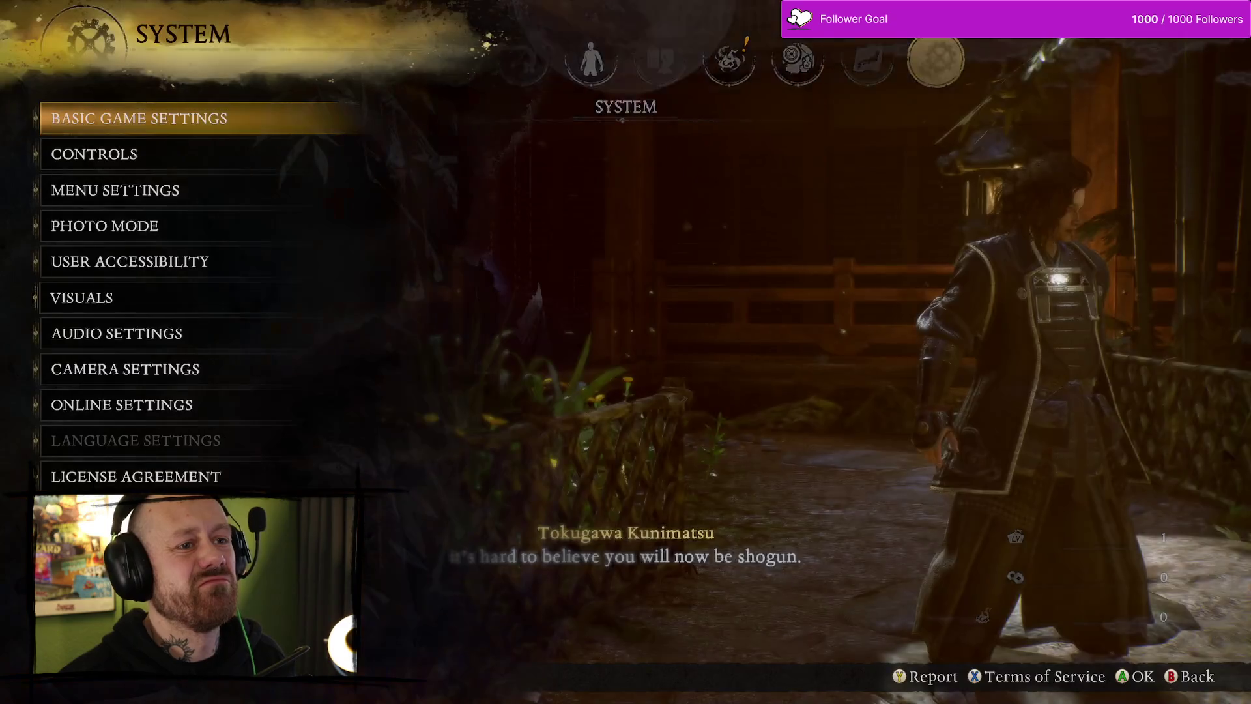
Look through the Menu Settings page and return to the System list
key(Down)
key(Down)
key(Up)
key(Return)
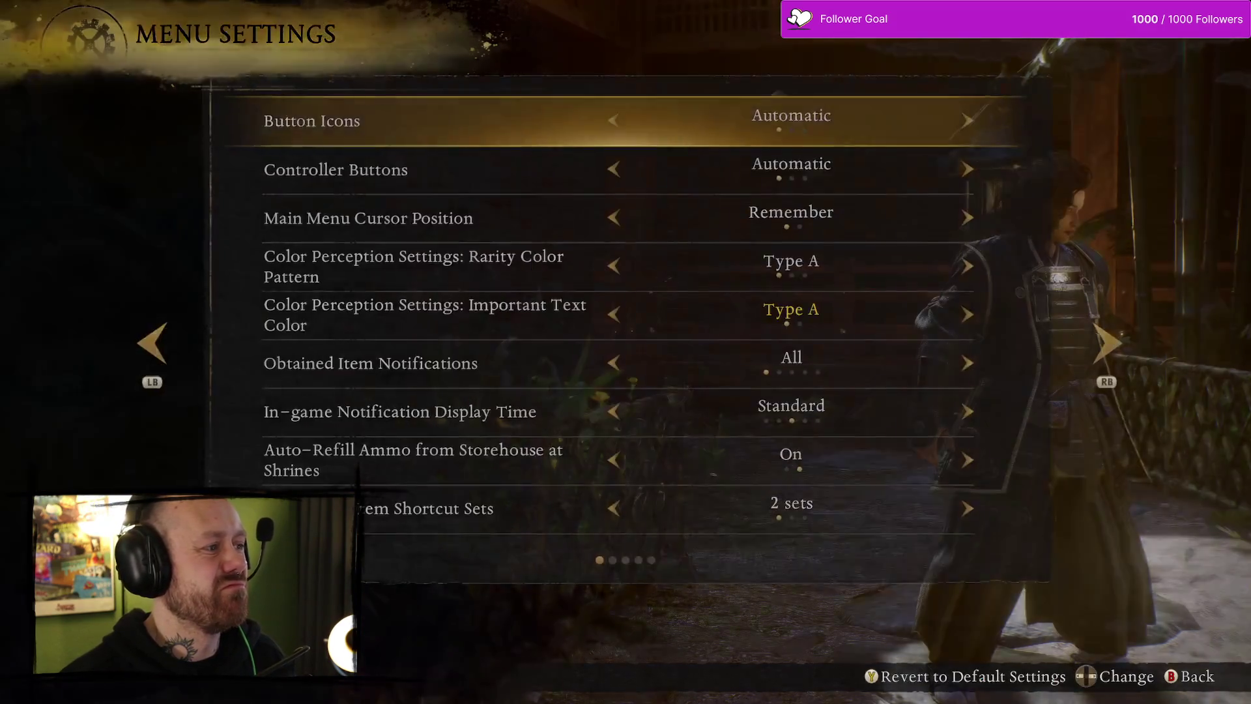
key(Down)
key(Down)
key(Escape)
Open the Visuals settings and turn VSync Off
key(Down)
key(Down)
key(Down)
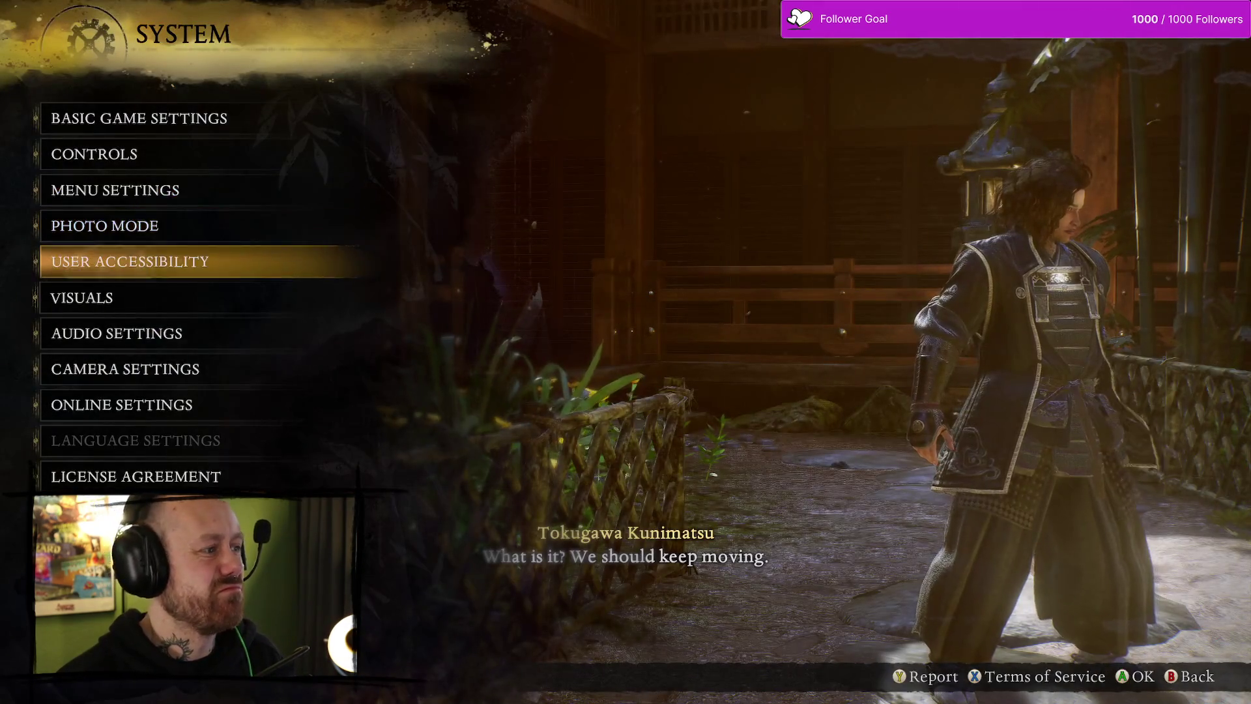
key(Up)
key(Return)
key(Down)
key(Down)
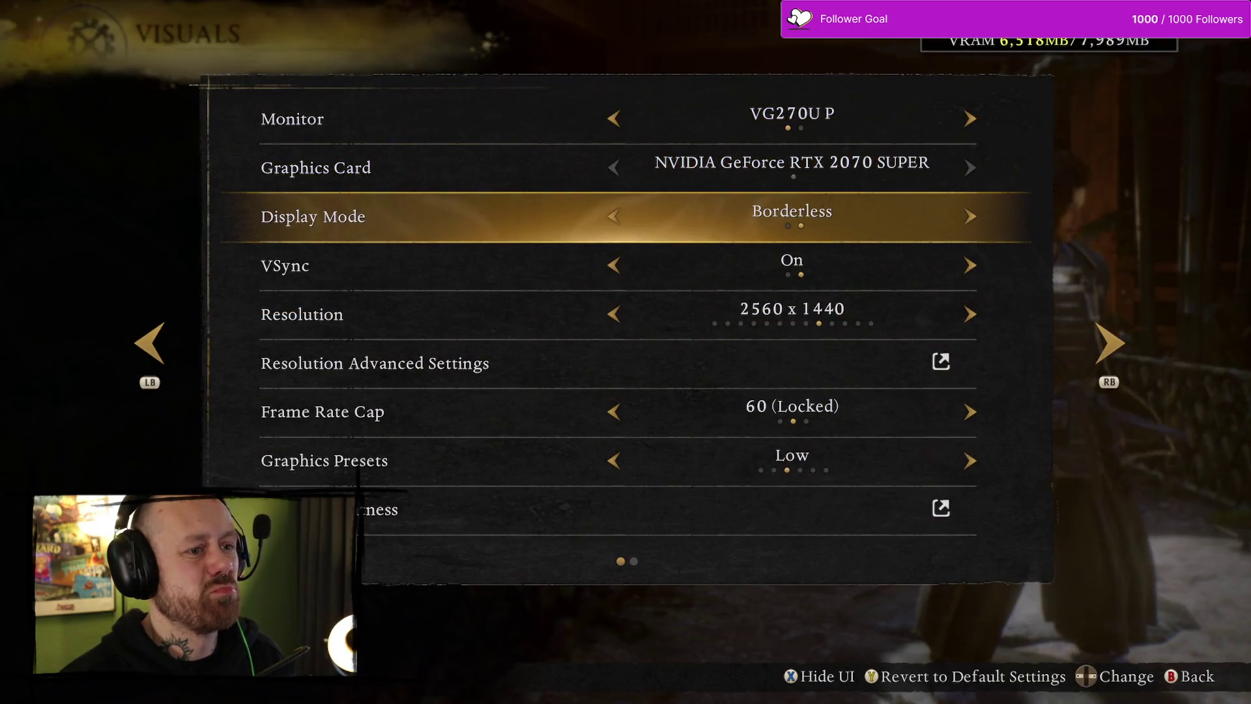
key(Down)
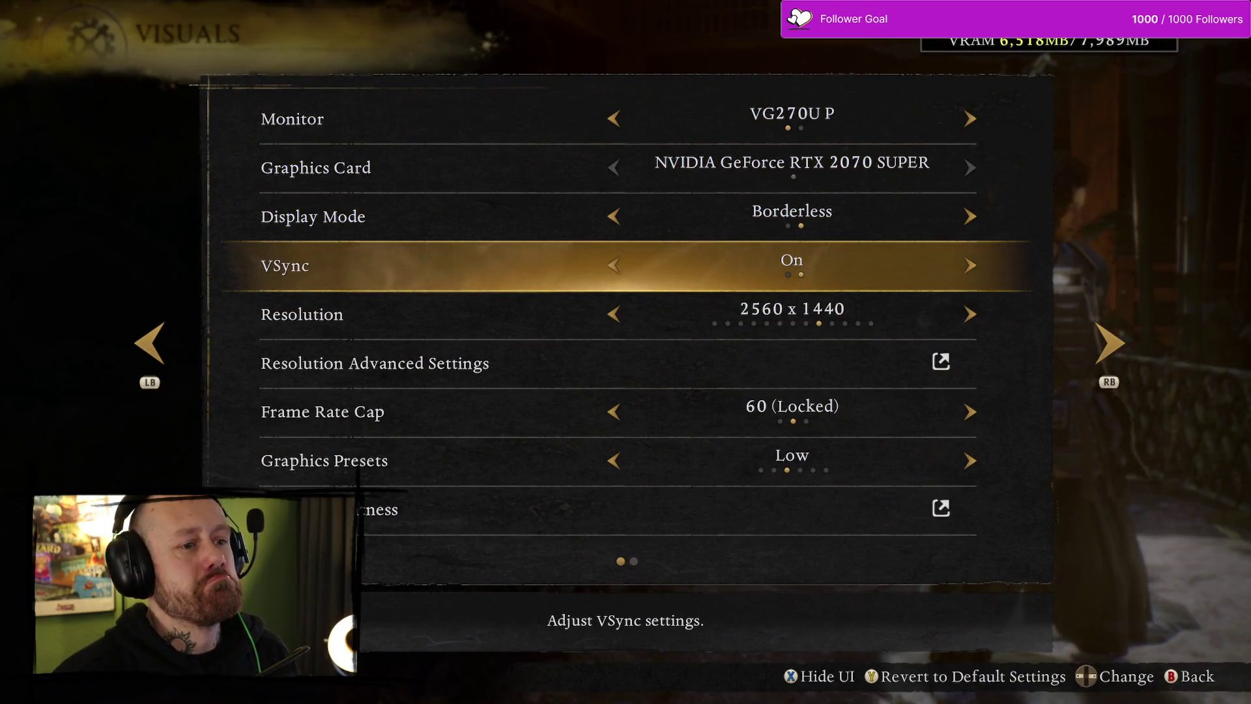
key(Left)
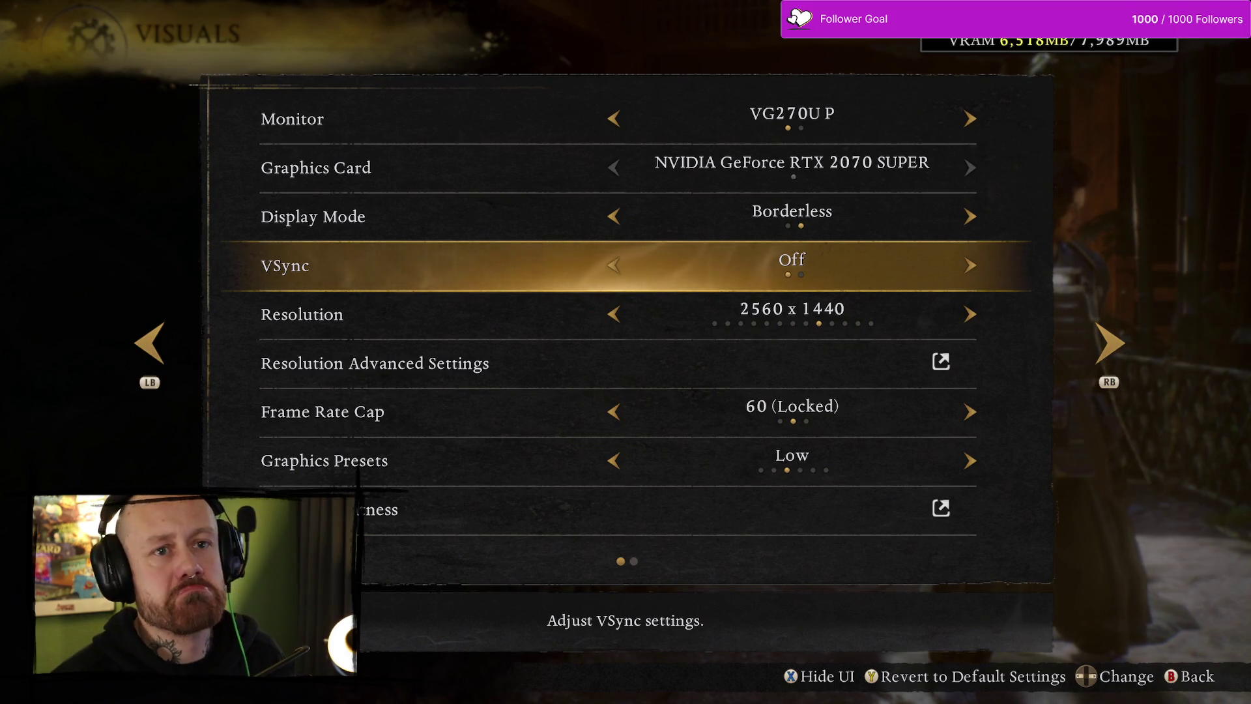
Move to the second Visuals page and open Post-Effects at the Motion Blur option
key(Down)
key(Down)
key(Down)
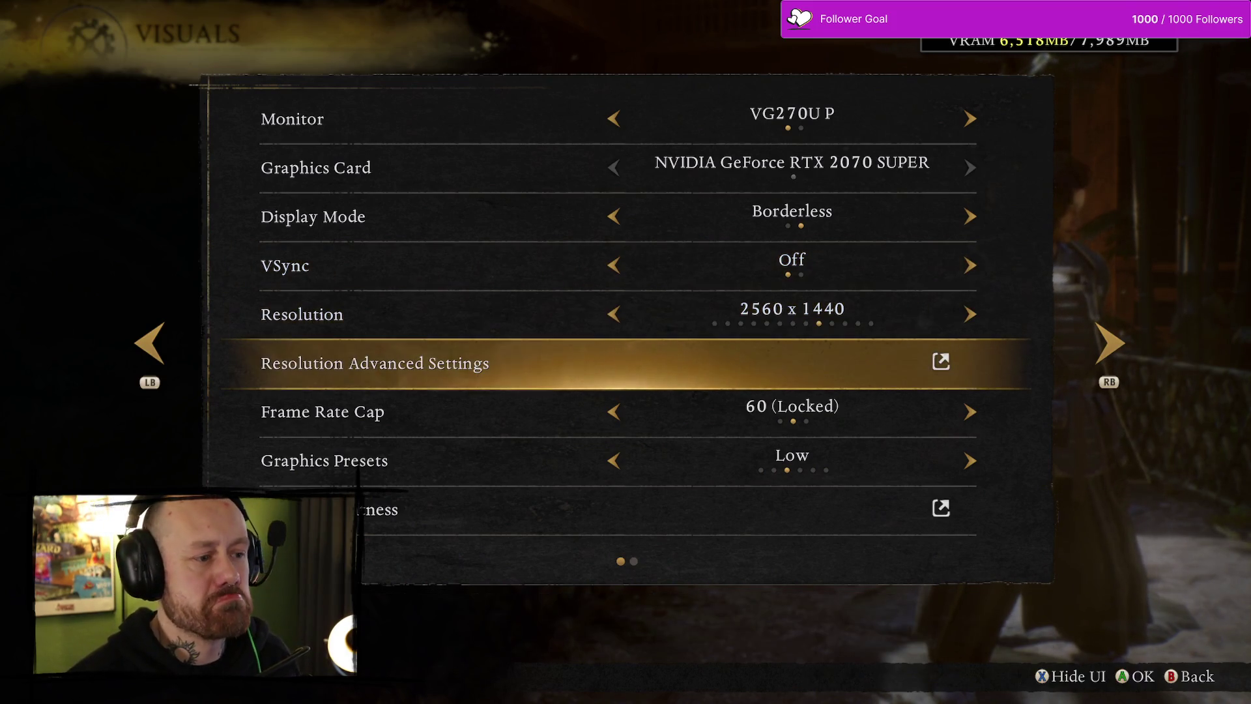
key(Down)
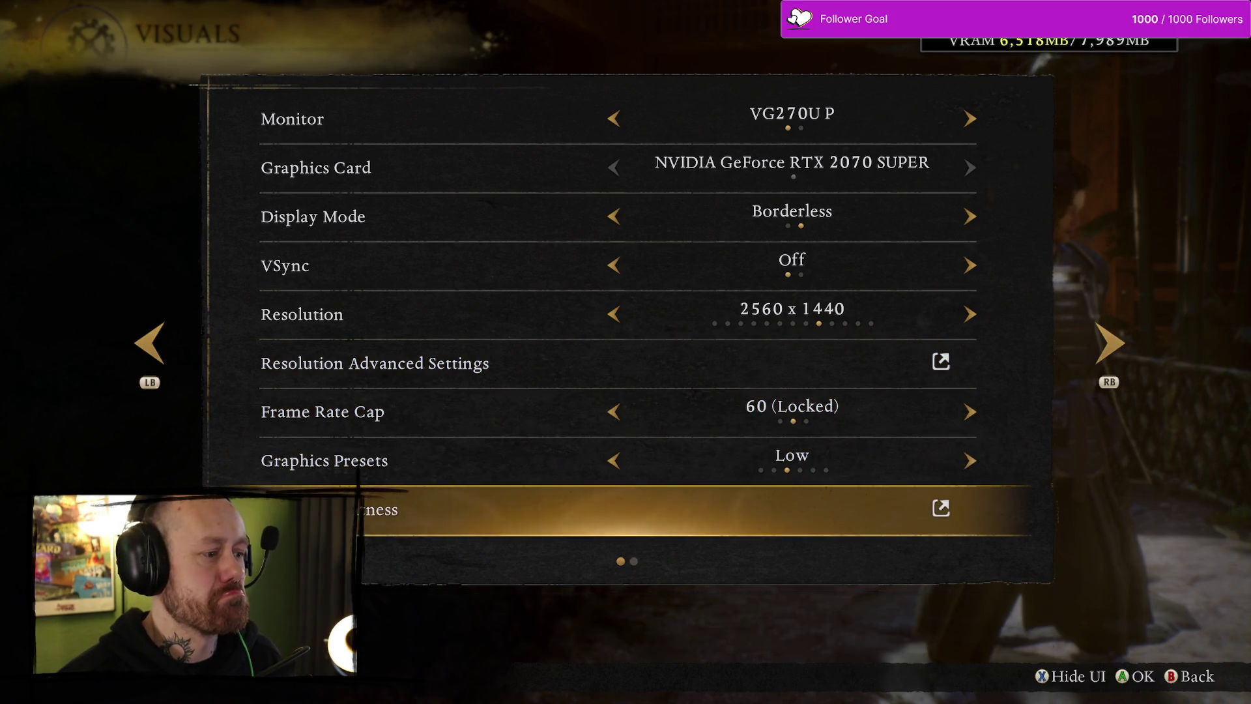
key(Down)
key(Up)
key(Up)
key(Down)
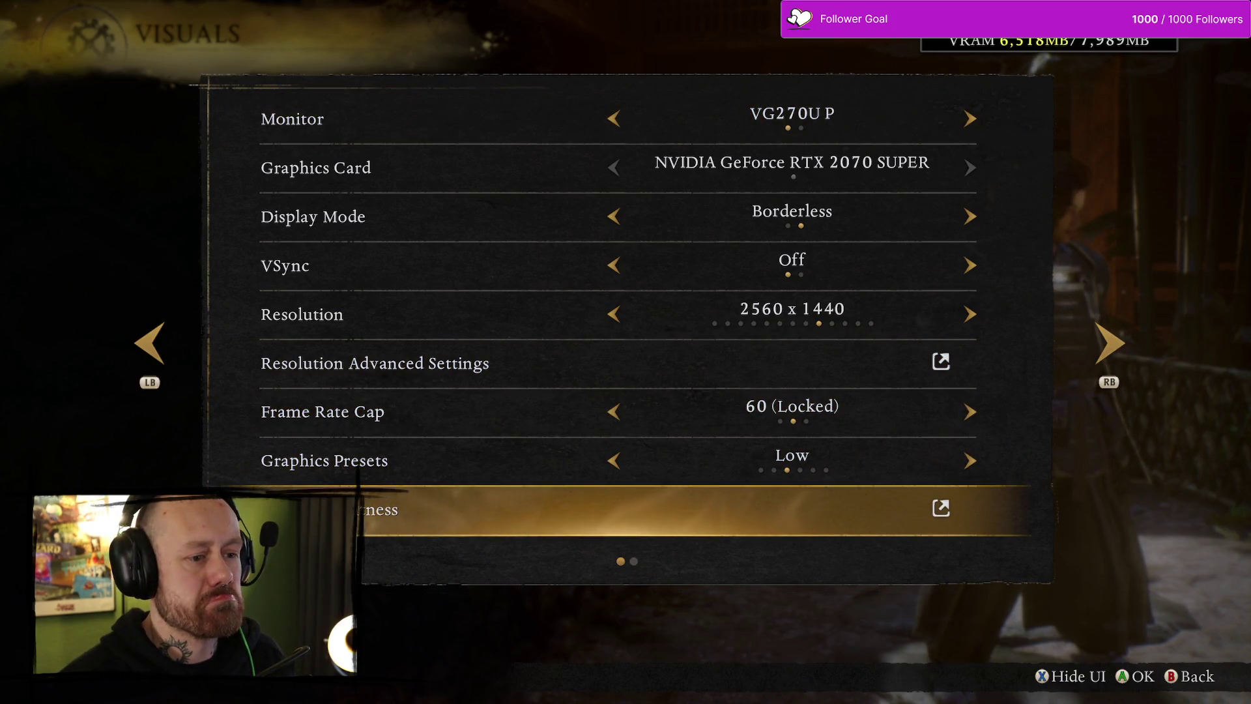
key(Down)
key(Down)
key(Up)
key(Down)
key(Down)
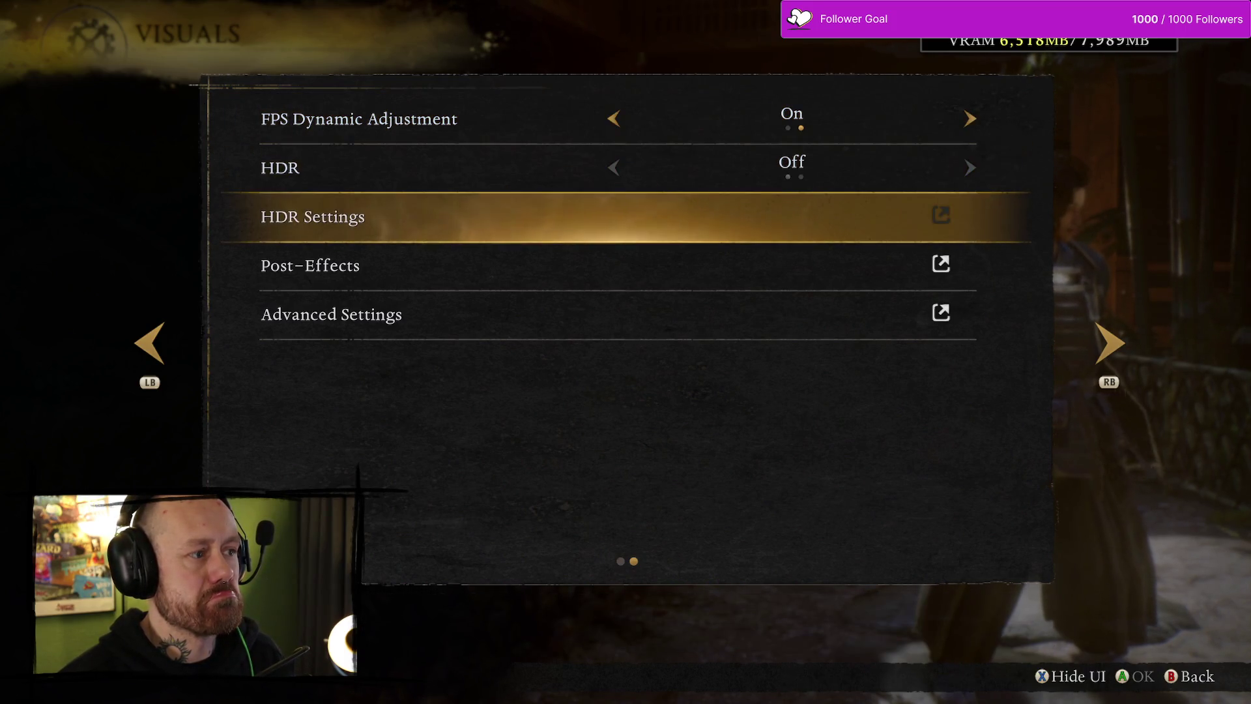
key(Down)
key(Down)
key(Up)
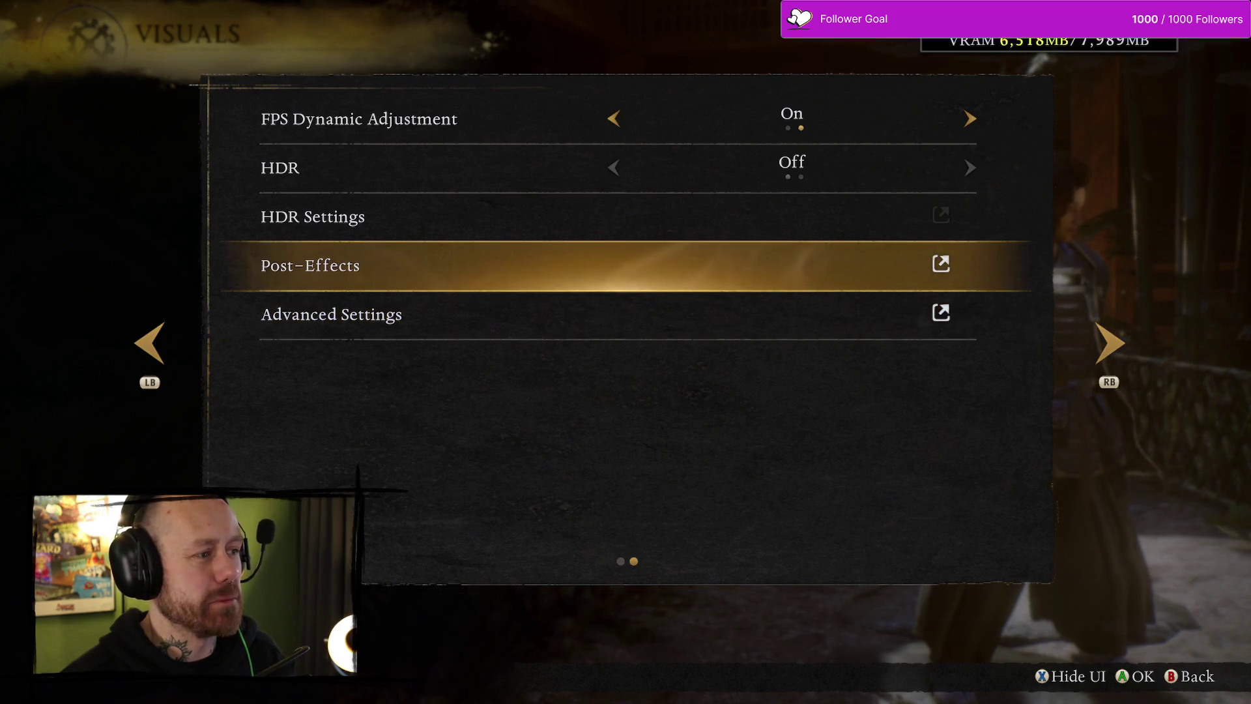
key(Return)
key(Down)
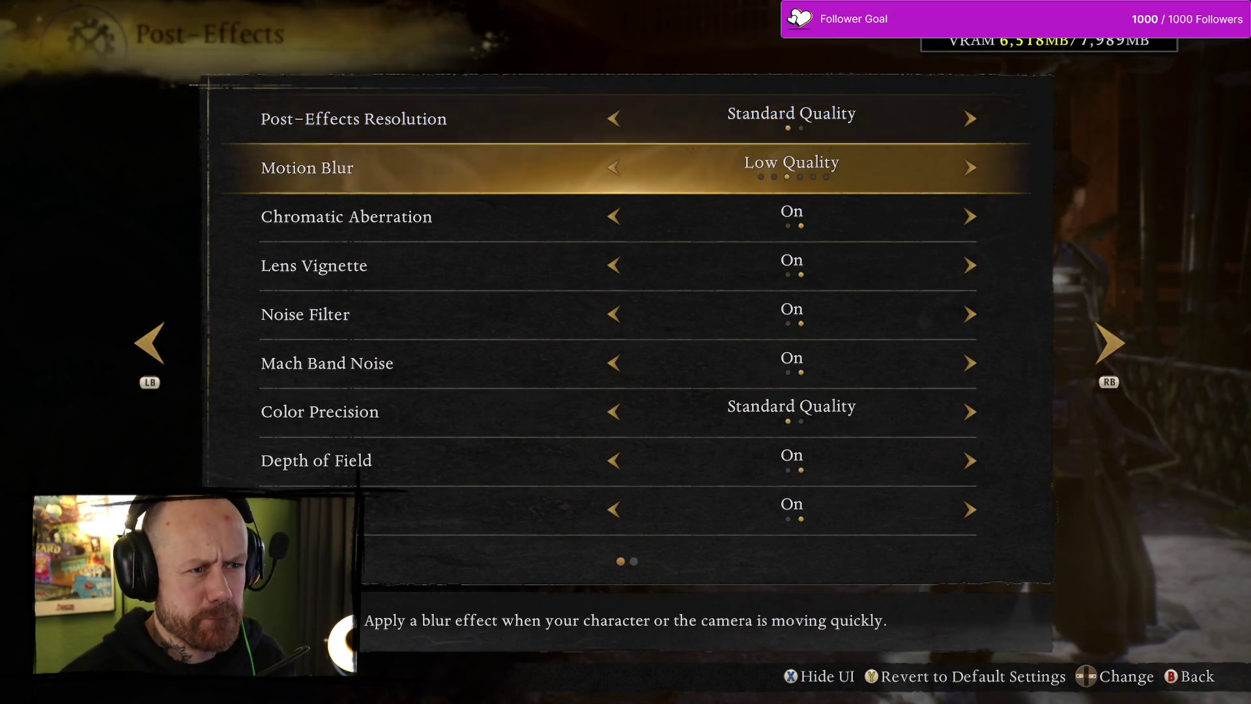
Set Motion Blur to Off and look over the remaining Post-Effects options
key(Left)
key(Left)
key(Down)
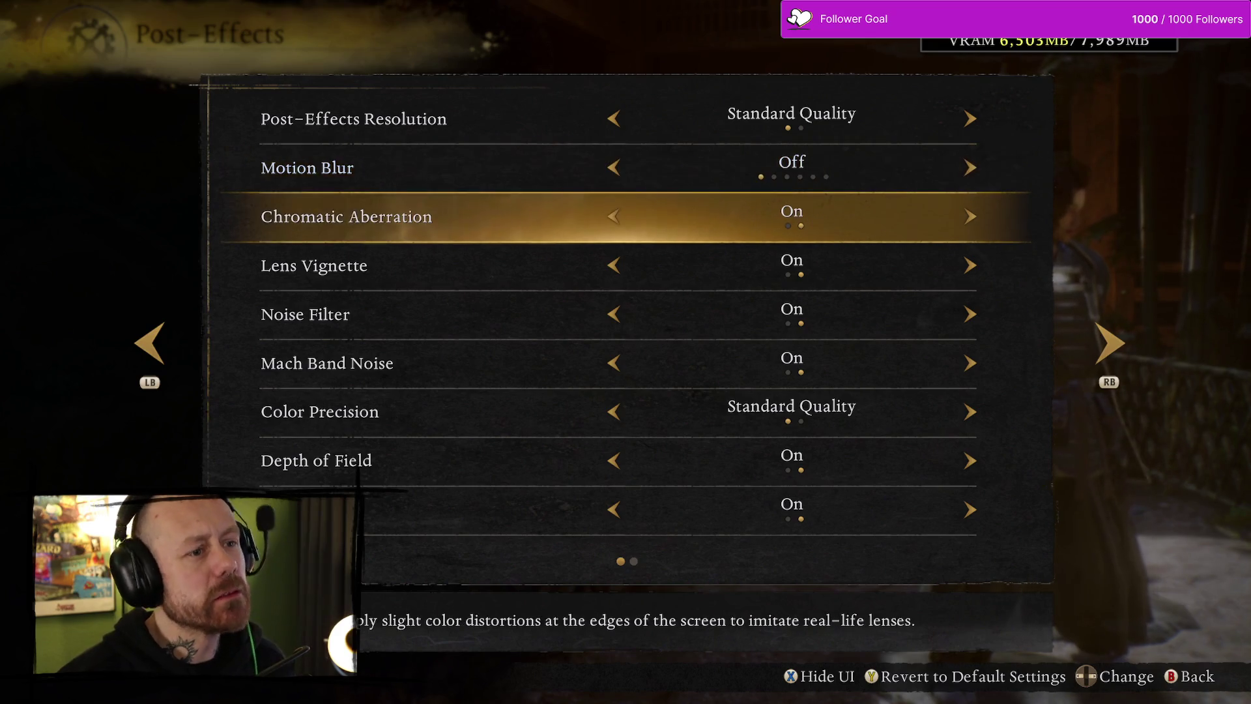
key(Down)
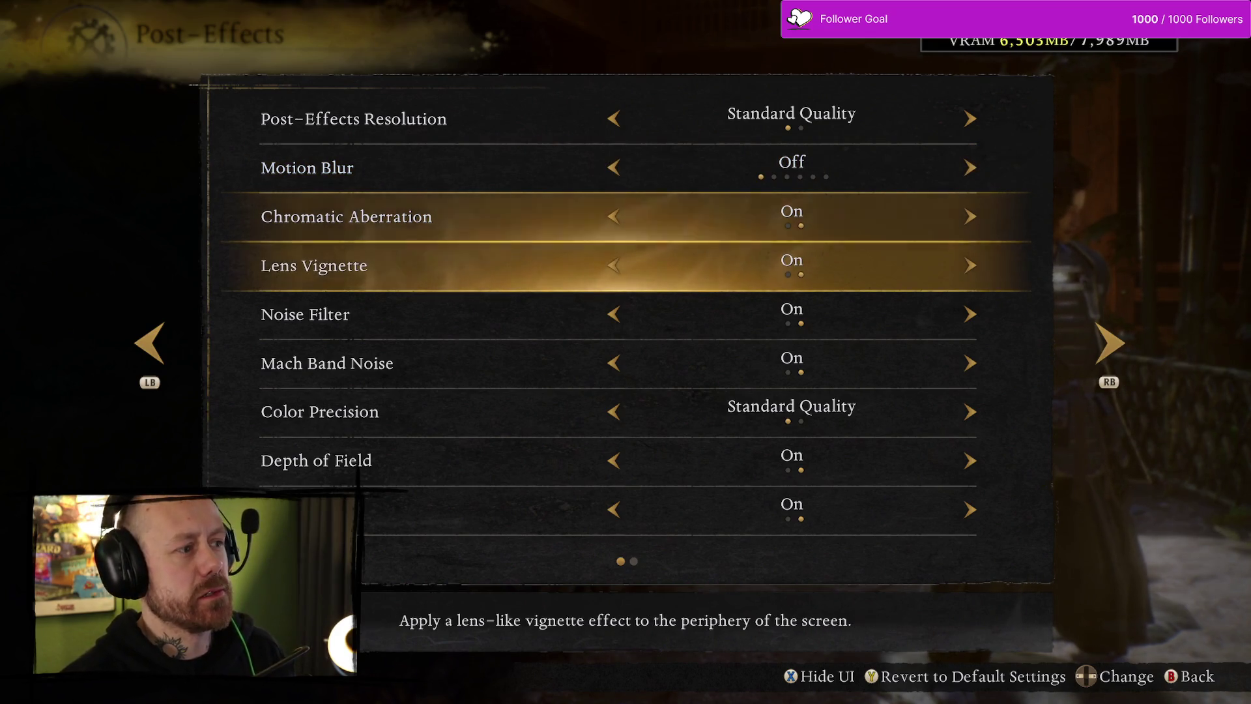
key(Down)
key(Down)
key(Down)
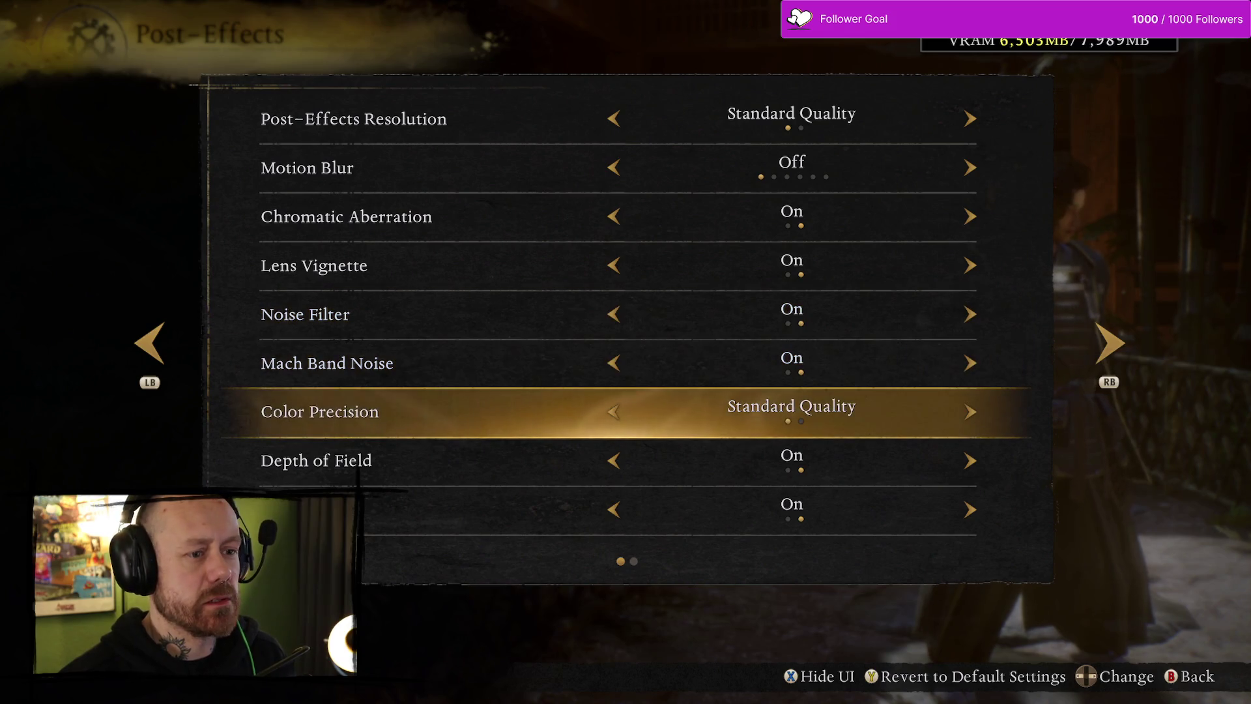
key(Down)
key(Down)
key(Up)
Back out of Post-Effects to Visuals and open Advanced Settings
key(Down)
key(Up)
key(Down)
key(Down)
key(Down)
key(Escape)
key(Down)
key(Return)
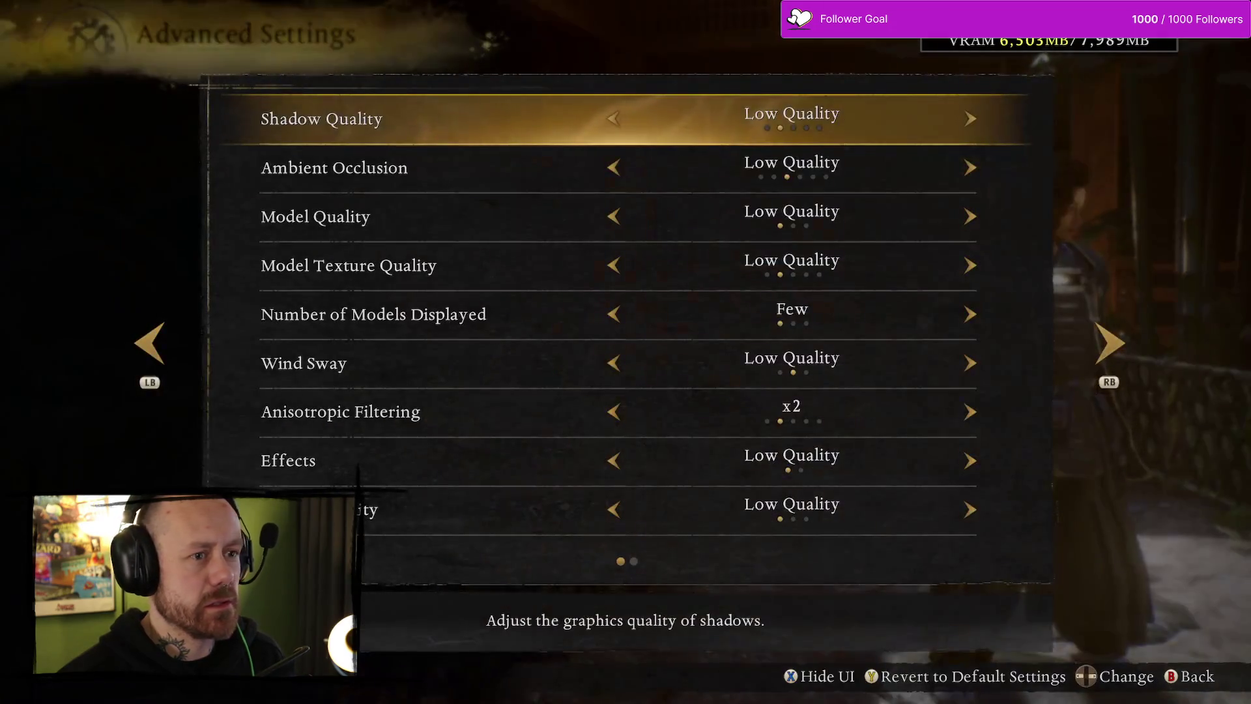
key(Down)
Lower Shadow Quality to Very Low and review the first Advanced Settings page
key(Up)
key(Left)
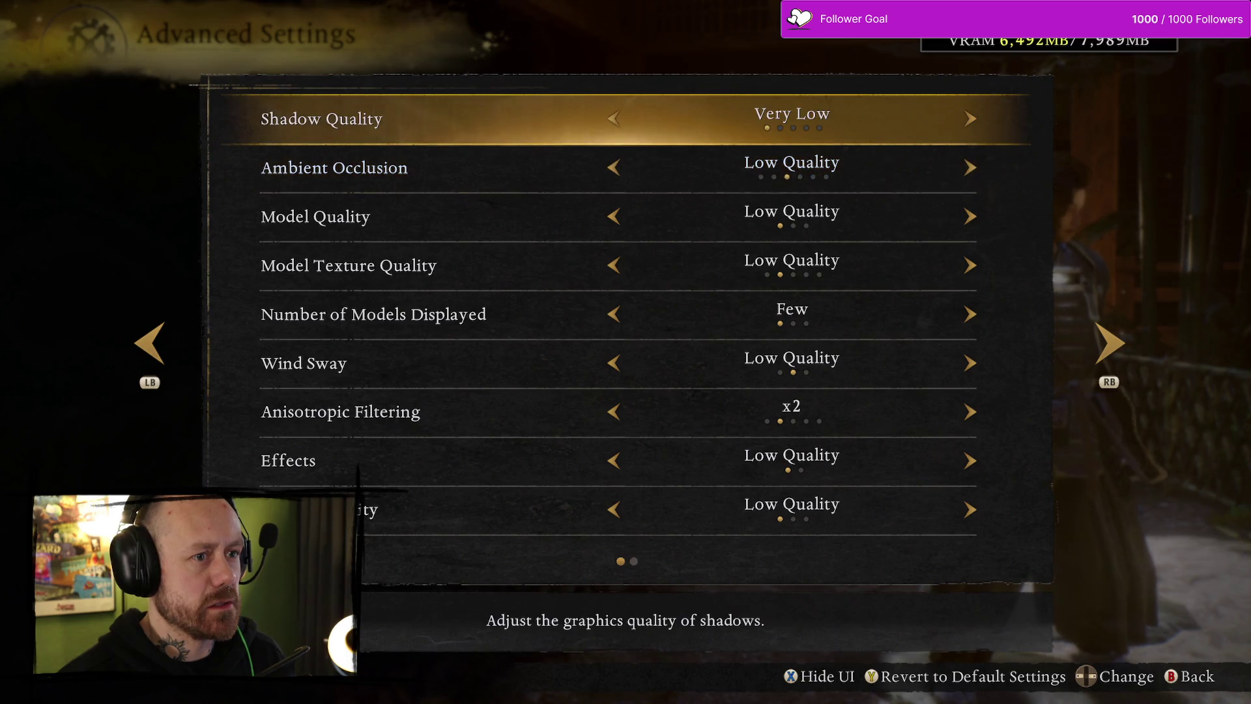
key(Down)
key(Down)
key(Down)
key(Down)
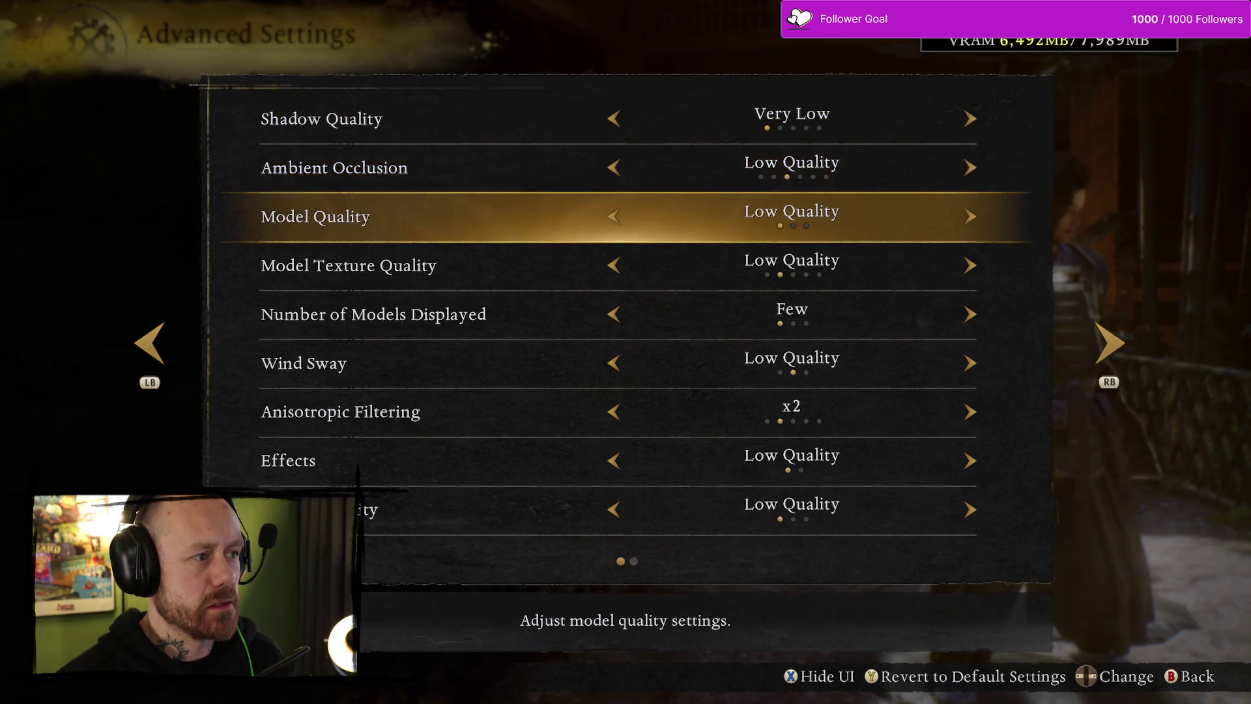
key(Down)
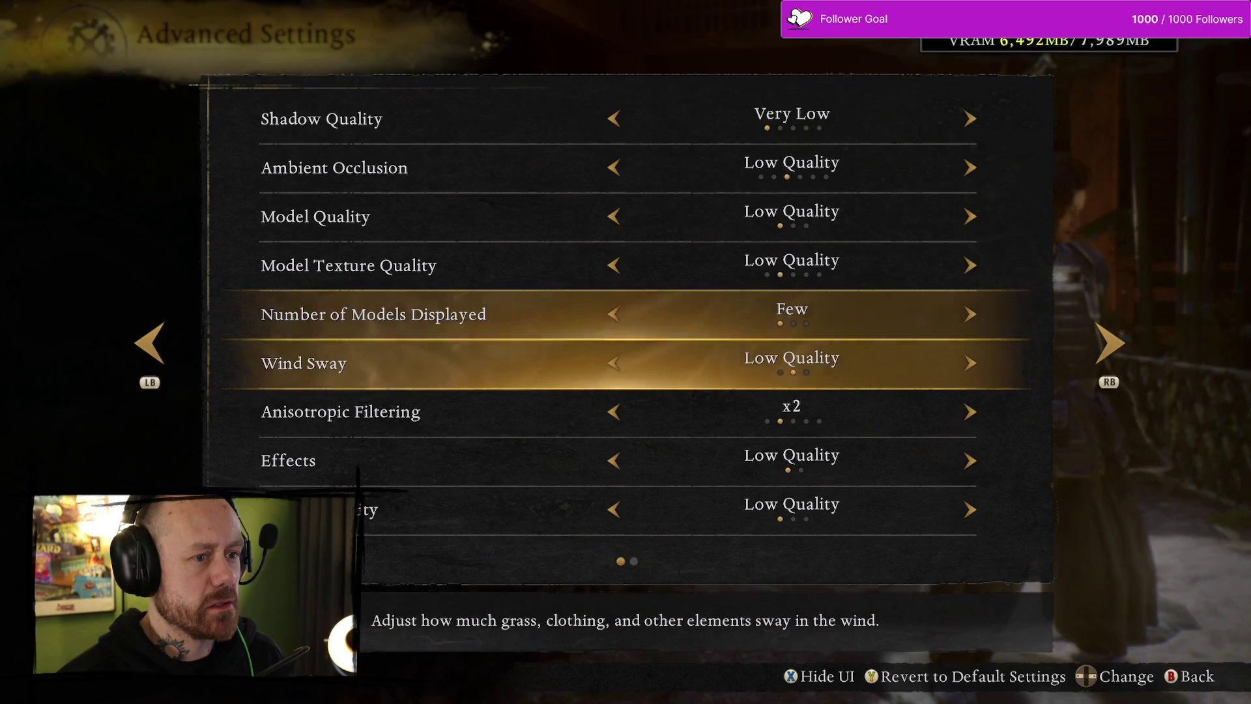
key(Down)
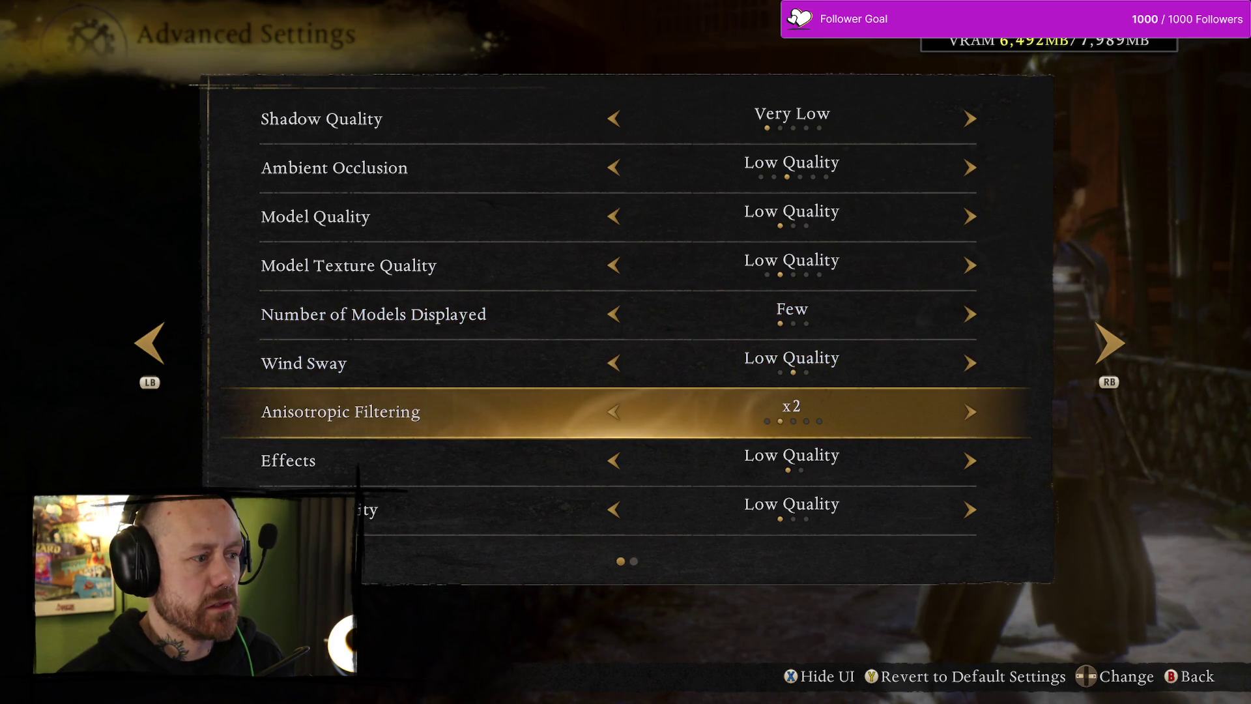
key(Down)
key(Down)
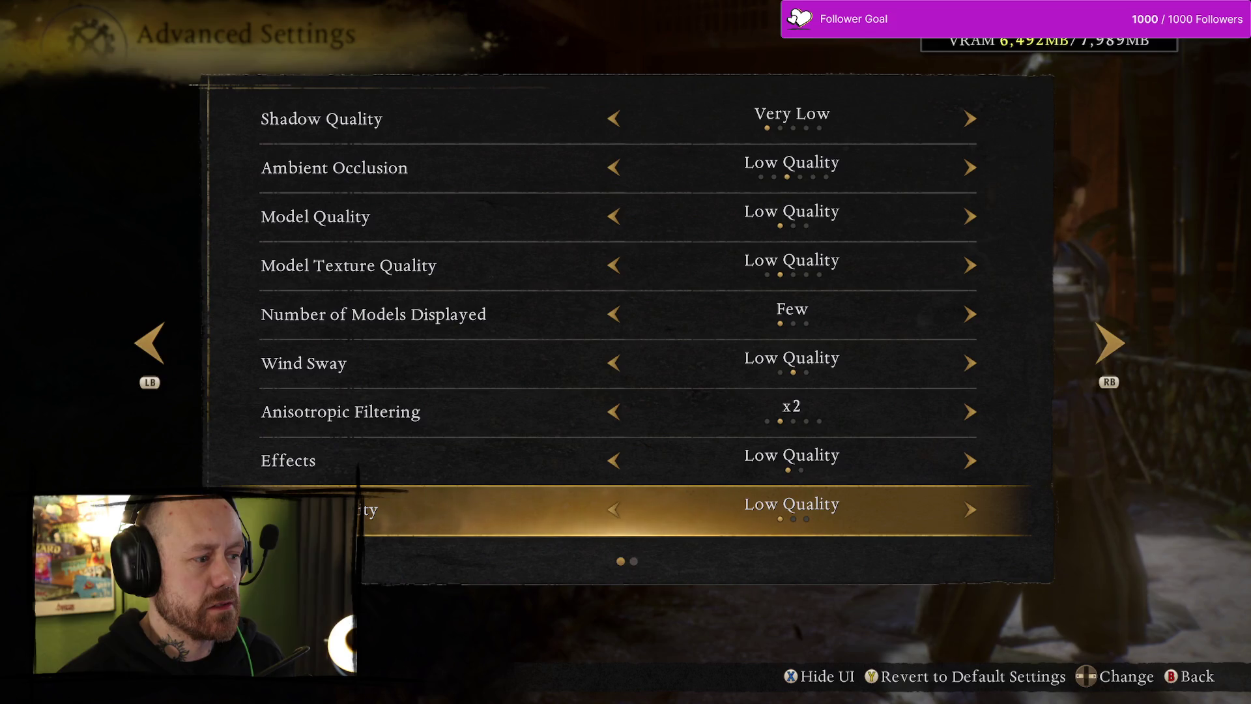
key(Down)
key(Up)
key(Right)
key(Left)
On the second page, set Global Illumination to Very Low
key(Down)
key(Down)
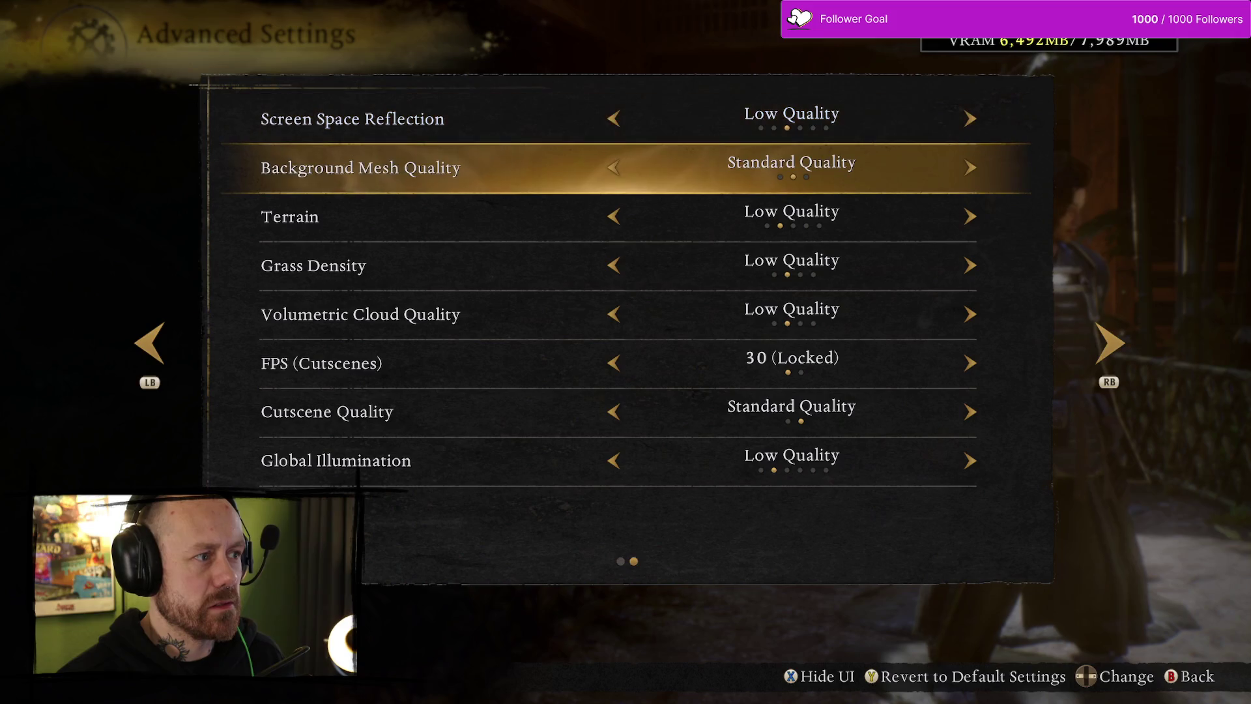
key(Down)
key(Down)
key(Down)
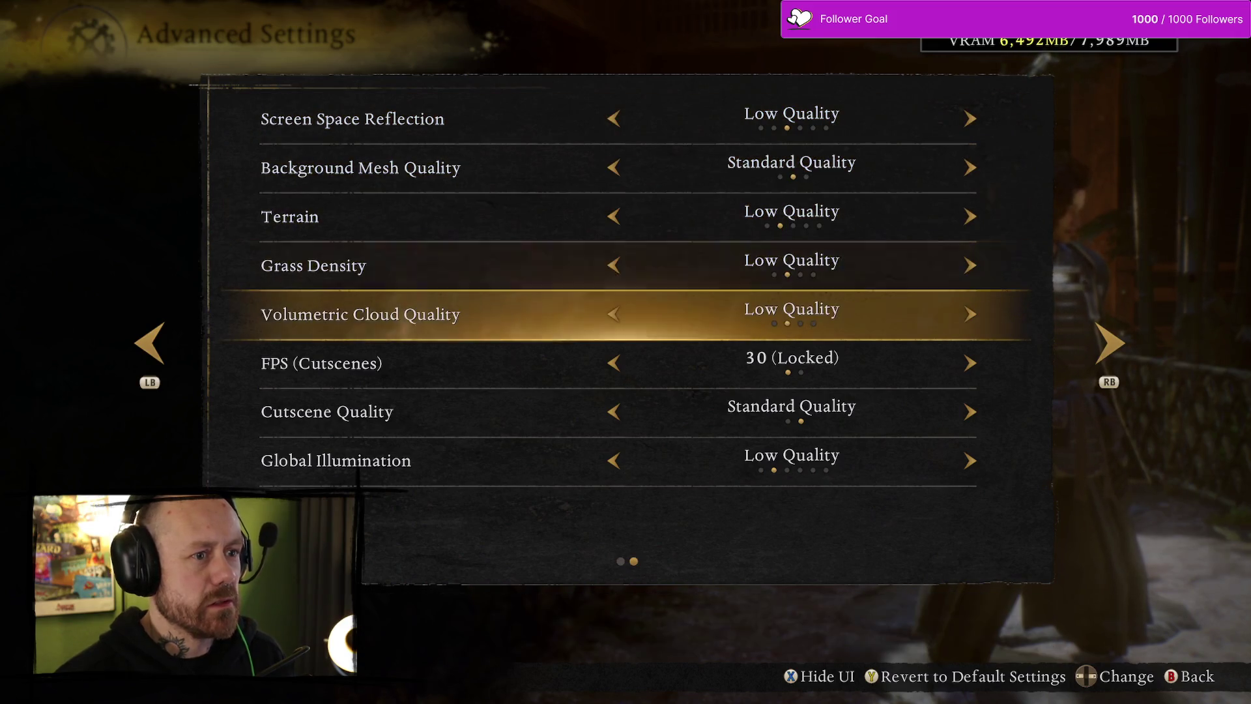
key(Down)
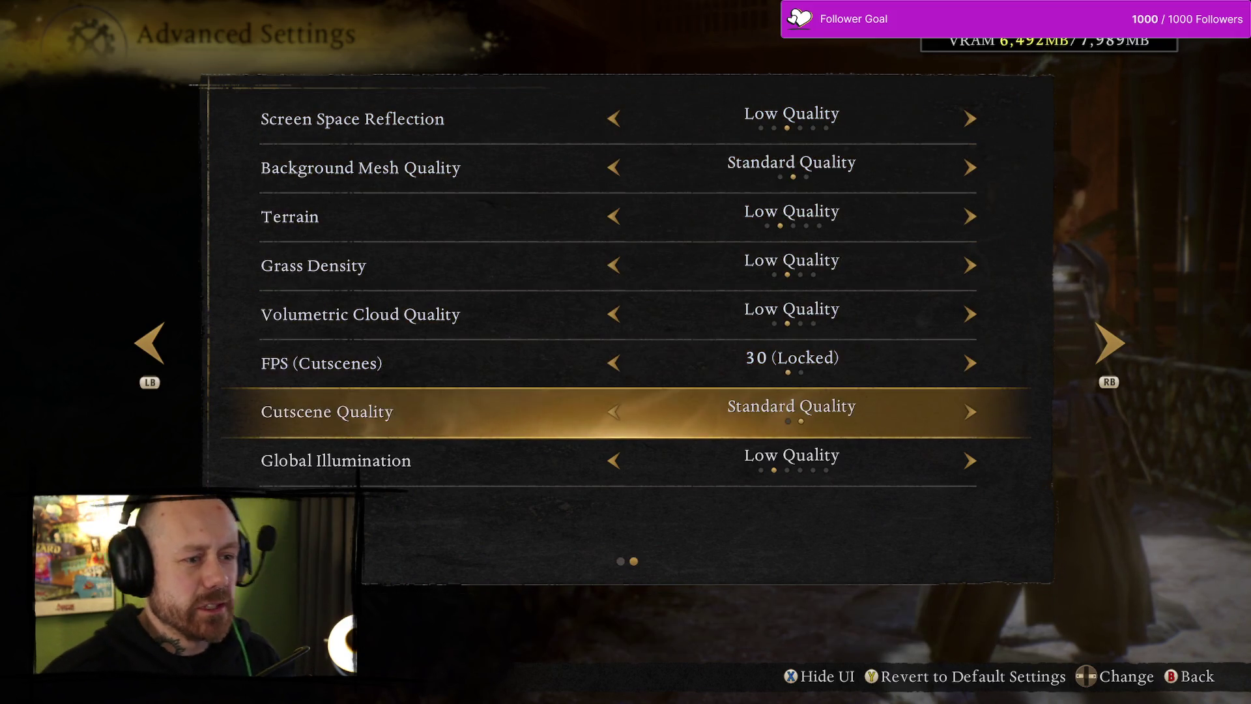
key(Down)
key(Up)
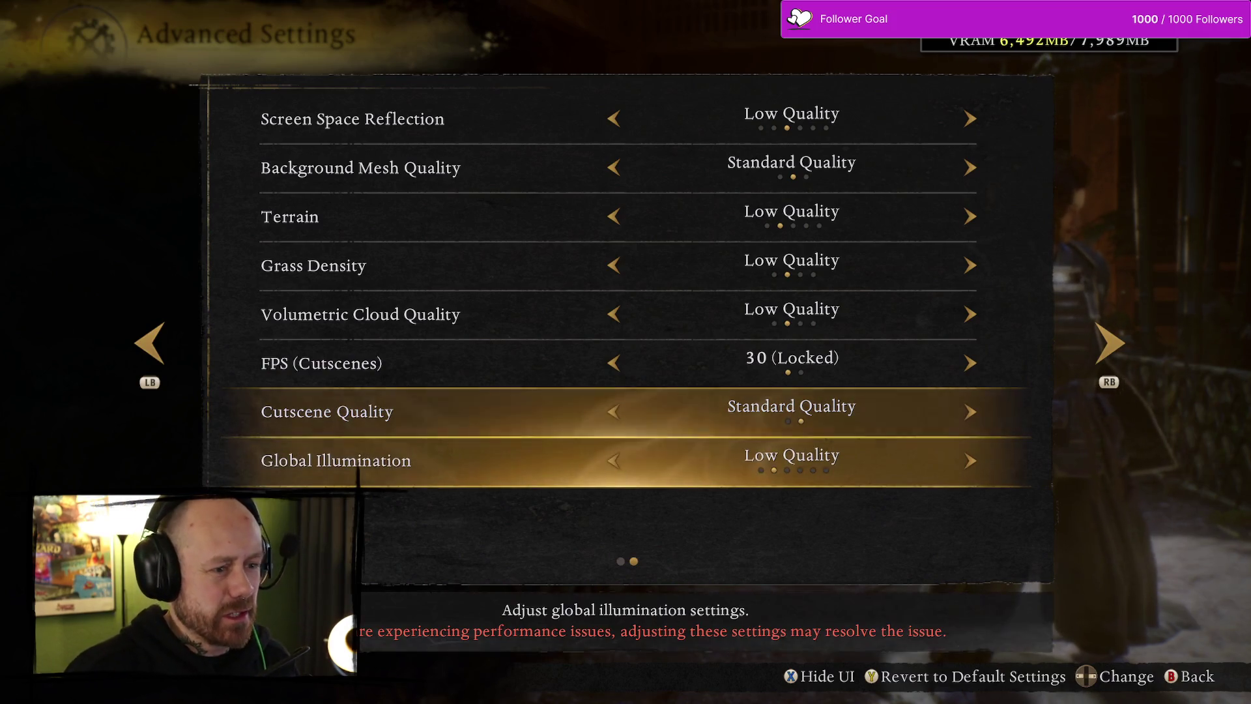
key(Down)
key(Left)
key(Right)
key(Left)
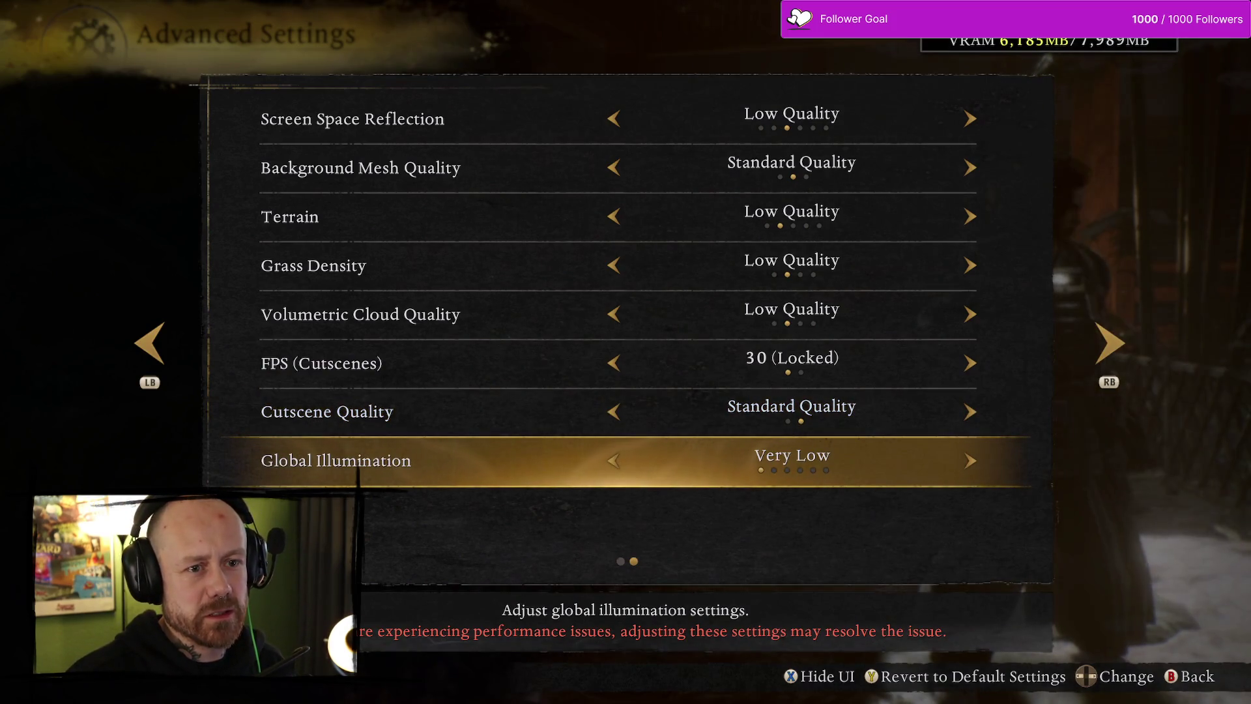
key(Left)
key(Left)
key(Left)
key(Left)
key(Left)
key(Left)
Close Advanced Settings, Visuals and the pause menu to resume play
key(Escape)
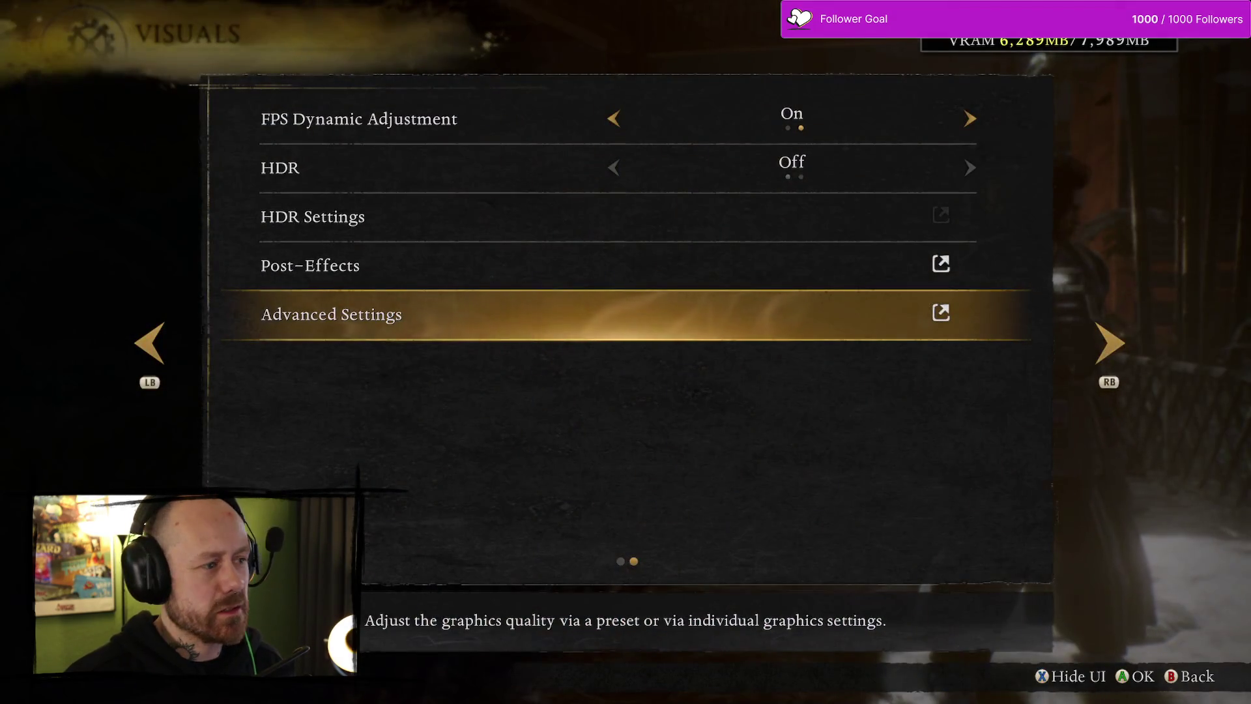
key(Escape)
key(Escape)
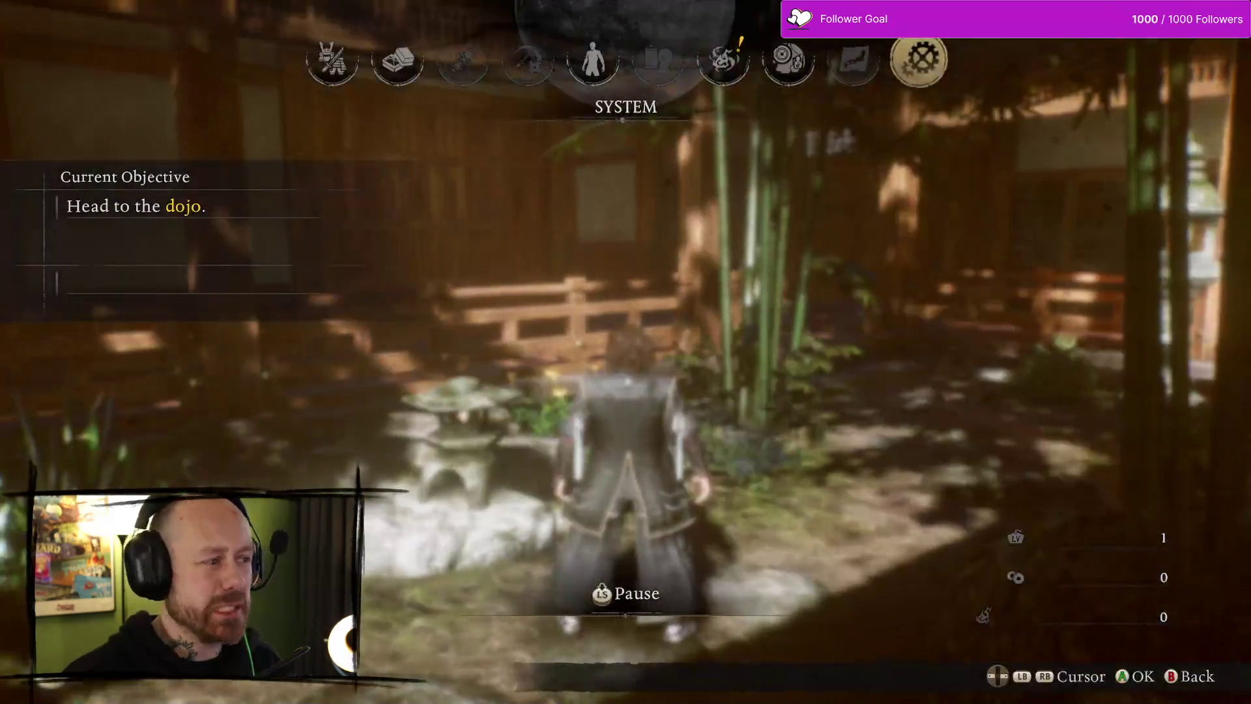
key(Escape)
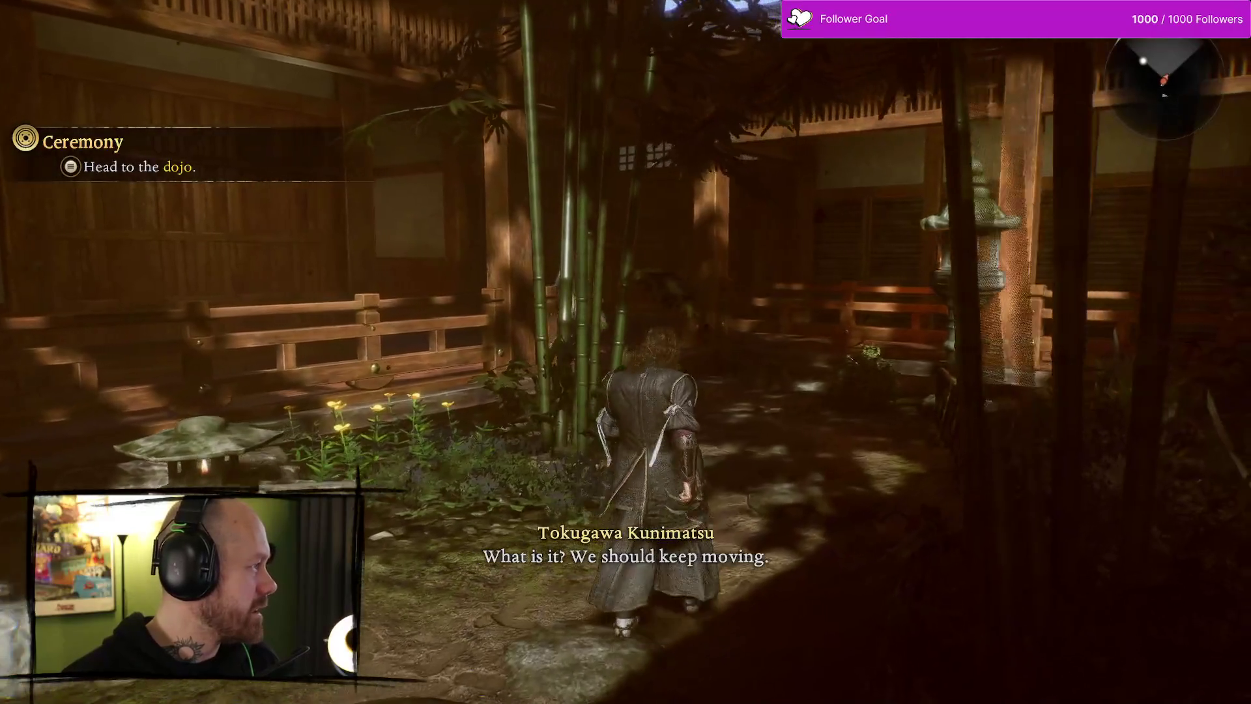
Walk the character through the garden and along the veranda toward the dojo, then pause
key(w)
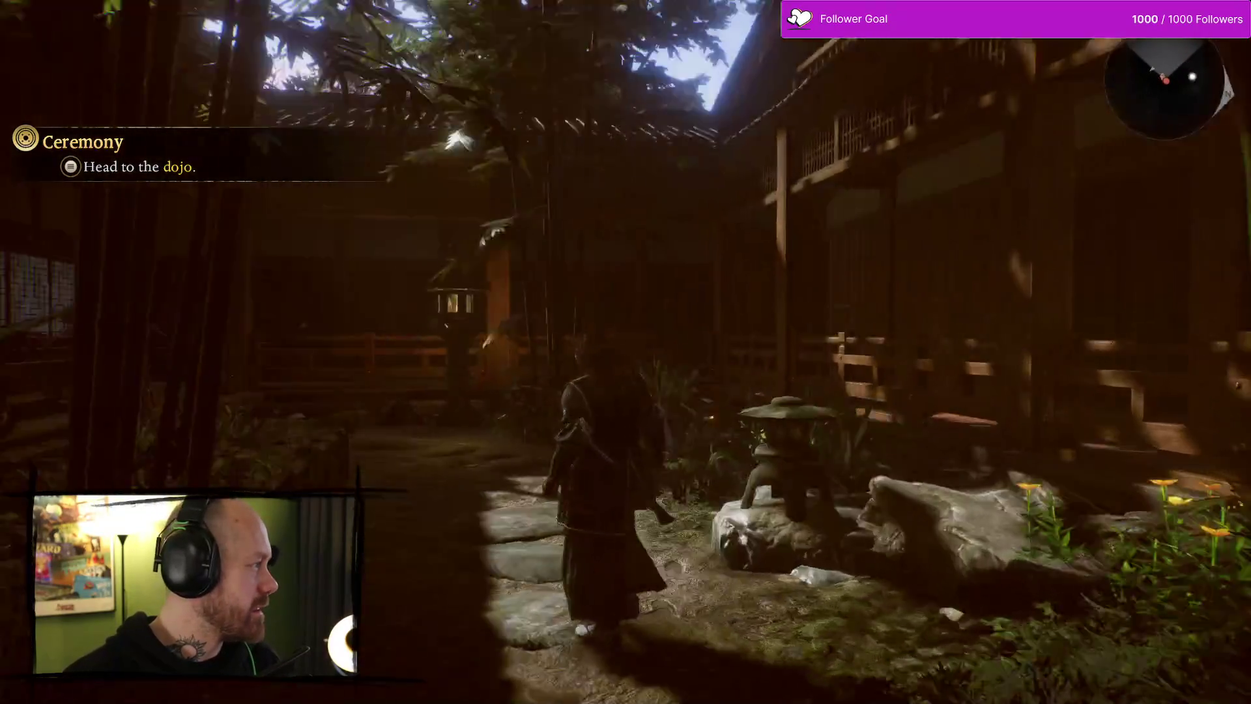
key(s)
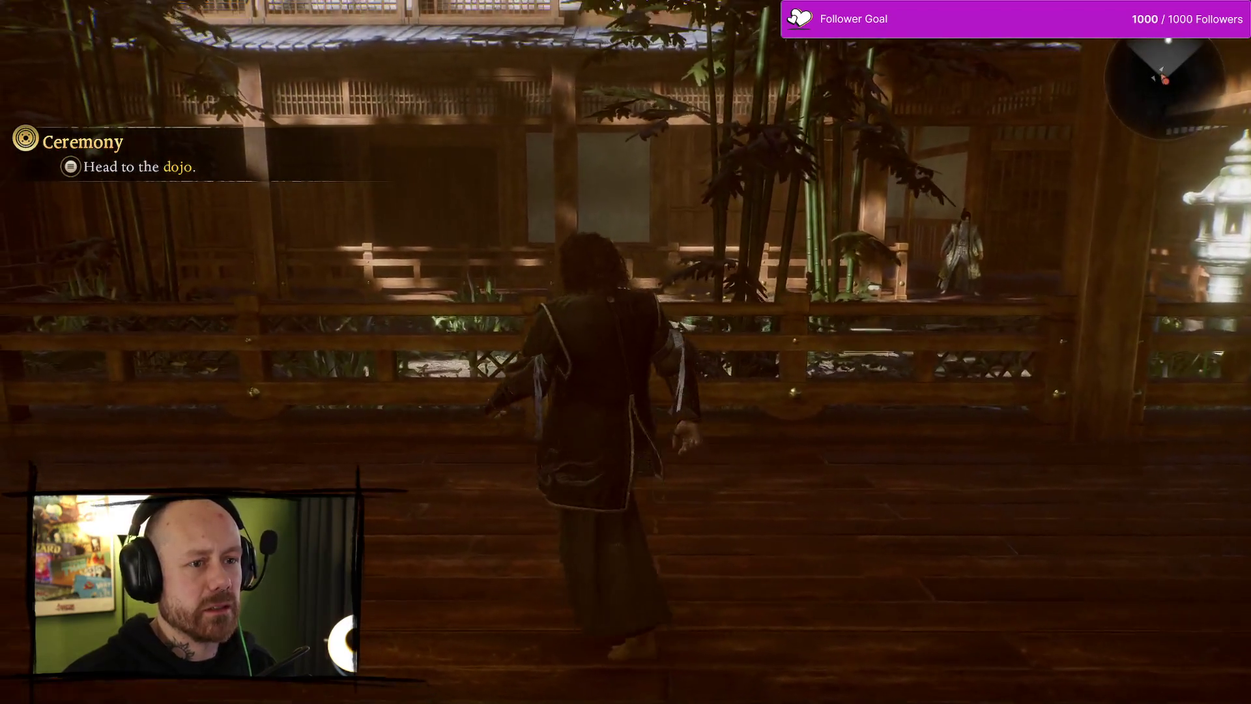
key(w)
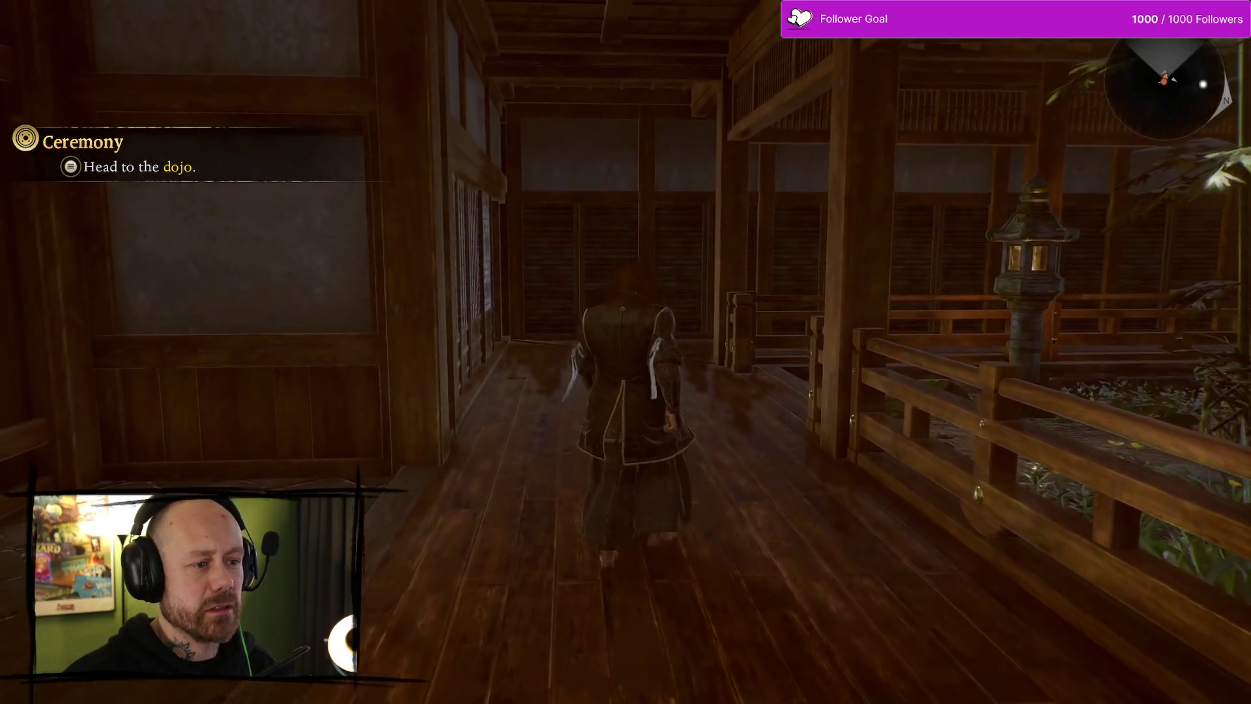
key(w)
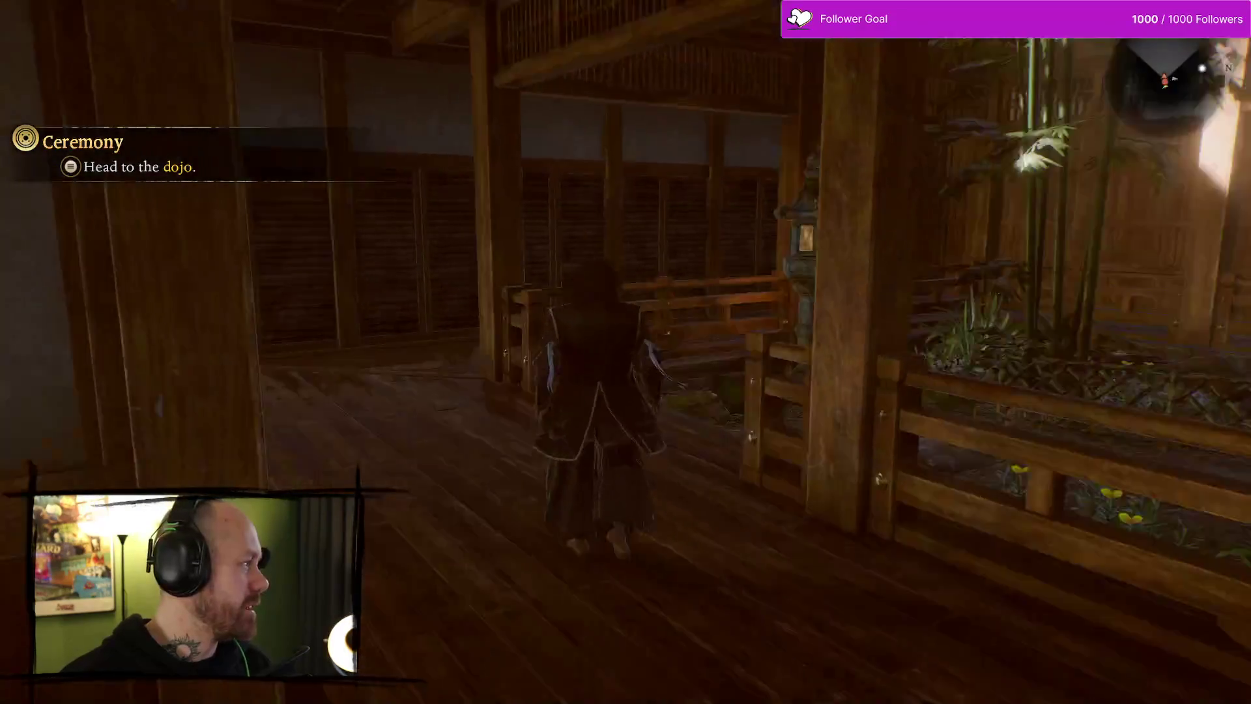
key(w)
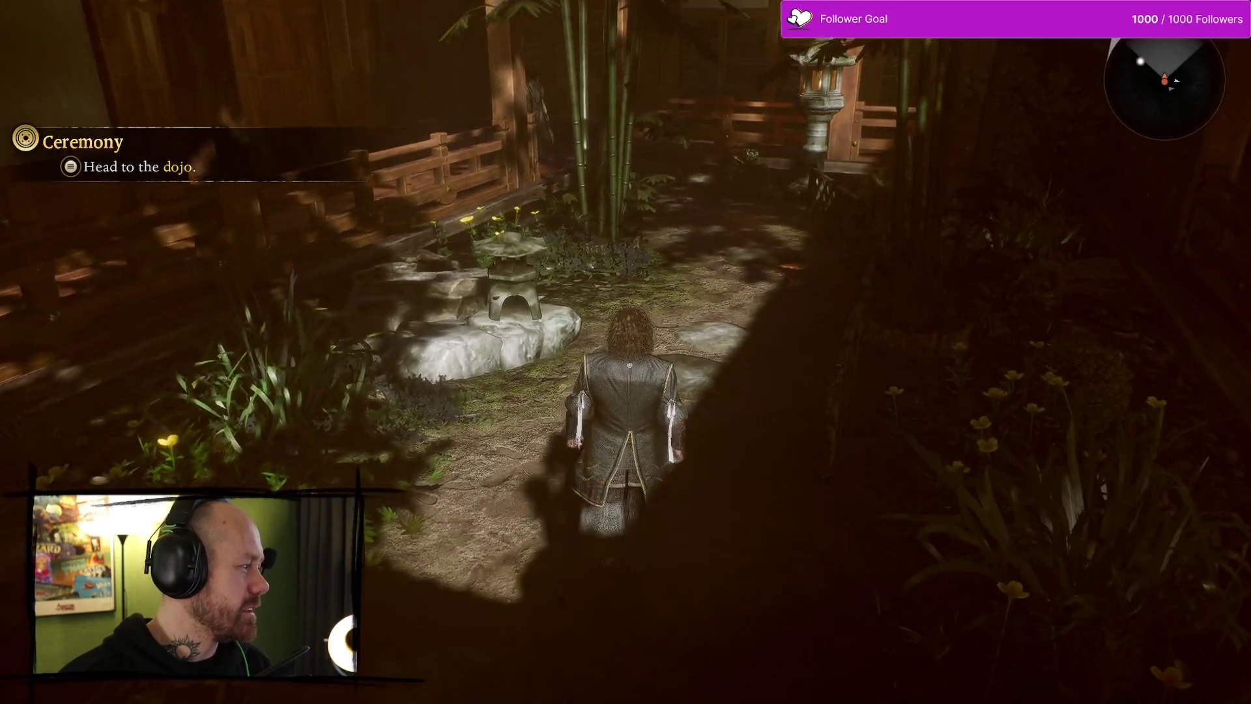
key(w)
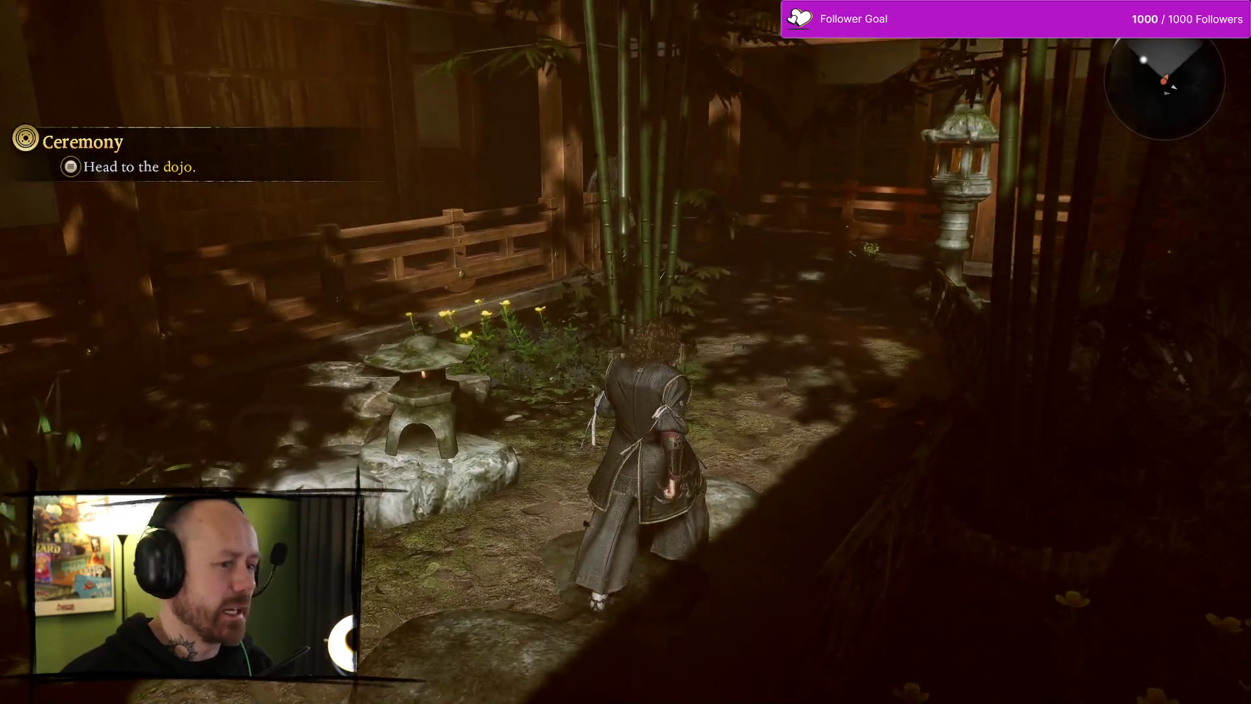
key(w)
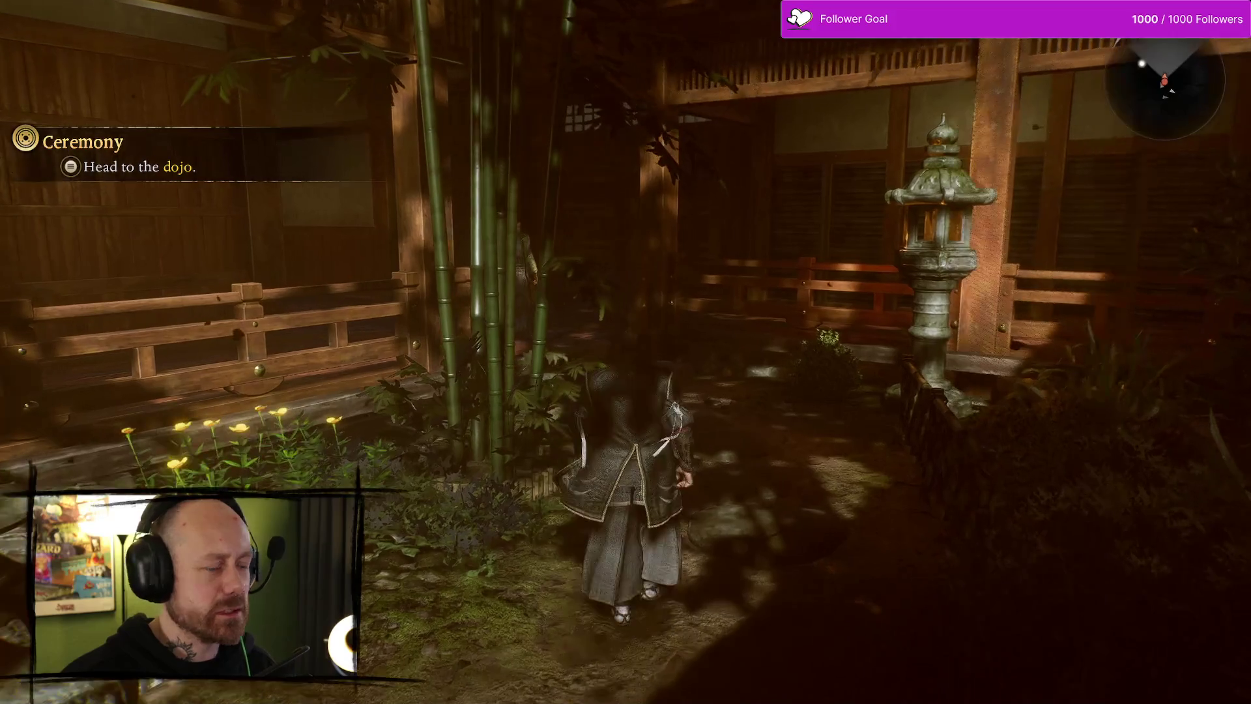
key(w)
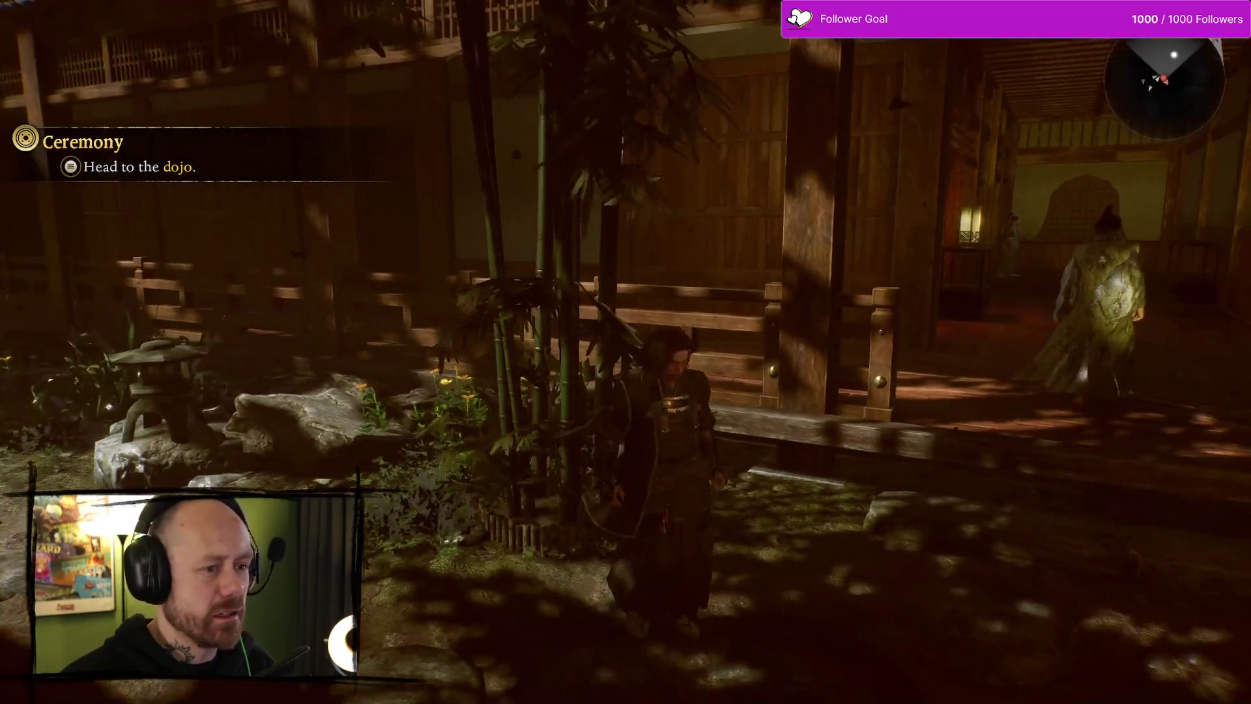
key(w)
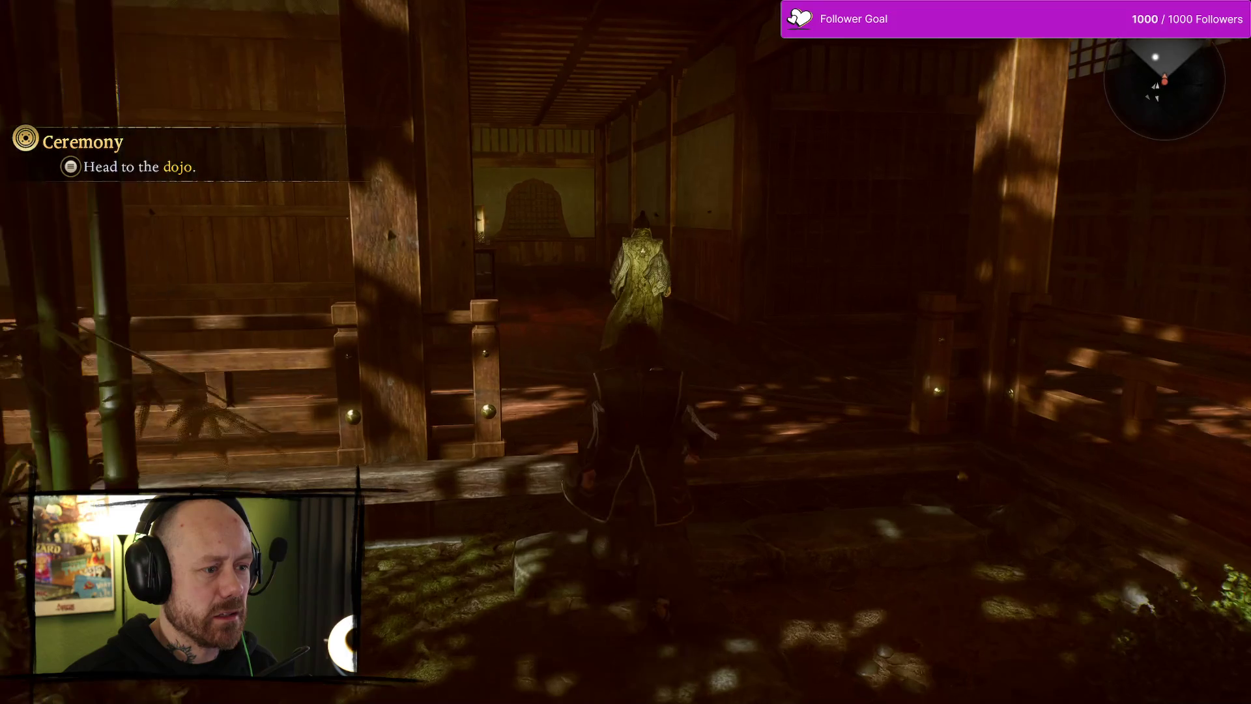
key(Escape)
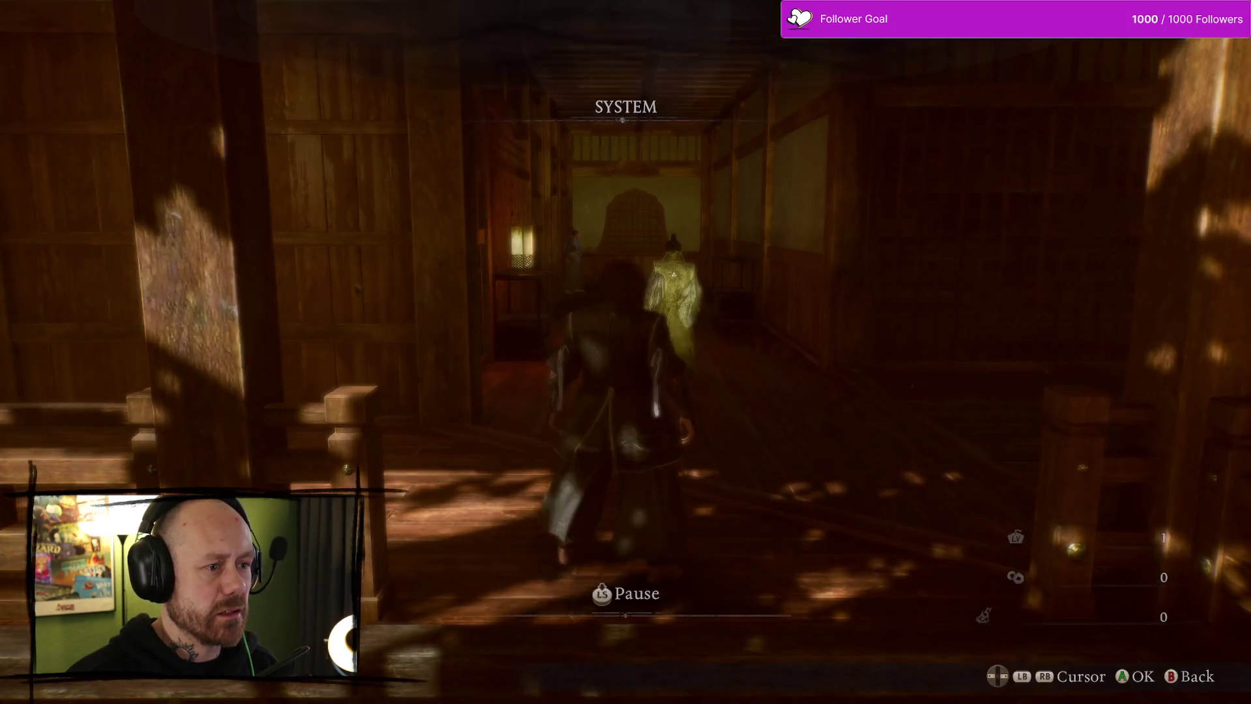
Resume and re-pause, run down the hallway, then open the System settings list
key(e)
key(q)
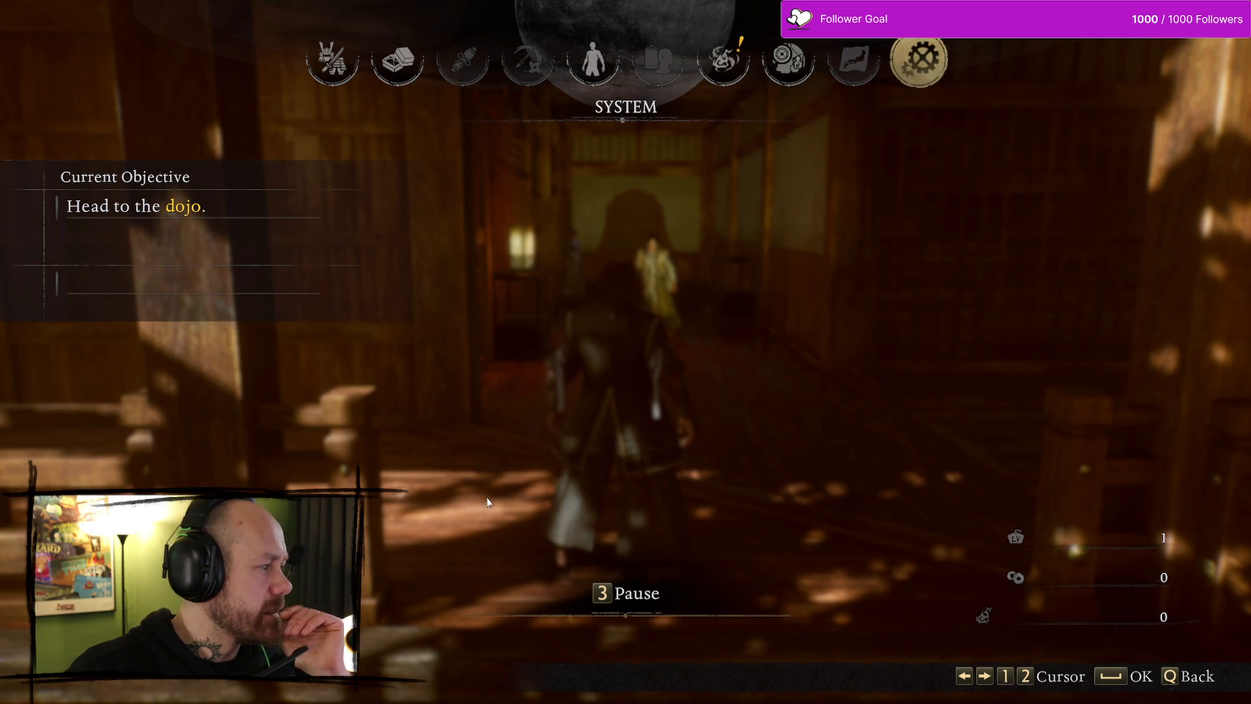
key(Escape)
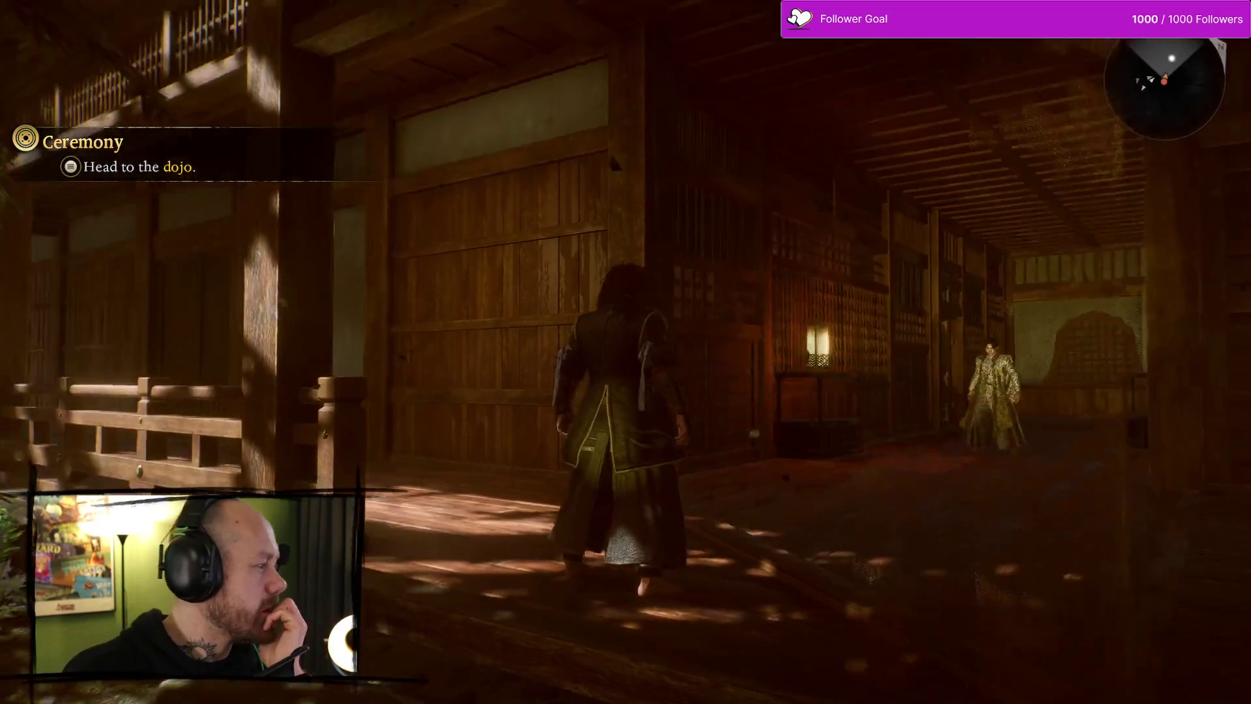
key(Escape)
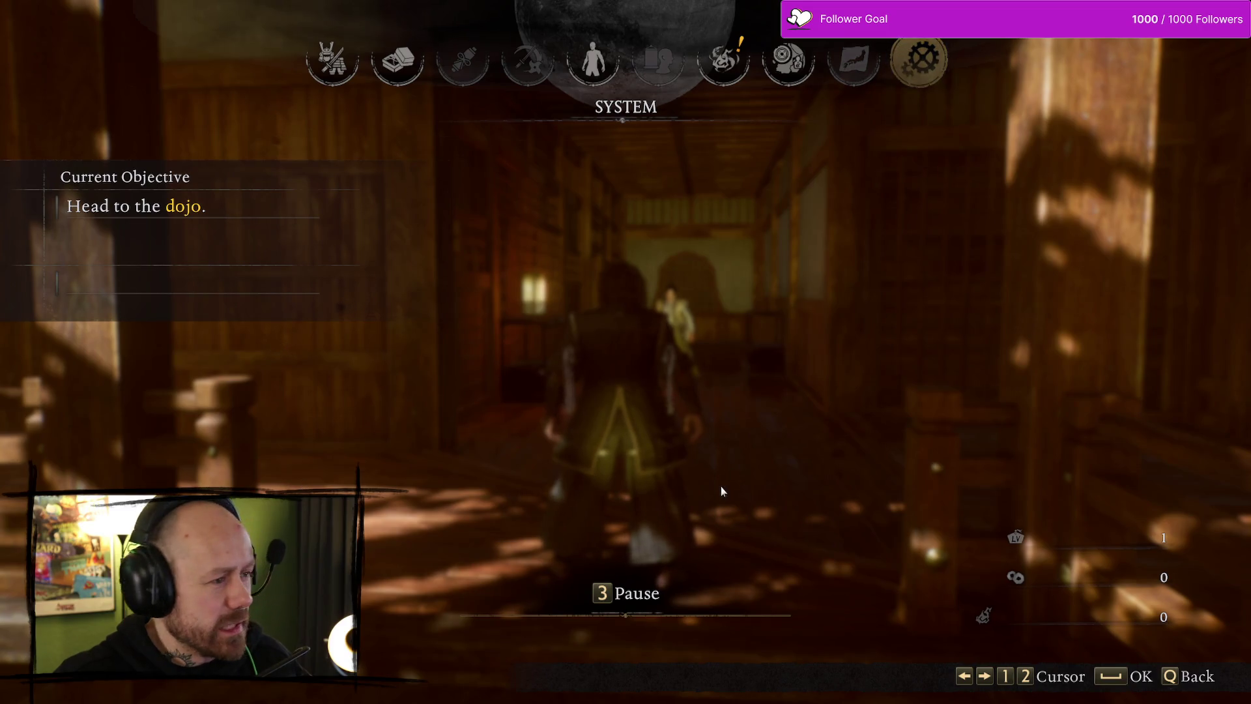
key(q)
key(w)
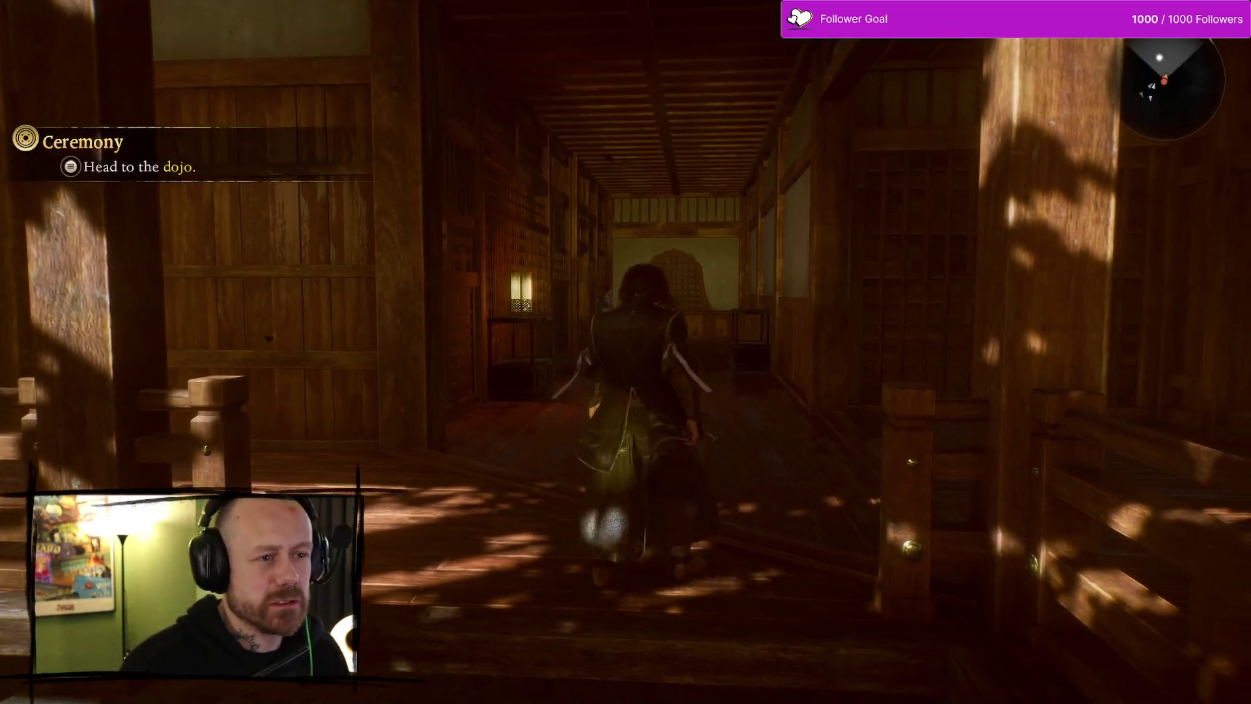
key(Escape)
key(Return)
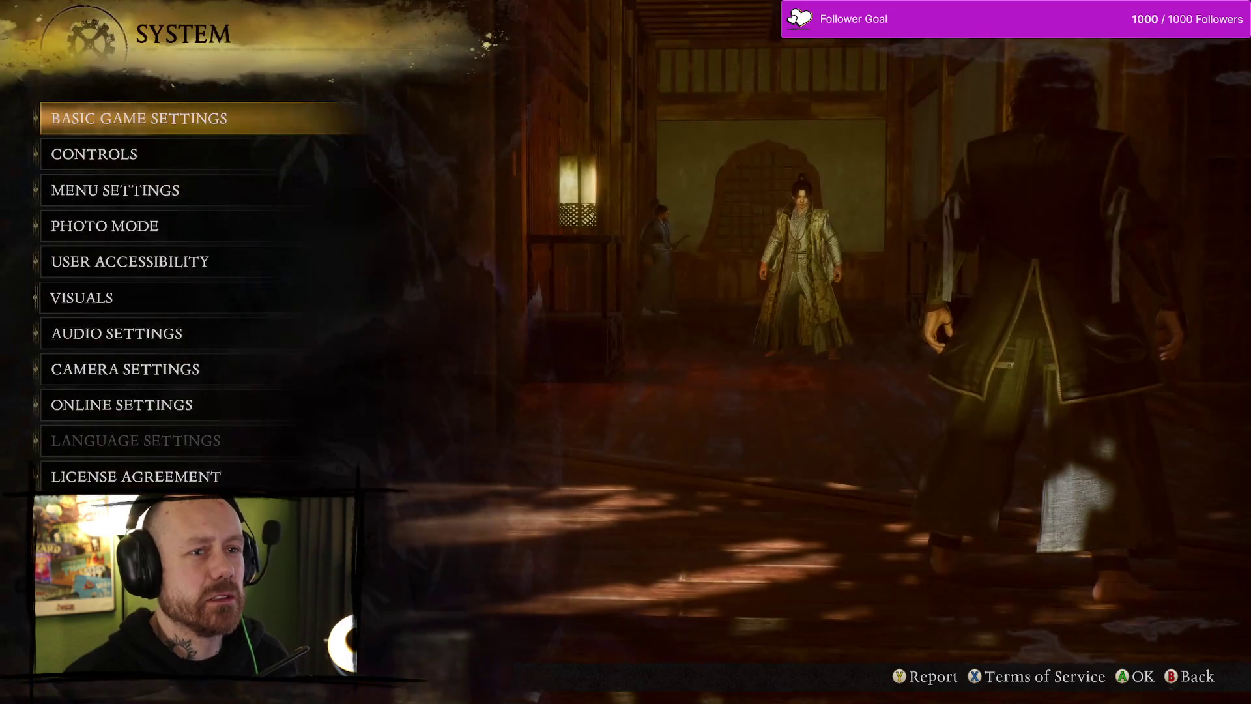
Browse the System list, close it, re-pause and reopen the System settings list
key(Down)
key(Down)
key(Down)
key(Up)
key(Down)
key(Down)
key(Down)
key(Up)
key(Up)
key(Up)
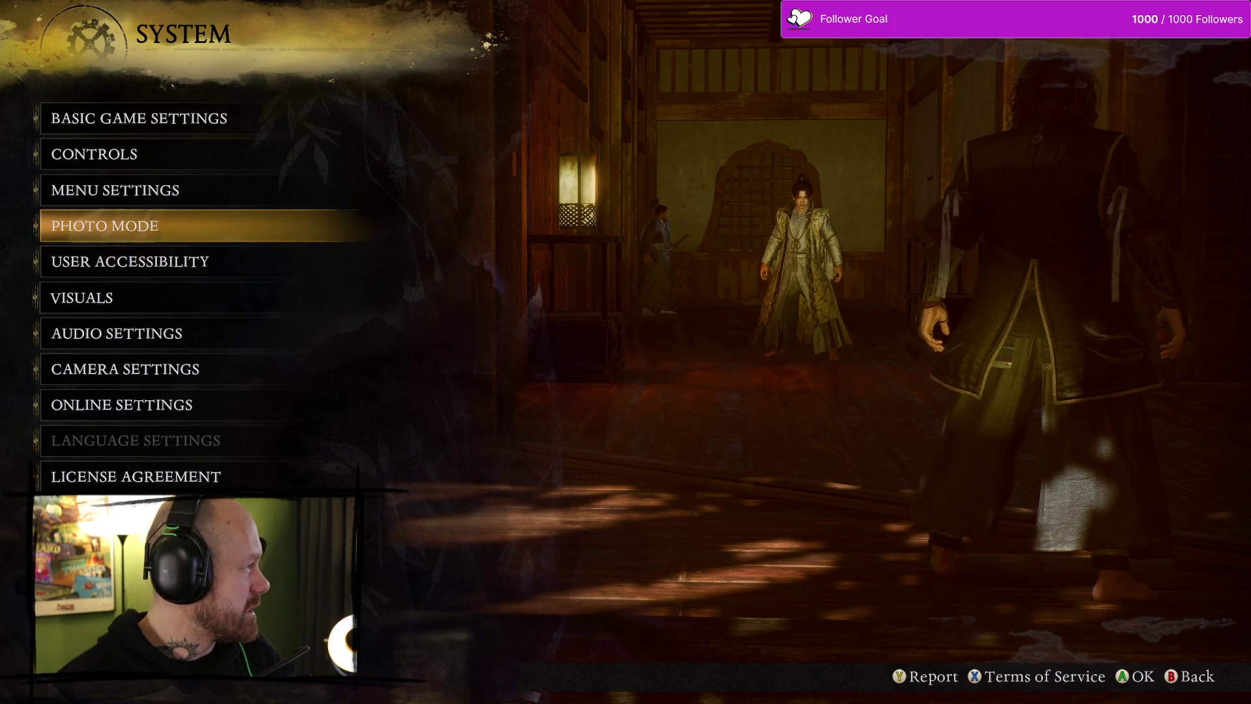
key(Escape)
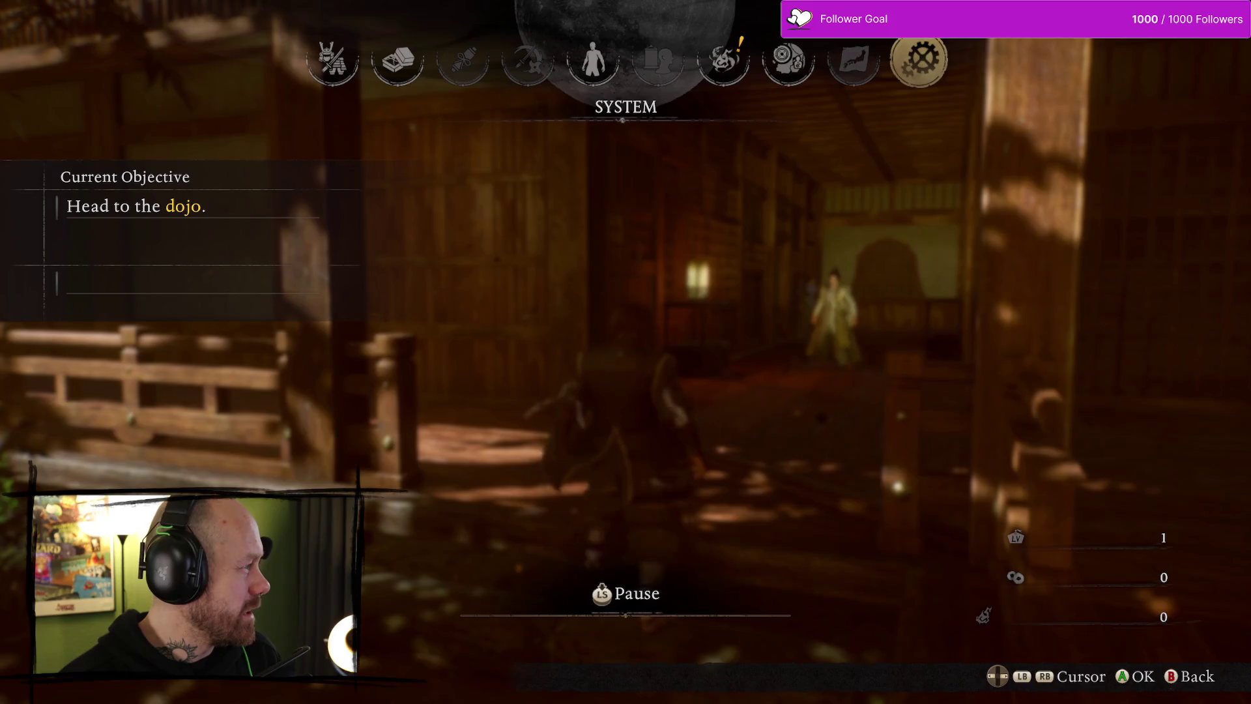
key(Escape)
key(Escape)
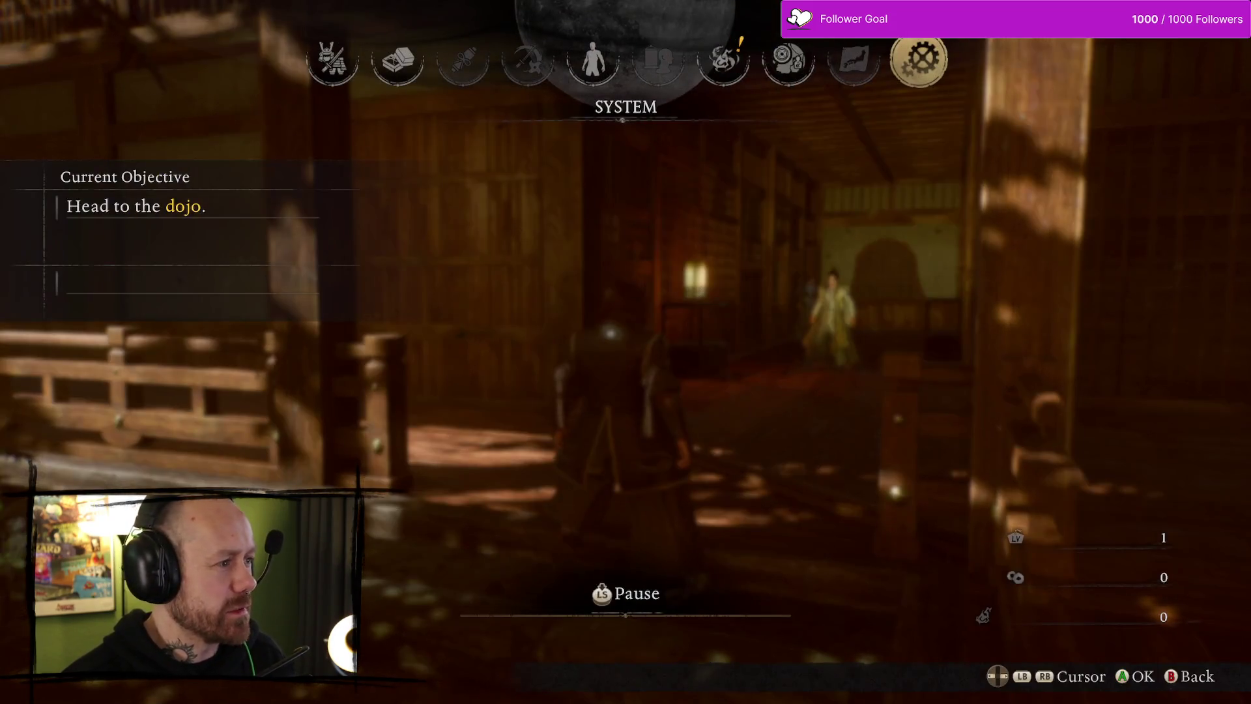
key(Return)
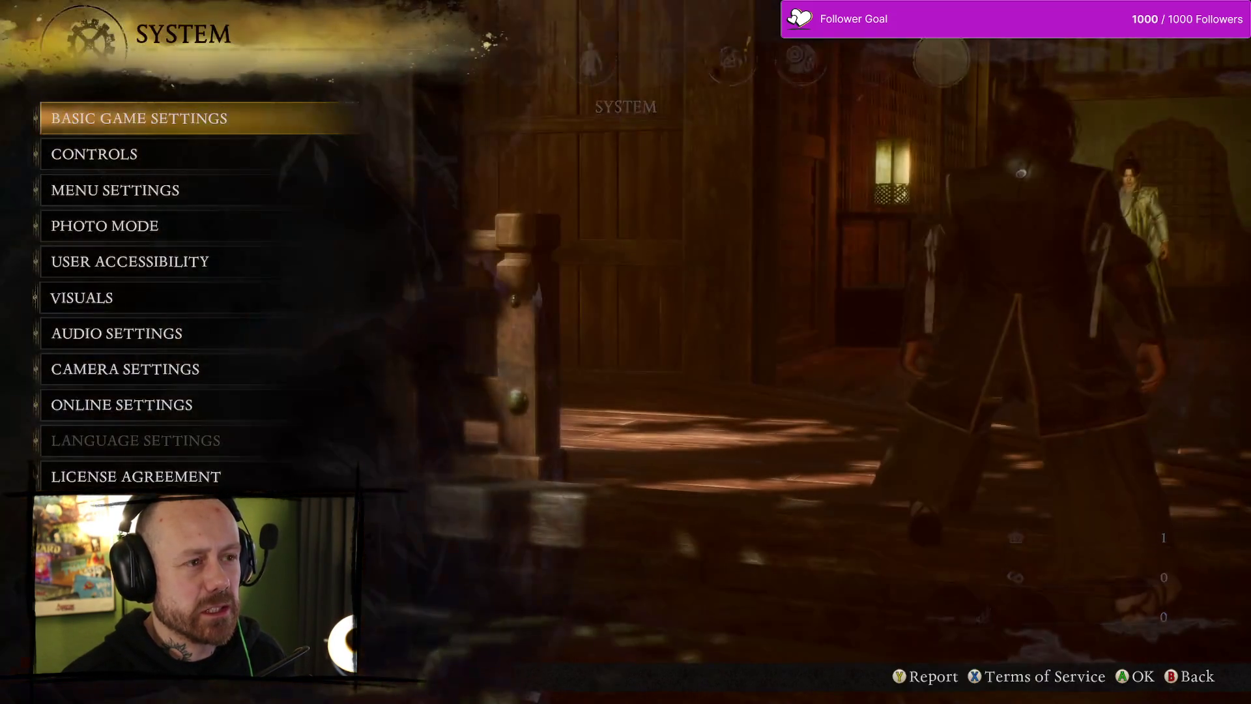
Move through the System list and briefly open and close Menu Settings
key(Down)
key(Down)
key(Down)
key(Up)
key(Down)
key(Down)
key(Down)
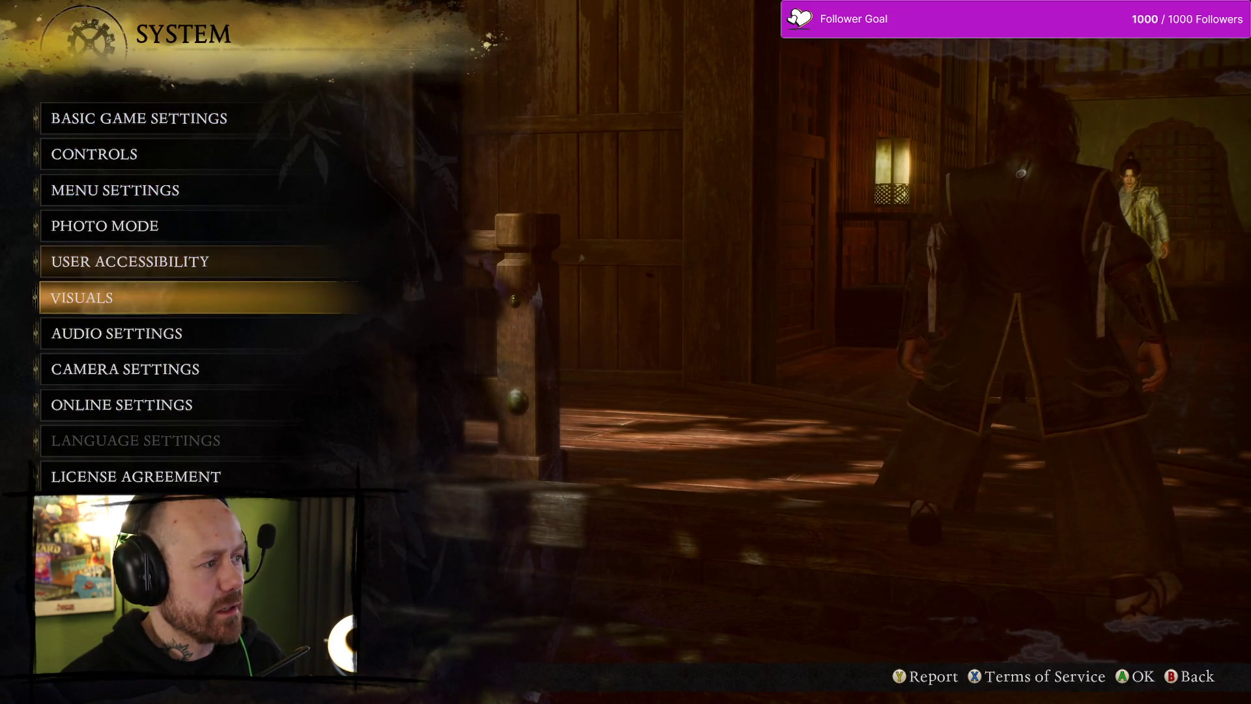
key(Down)
key(Down)
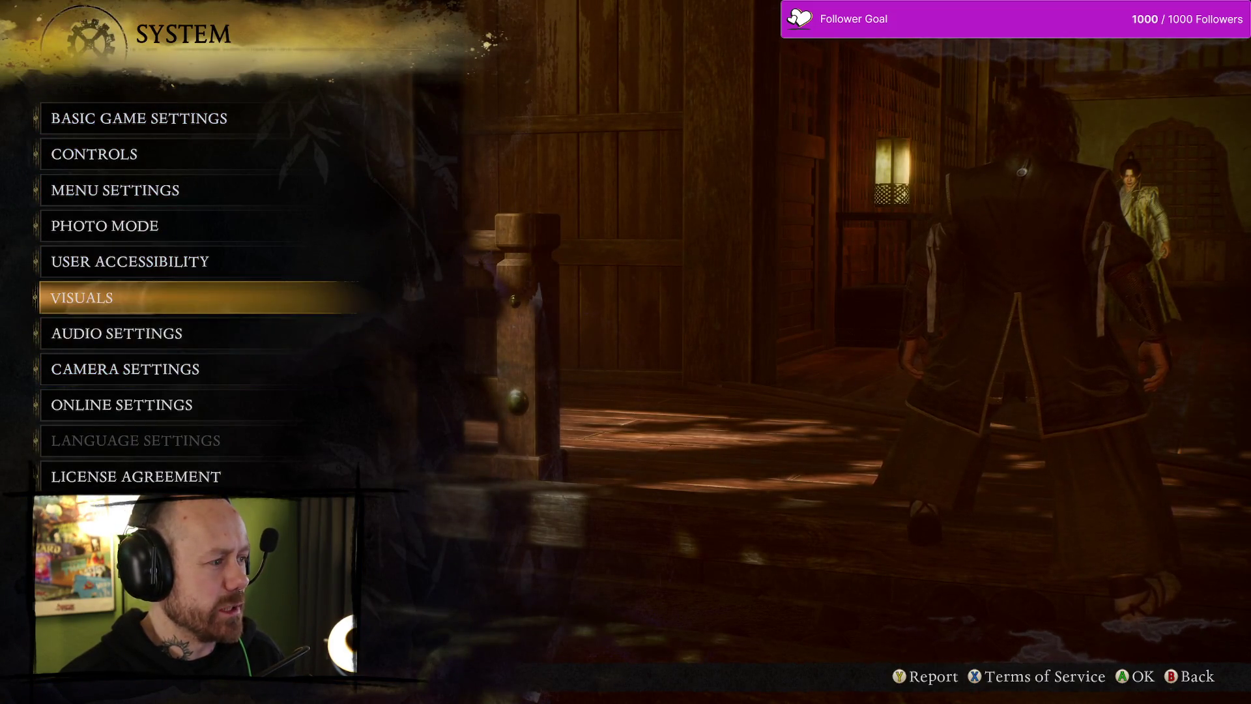
key(Up)
key(Up)
key(Up)
key(Down)
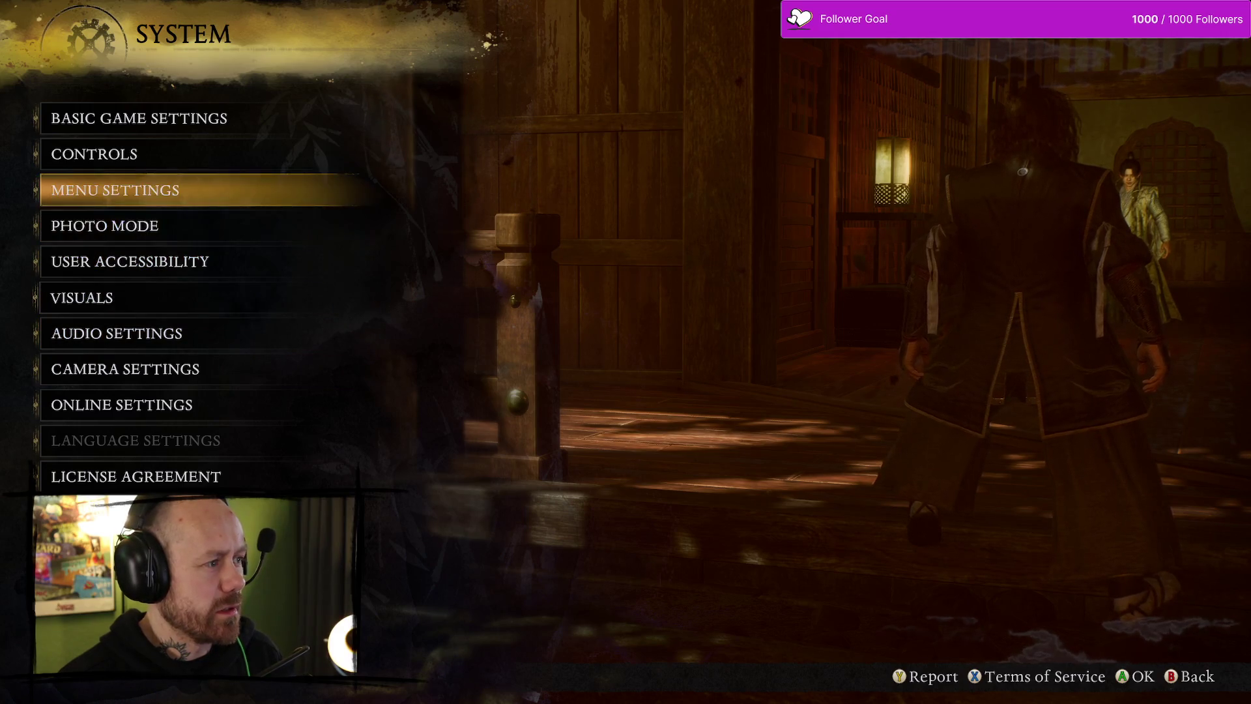
key(Return)
key(Escape)
Open Visuals to check the Frame Rate Cap, then back out to the pause menu
key(Down)
key(Down)
key(Down)
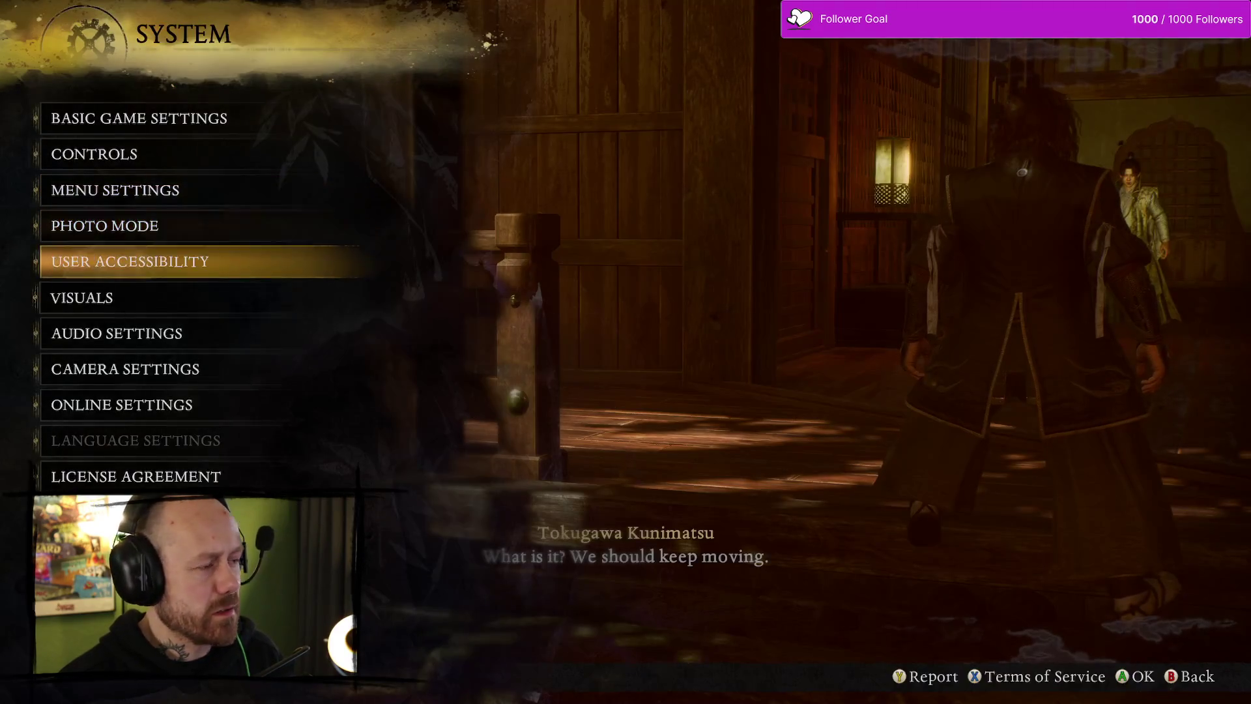
key(Up)
key(Return)
key(Down)
key(Down)
key(Down)
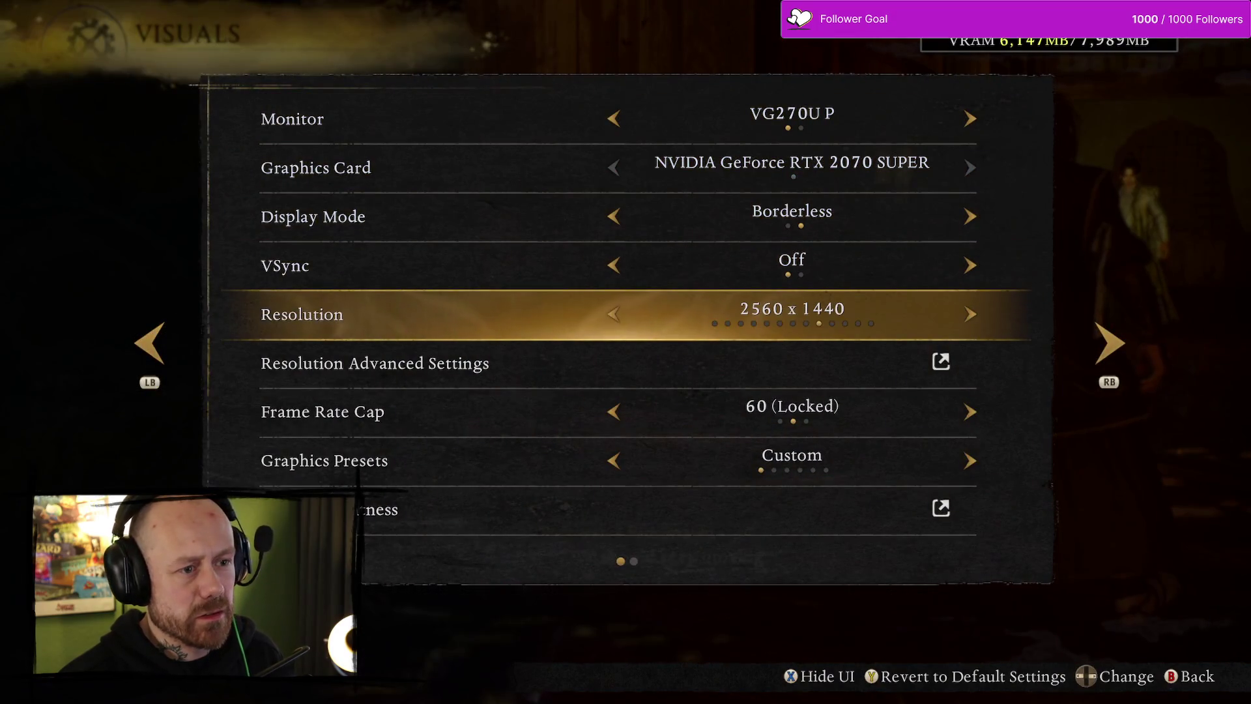
key(Down)
key(Down)
key(Escape)
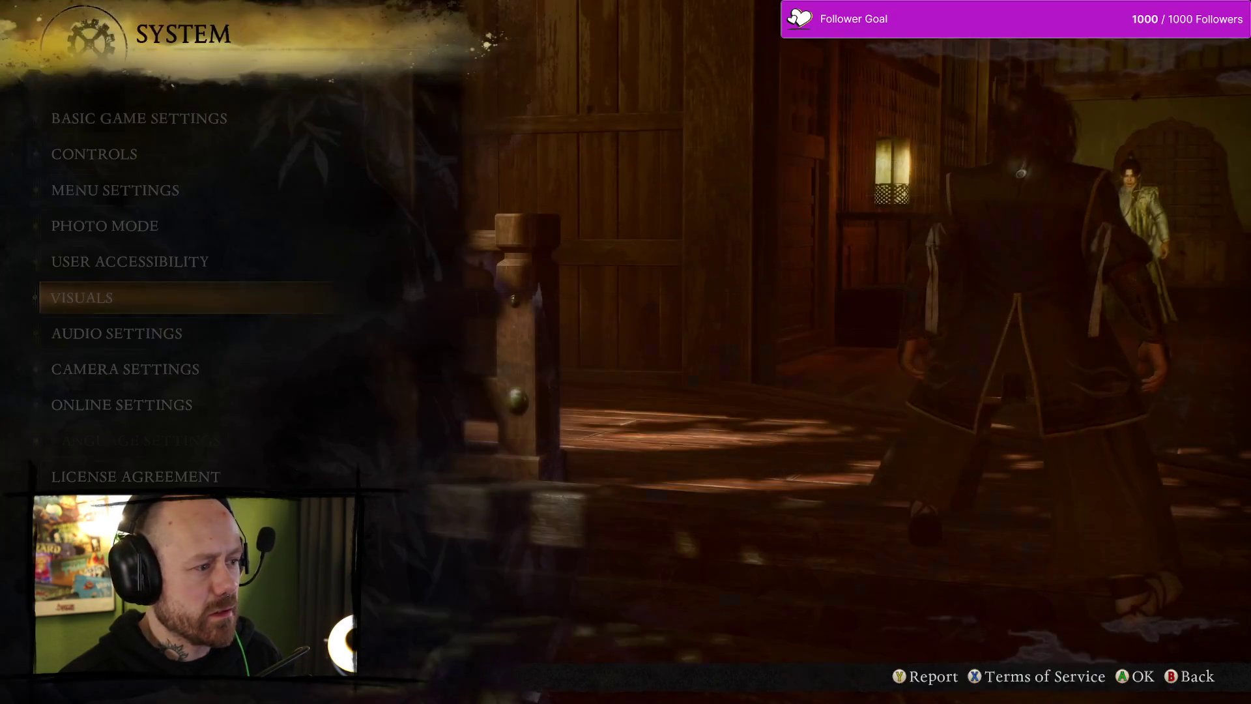
key(Escape)
key(Escape)
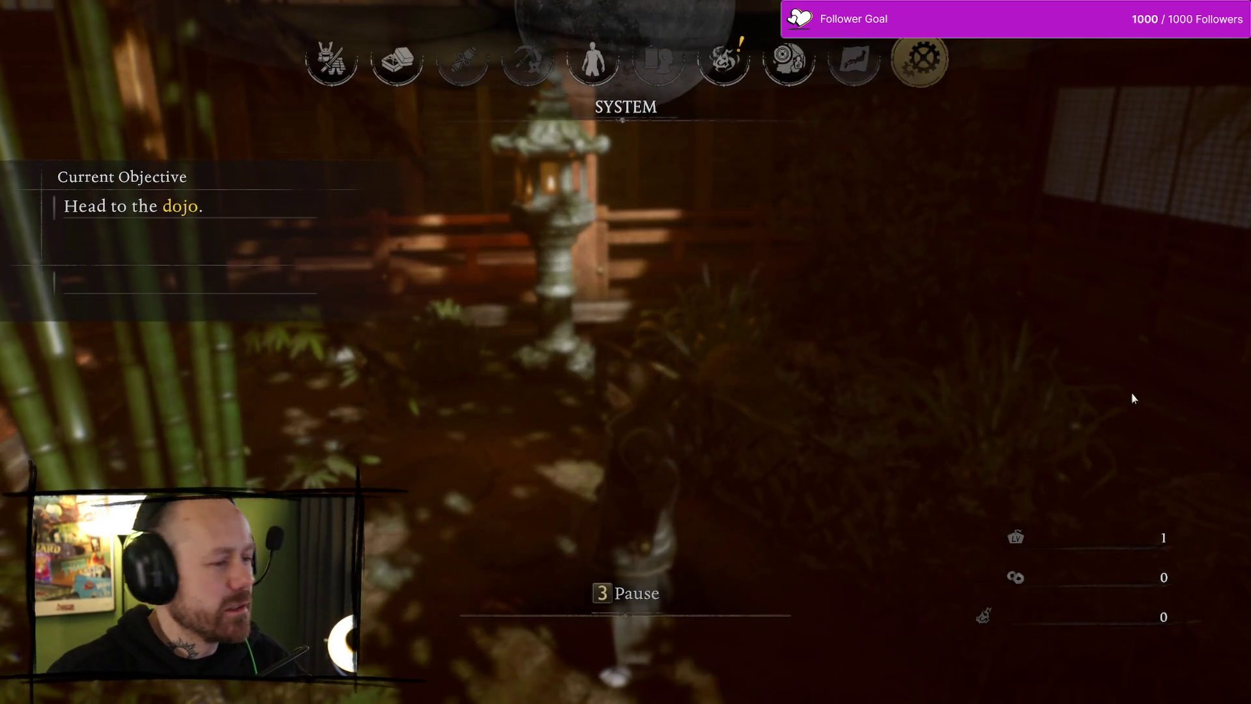
key(Escape)
Quit Nioh 3 Demo with Alt+F4 and confirm ending the game and closing the application
key(space)
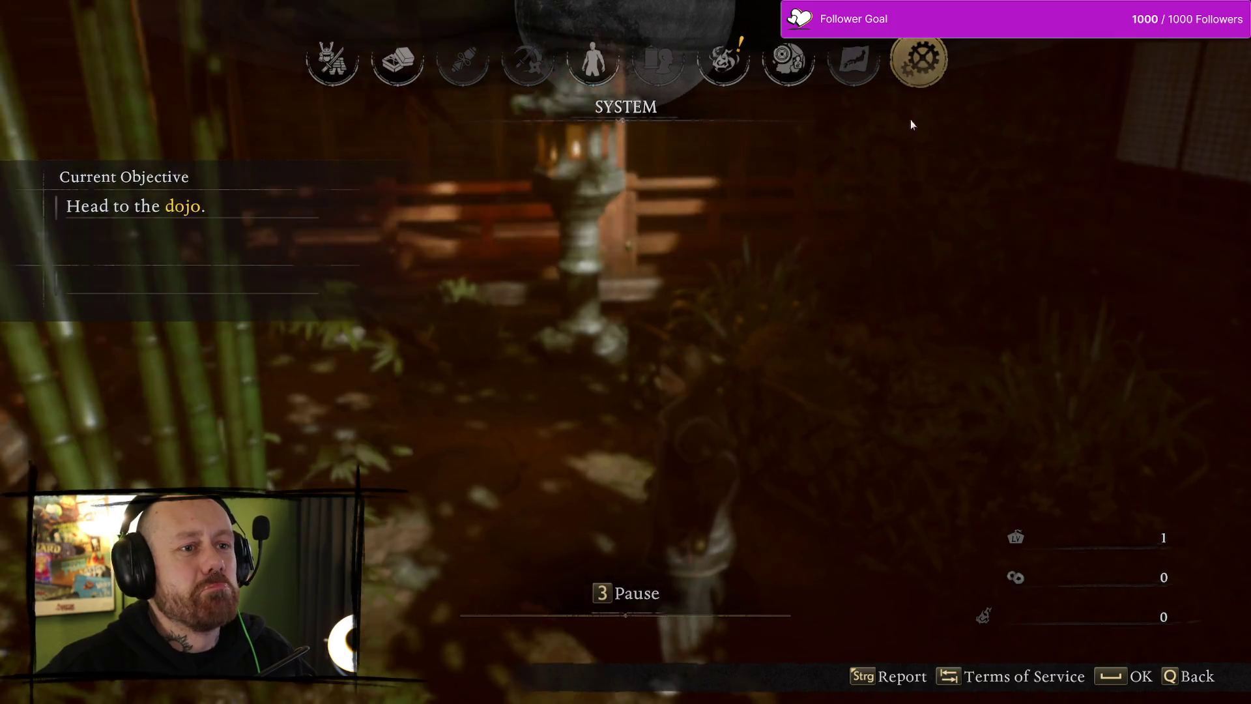
key(alt+F4)
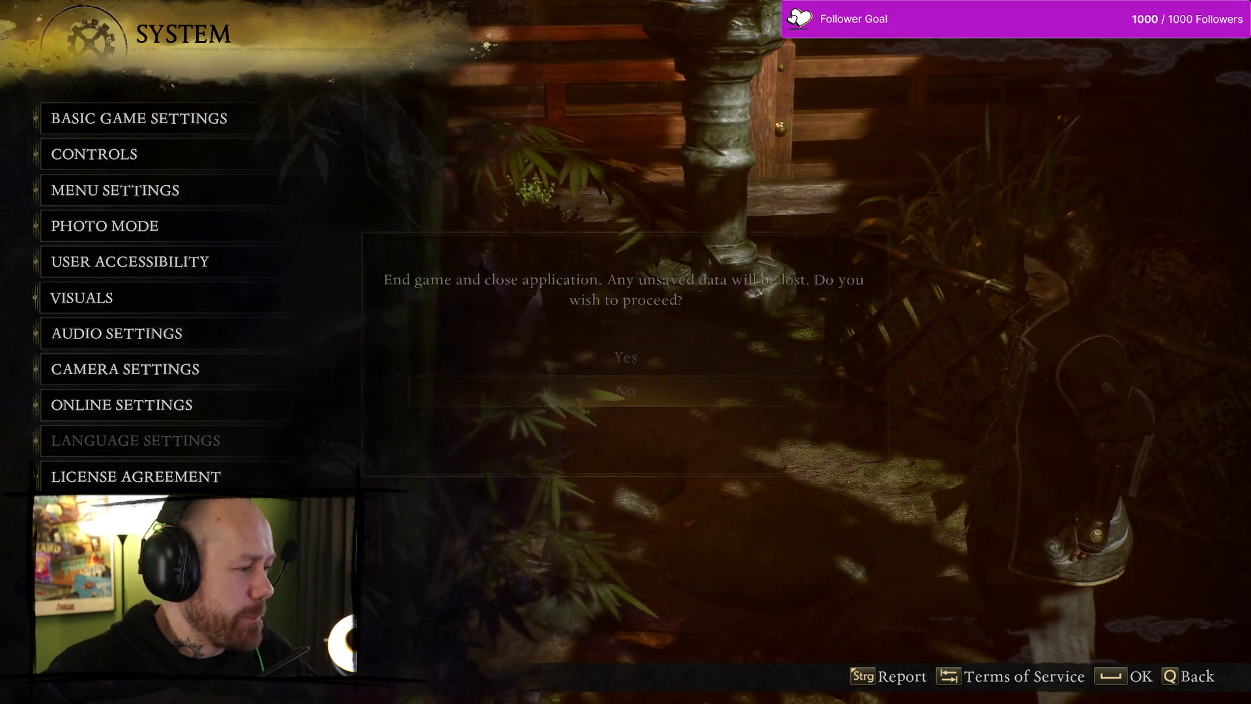
click(617, 357)
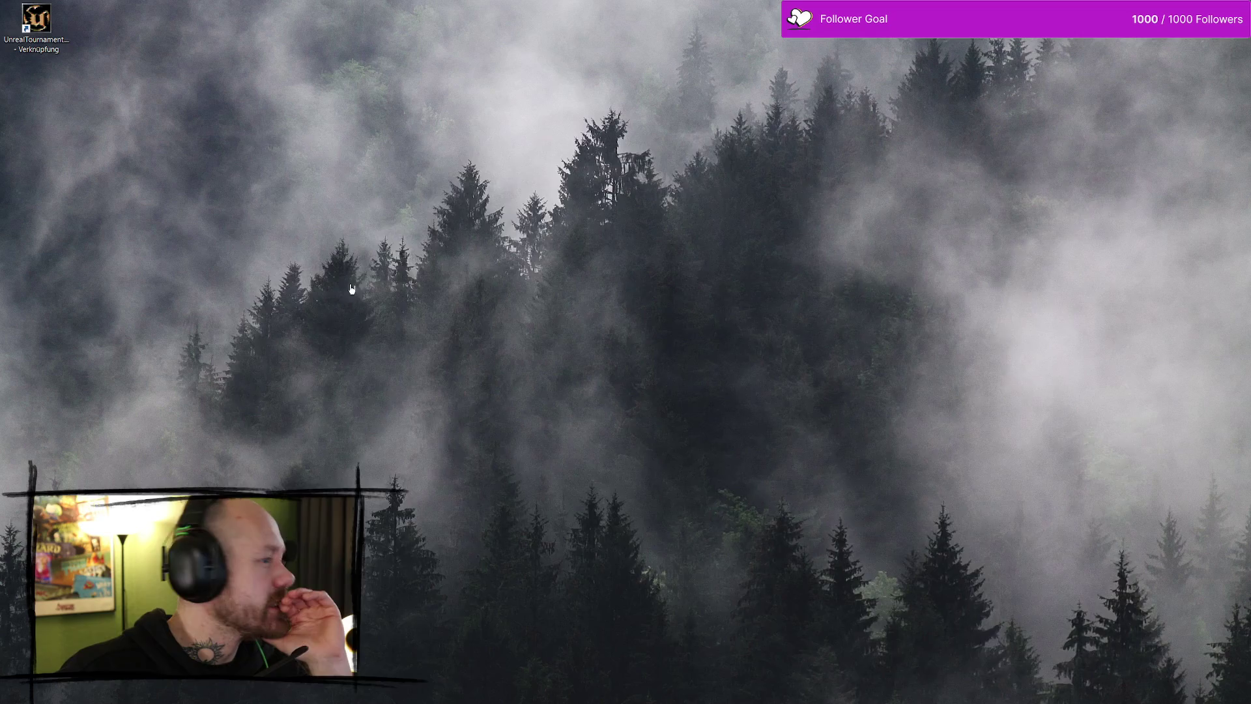
Switch to Firefox showing the BloodSpill Trello board and maximize the window
key(alt+Tab)
key(super+Up)
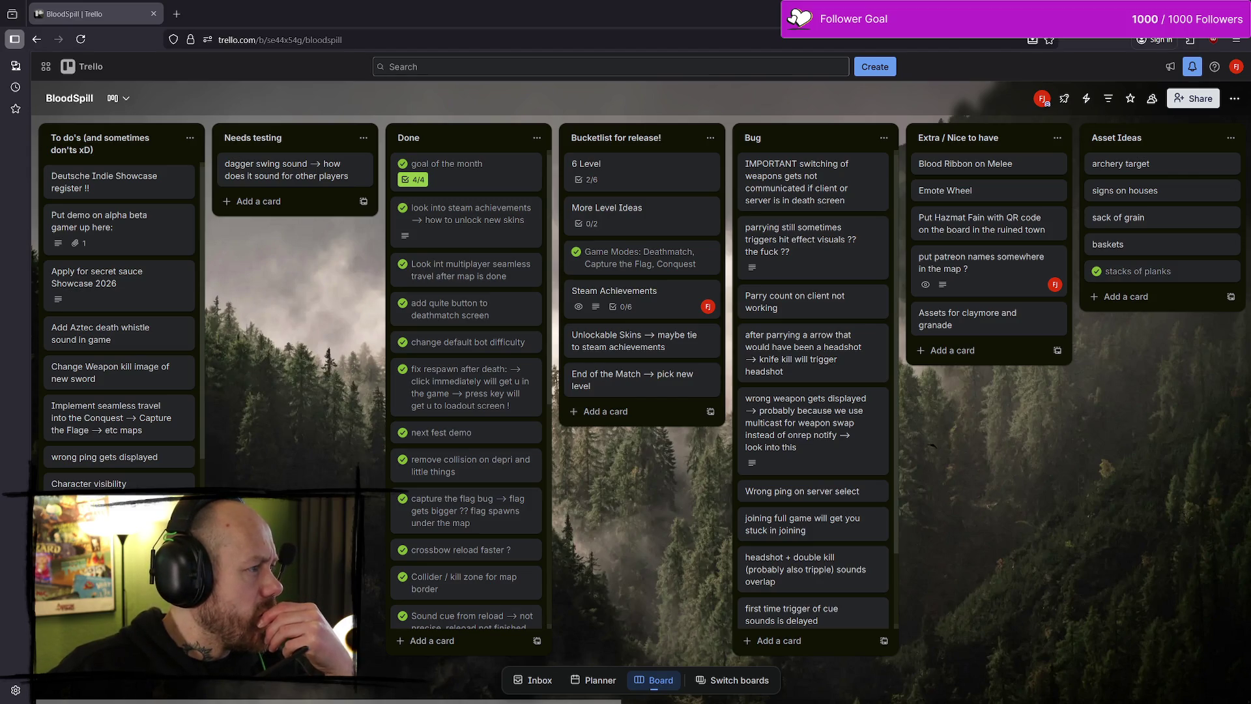
Open a new tab, close it with Ctrl+W, then open another blank tab
click(176, 14)
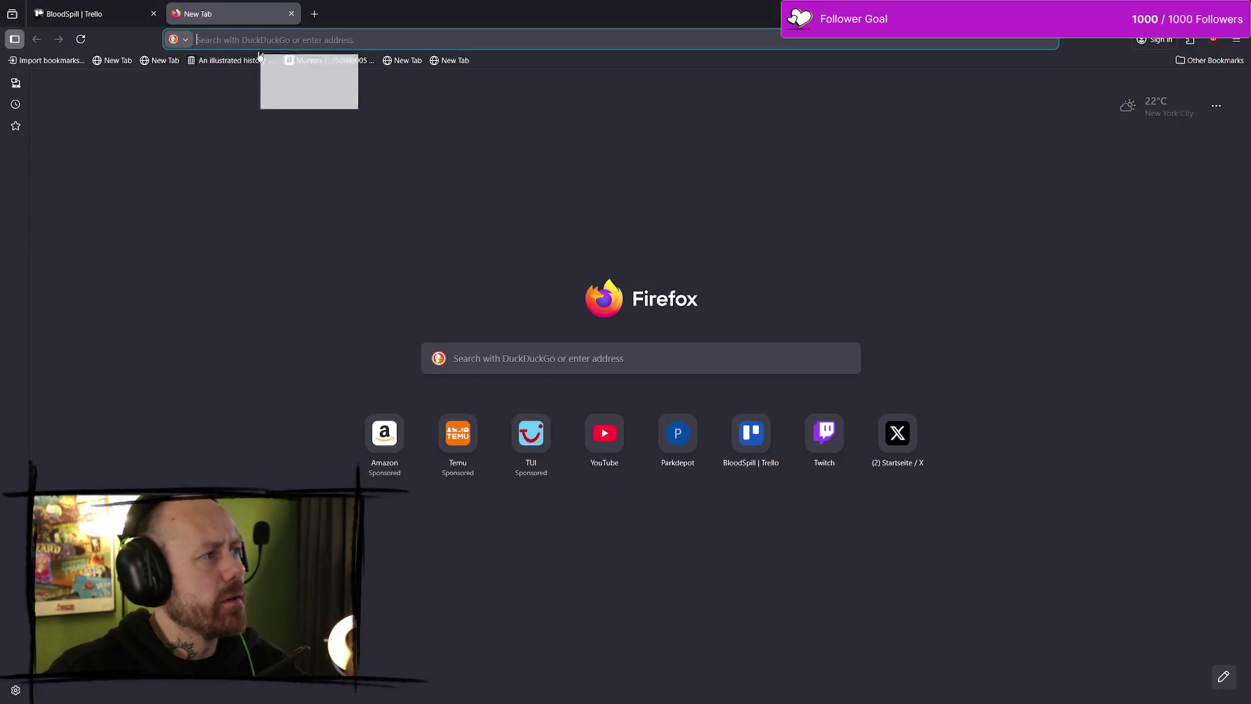
key(ctrl+w)
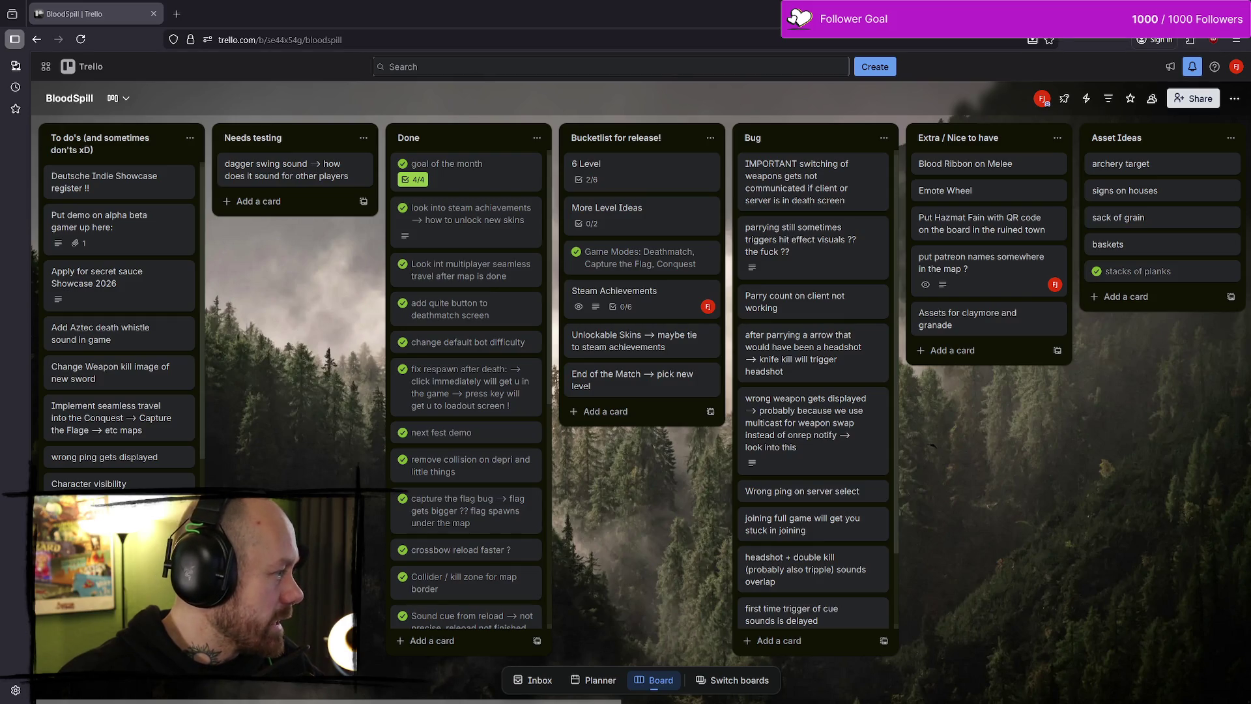
click(177, 14)
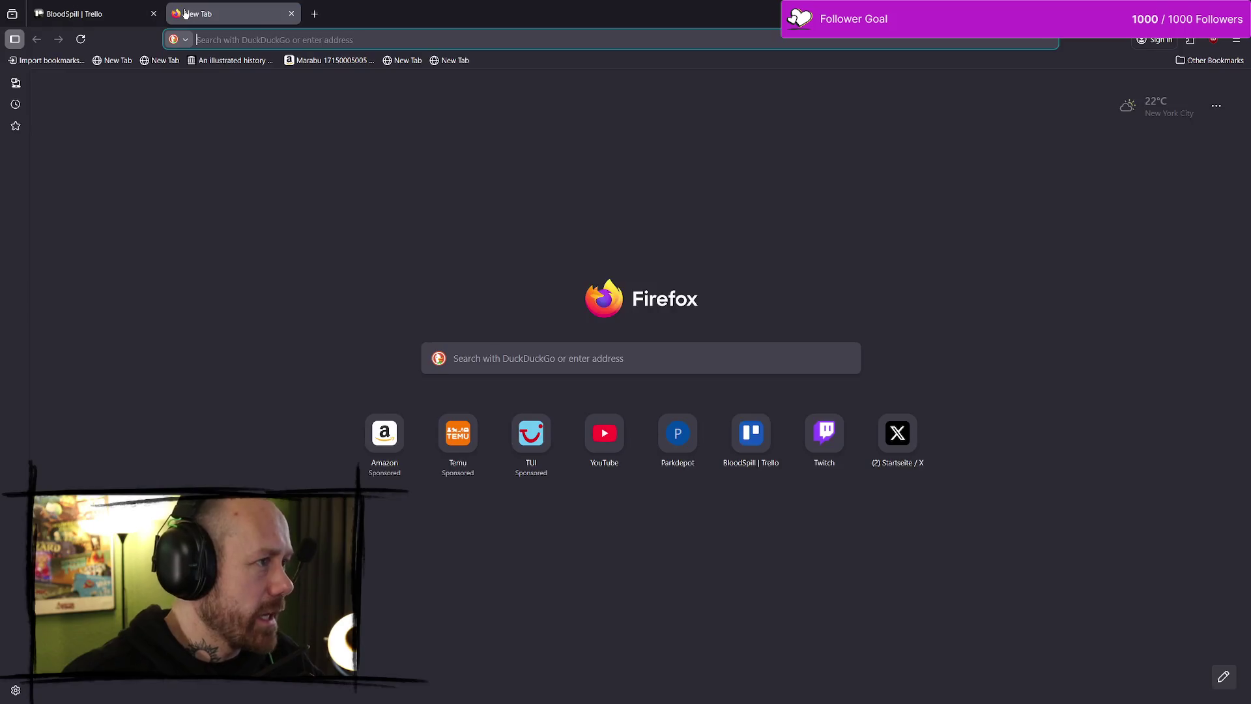
Load twitch.tv from the address bar, then close the Twitch tab to return to the Trello board
text(twi)
key(Return)
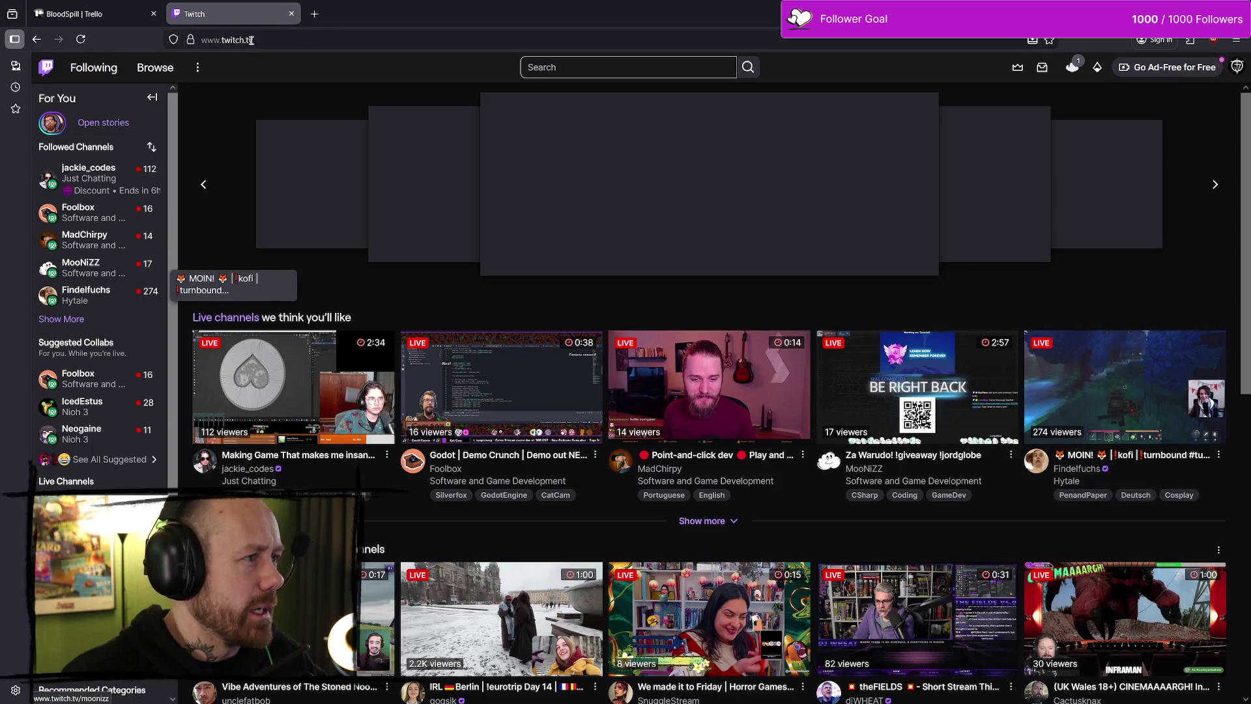
click(292, 14)
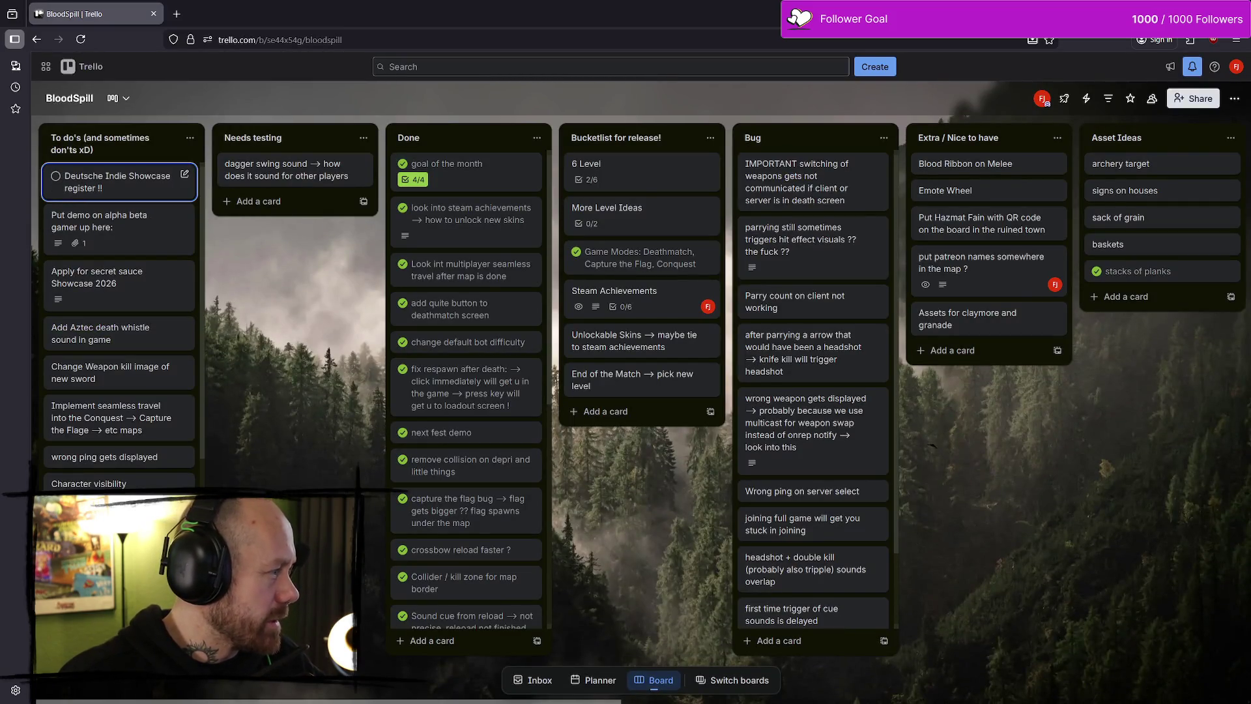
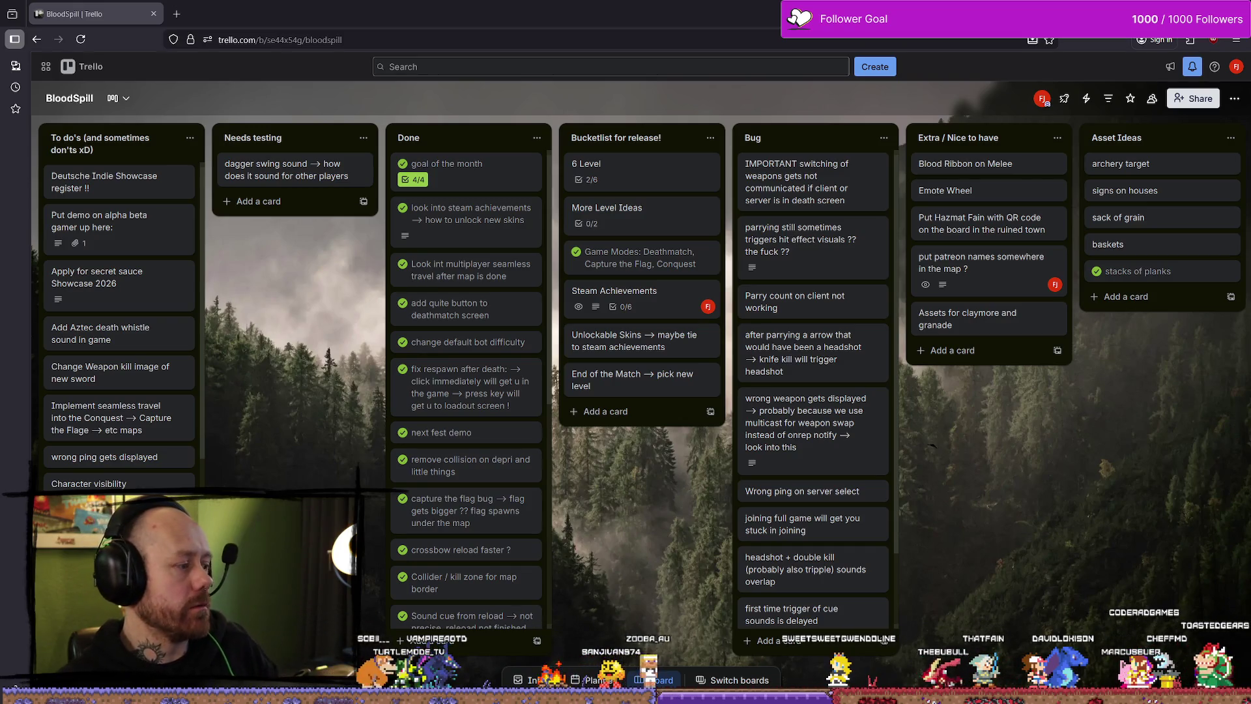
Bring Discord's mod channel for the Calamity: Oath of Despair & Bloodspill server to the front
key(alt+Tab)
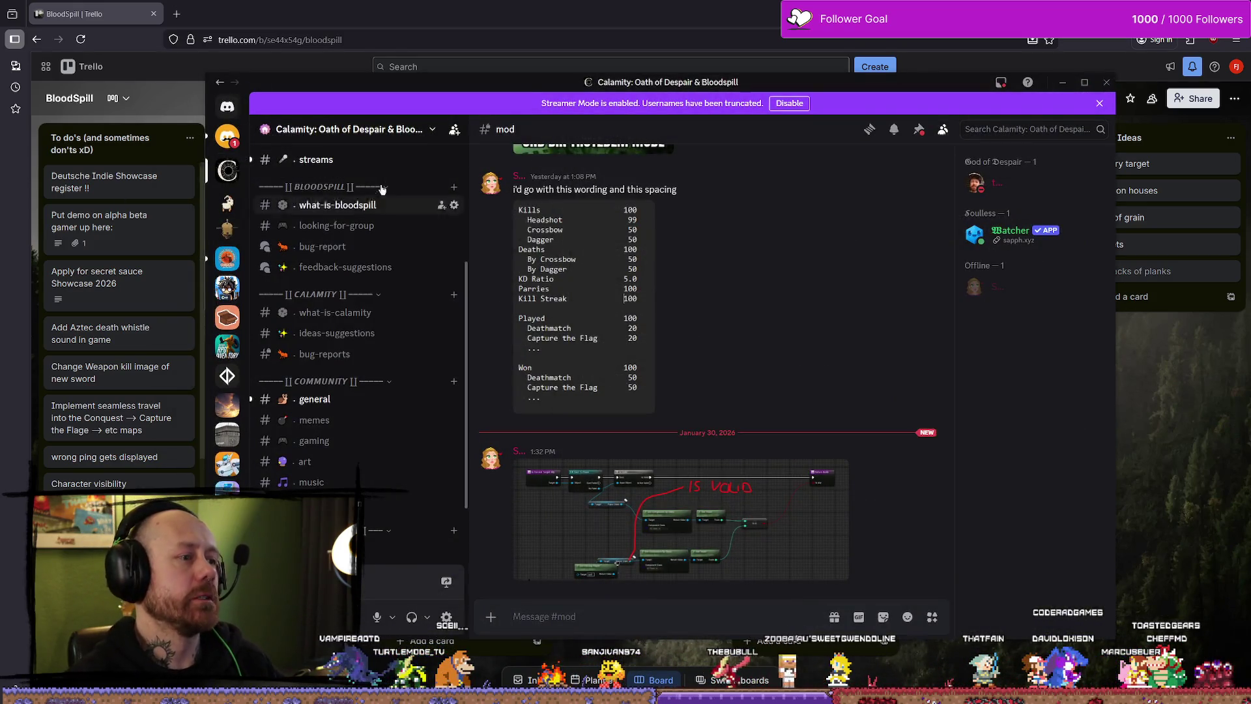
Switch away from Discord so the BloodSpill Trello board is visible again
key(alt+Tab)
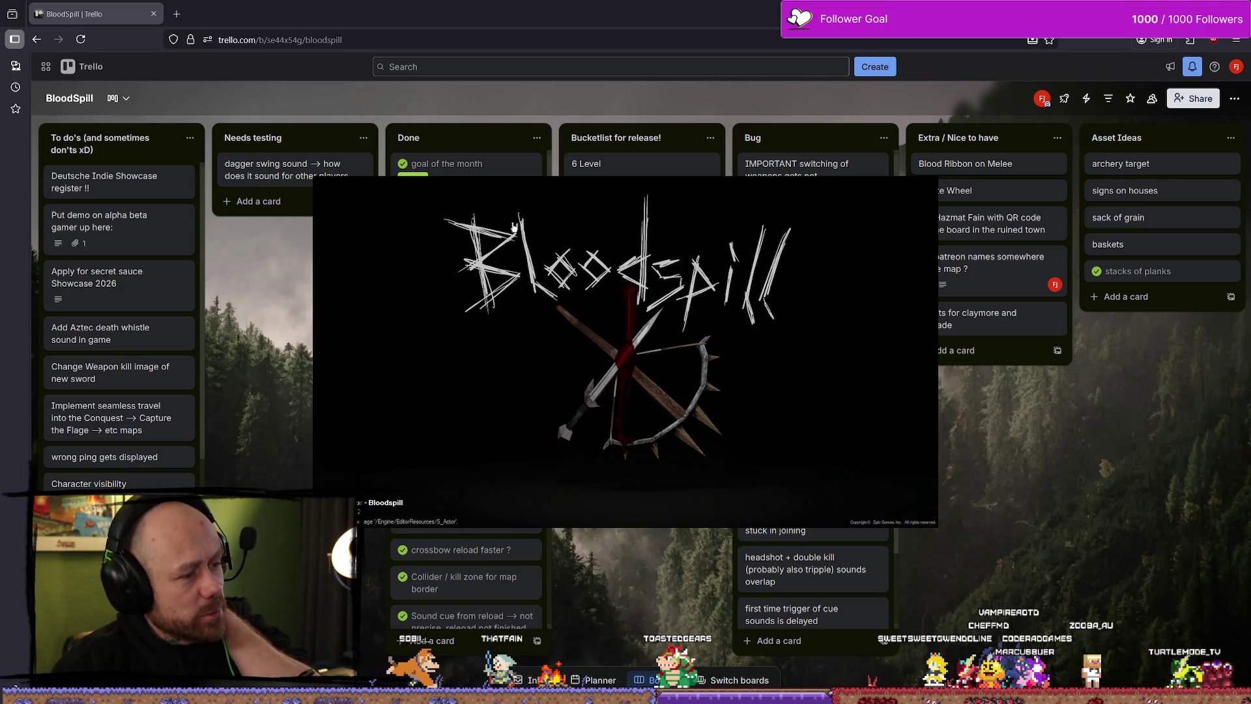
Load the kalender-365.eu Kalender 2026 page in a new tab by typing 'kalender'
key(ctrl+t)
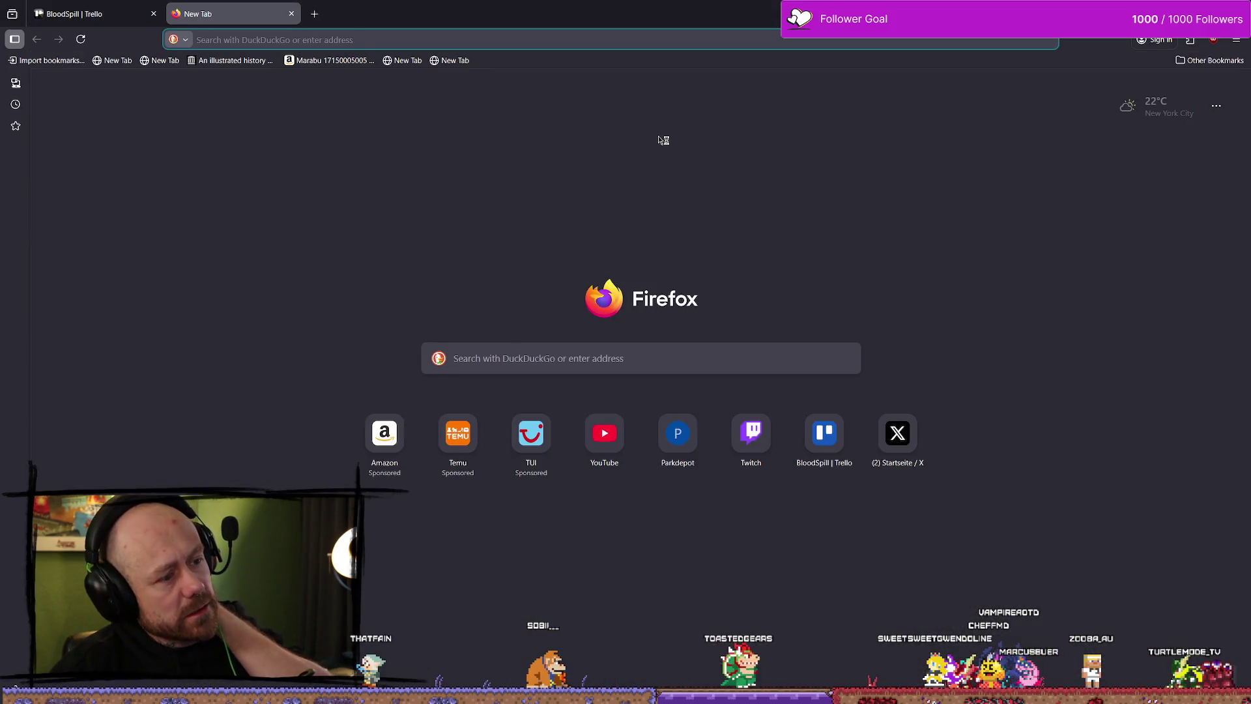
text(ne)
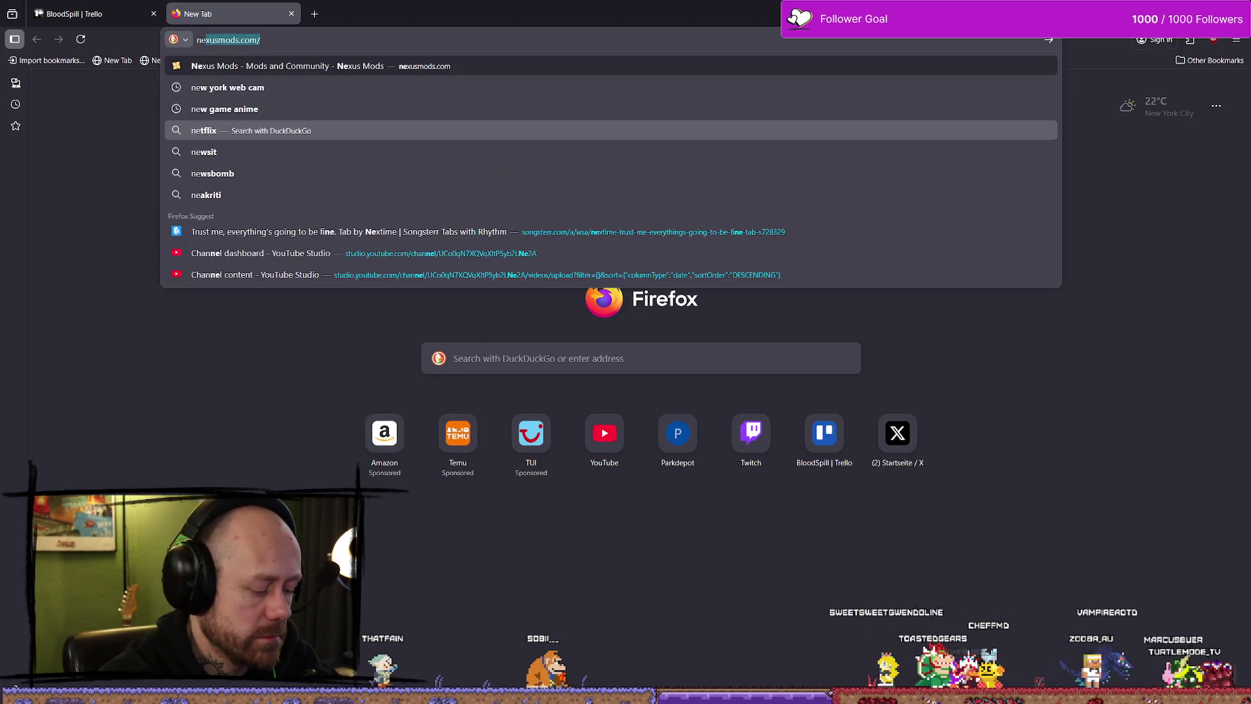
key(BackSpace)
key(BackSpace)
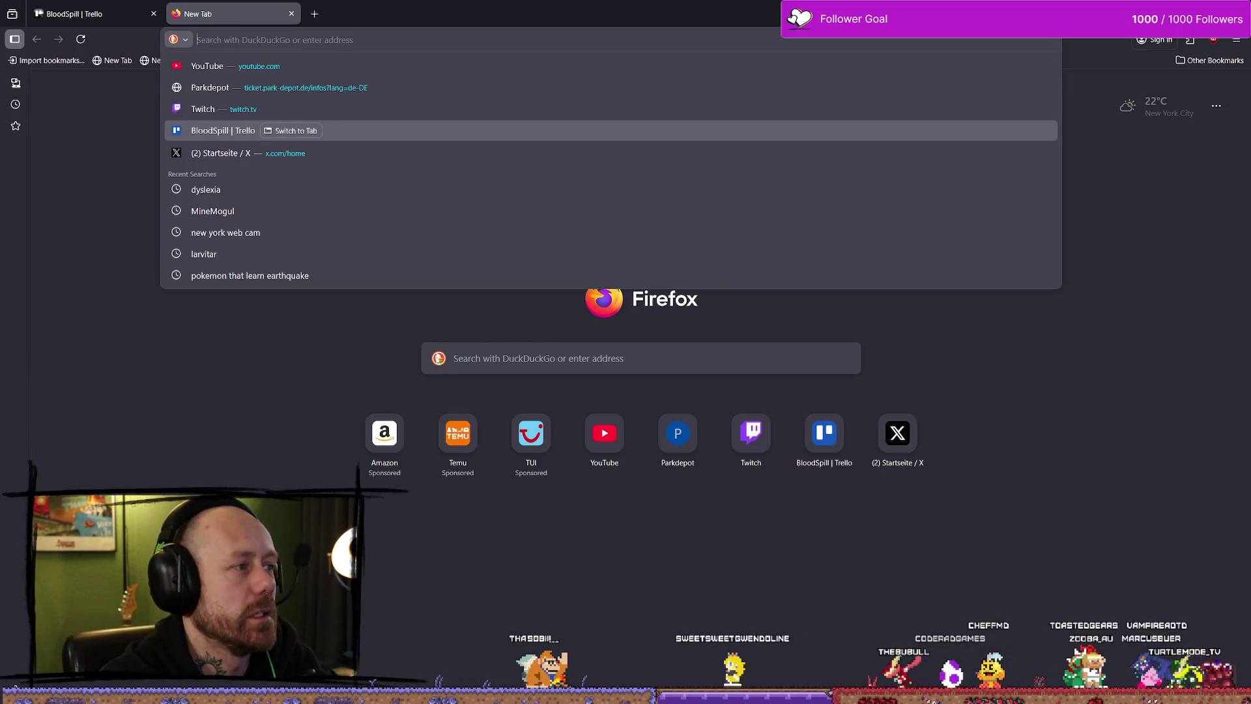
text(kalender-365.eu/)
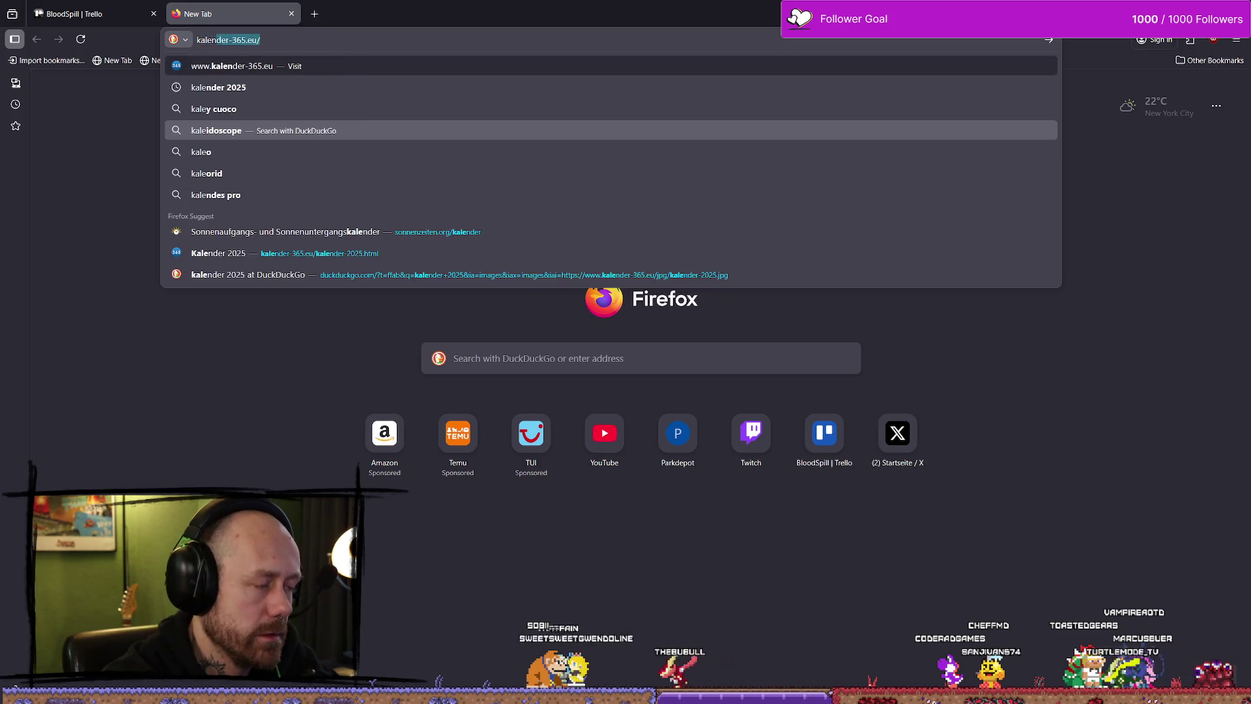
key(Return)
scroll(497, 288, down, 3)
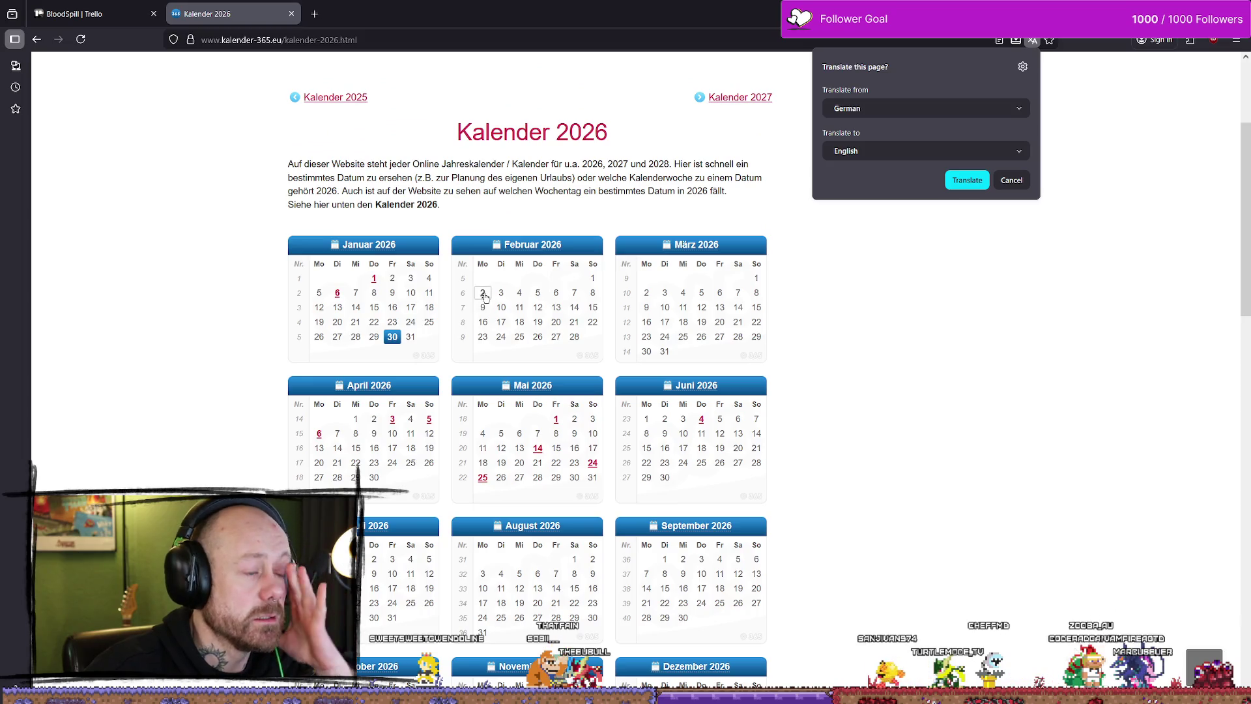
Decline Firefox's offer to translate the German calendar page into English
click(485, 297)
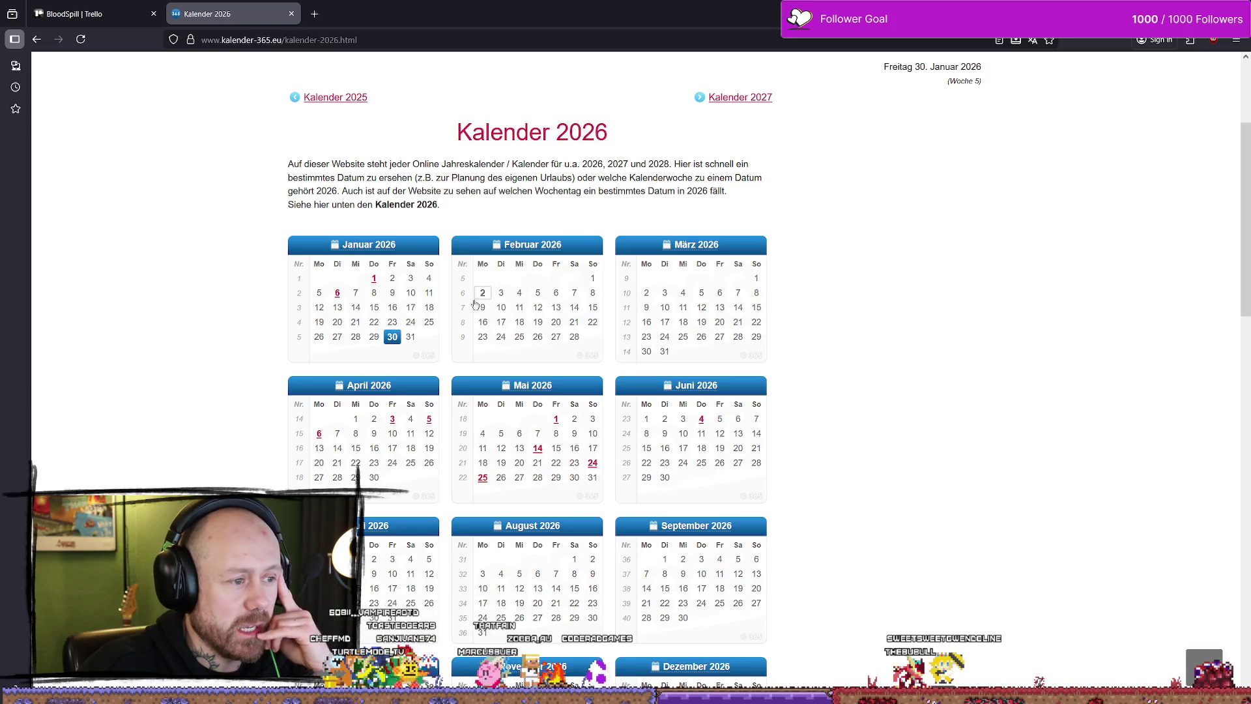
Scroll through the German 2026 year calendar to look over the months
scroll(501, 362, down, 1)
scroll(495, 368, up, 3)
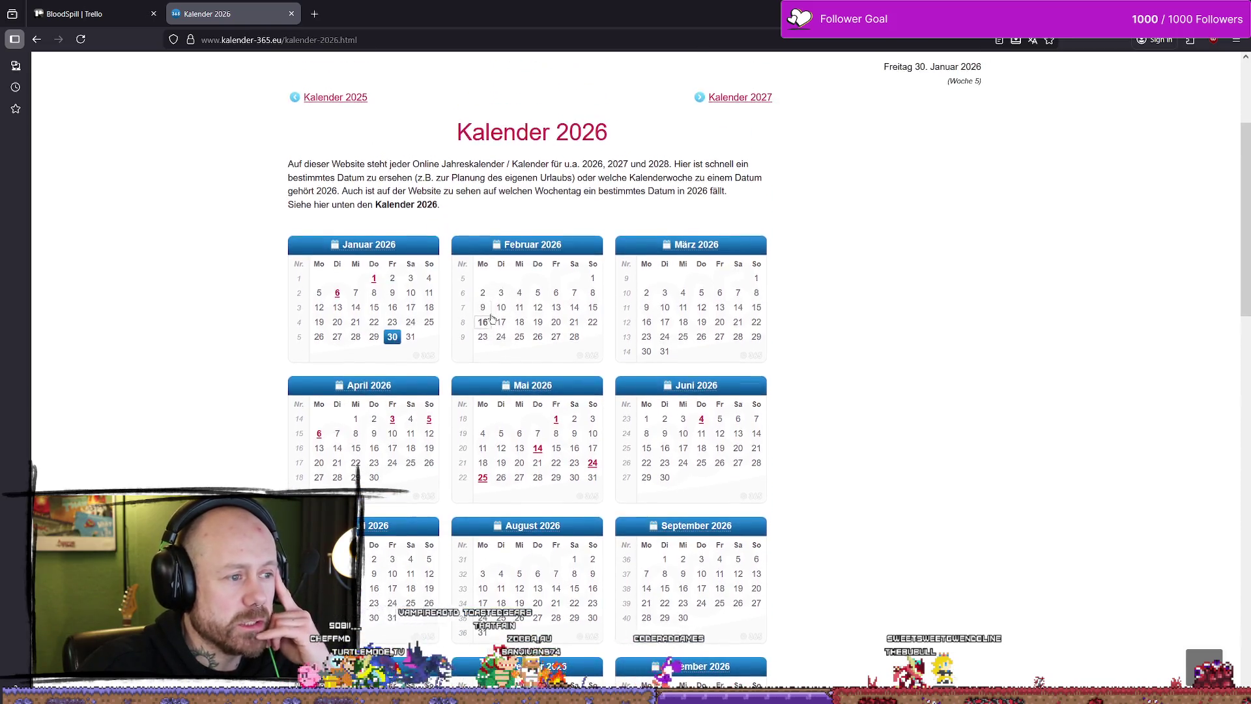
scroll(492, 373, down, 2)
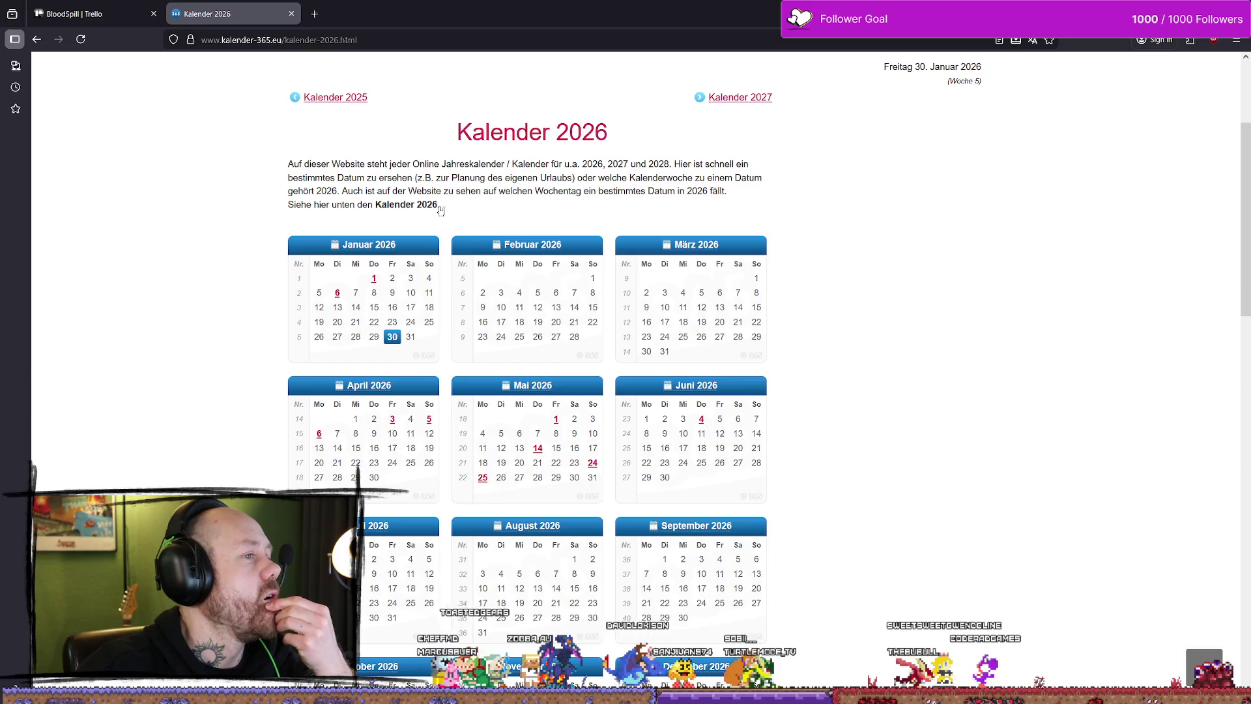
scroll(273, 58, down, 1)
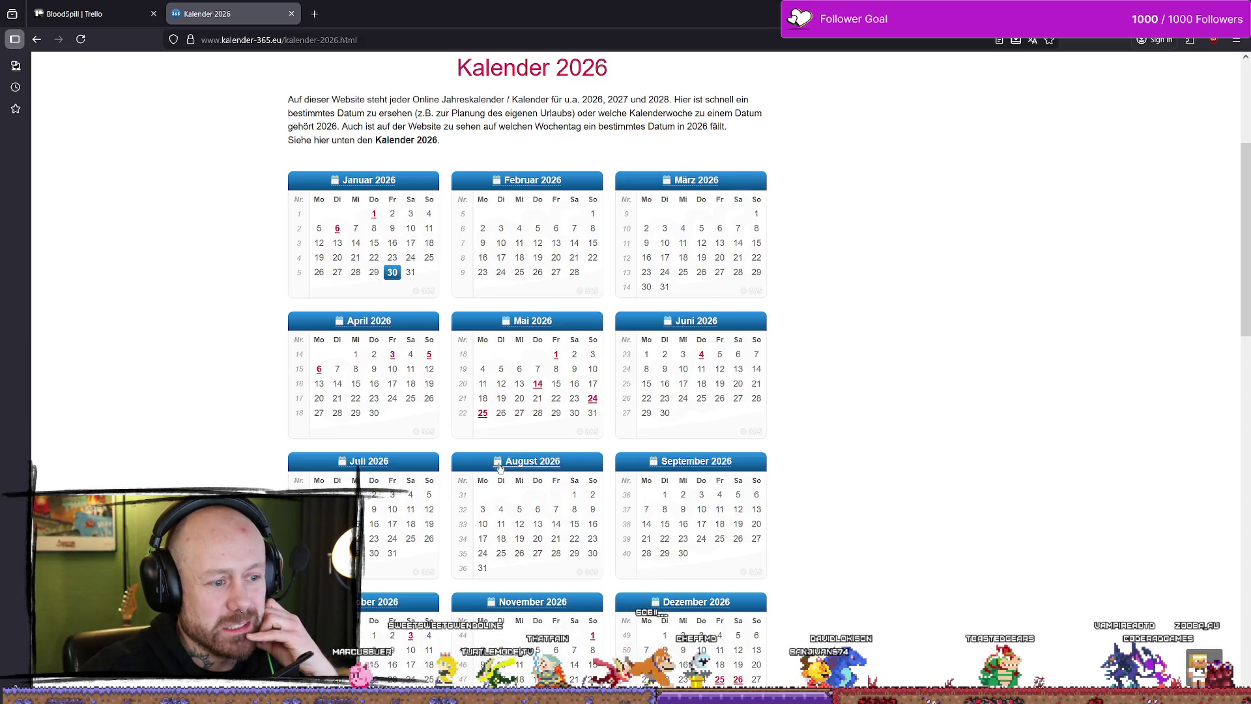
Scroll further through the 2026 year calendar
scroll(792, 342, down, 3)
scroll(780, 332, up, 5)
scroll(912, 320, down, 1)
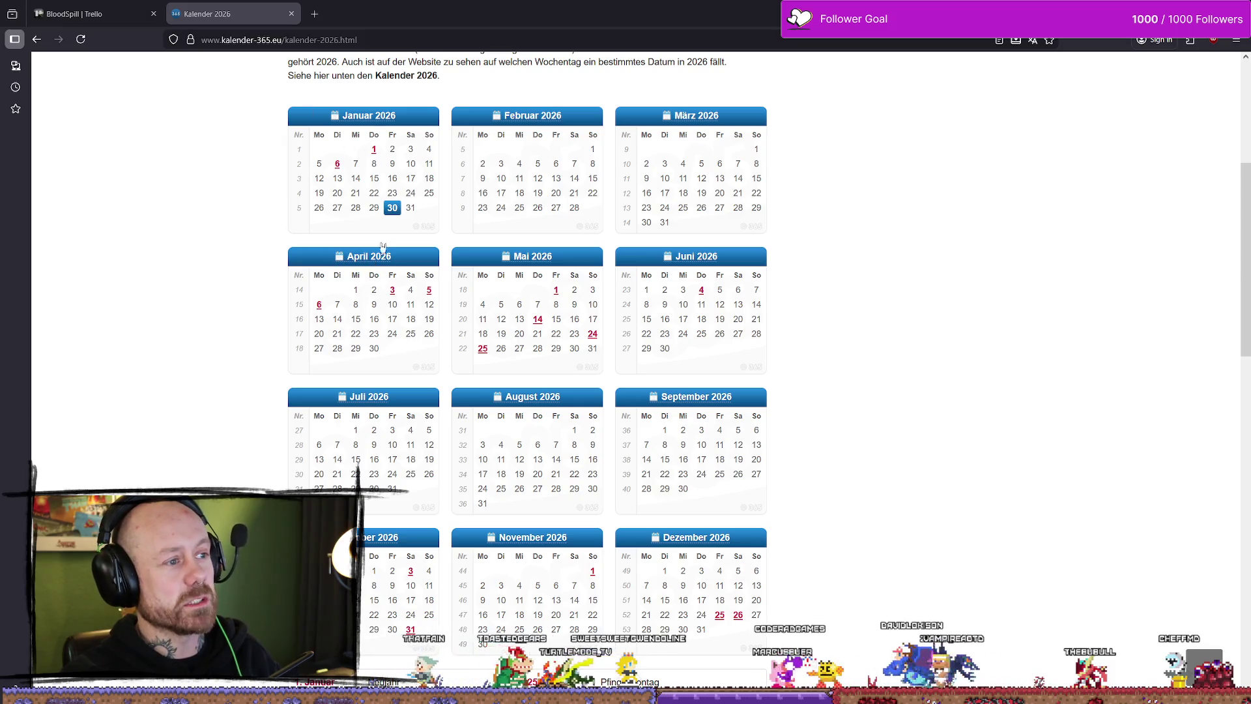
Open the BloodSpill 'goal of the month' card, then start a fresh empty browser tab
key(ctrl+Tab)
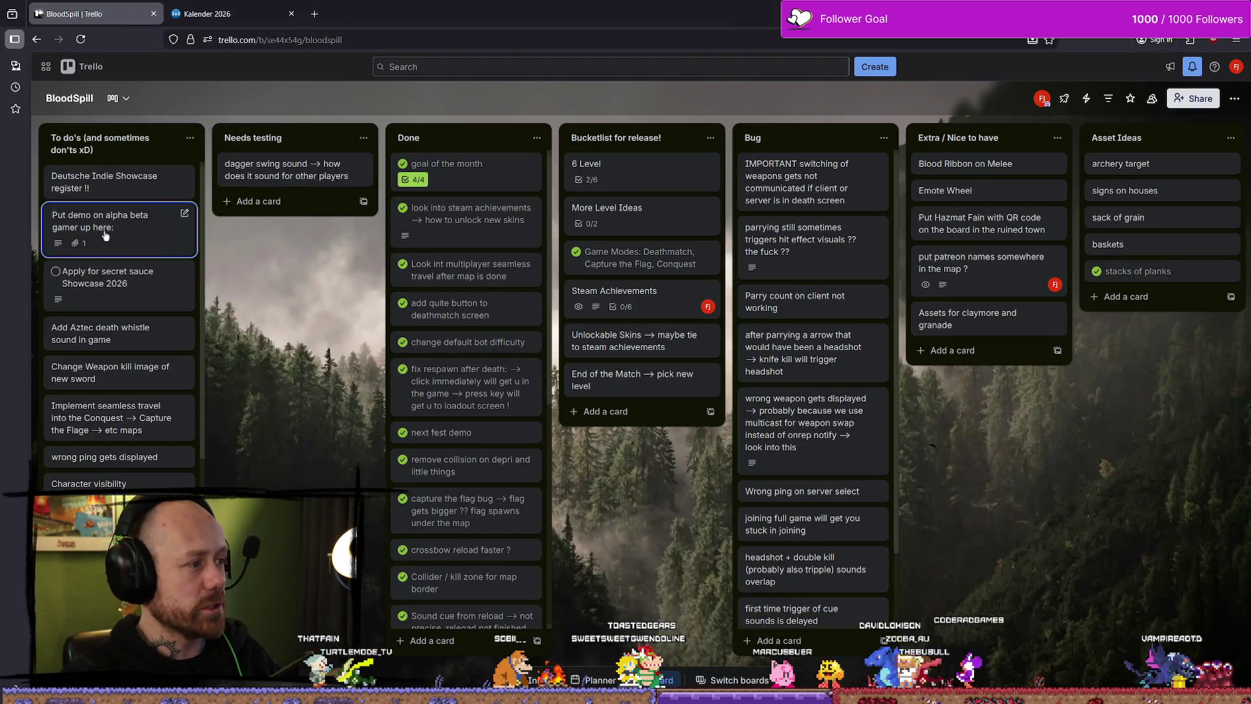
click(450, 166)
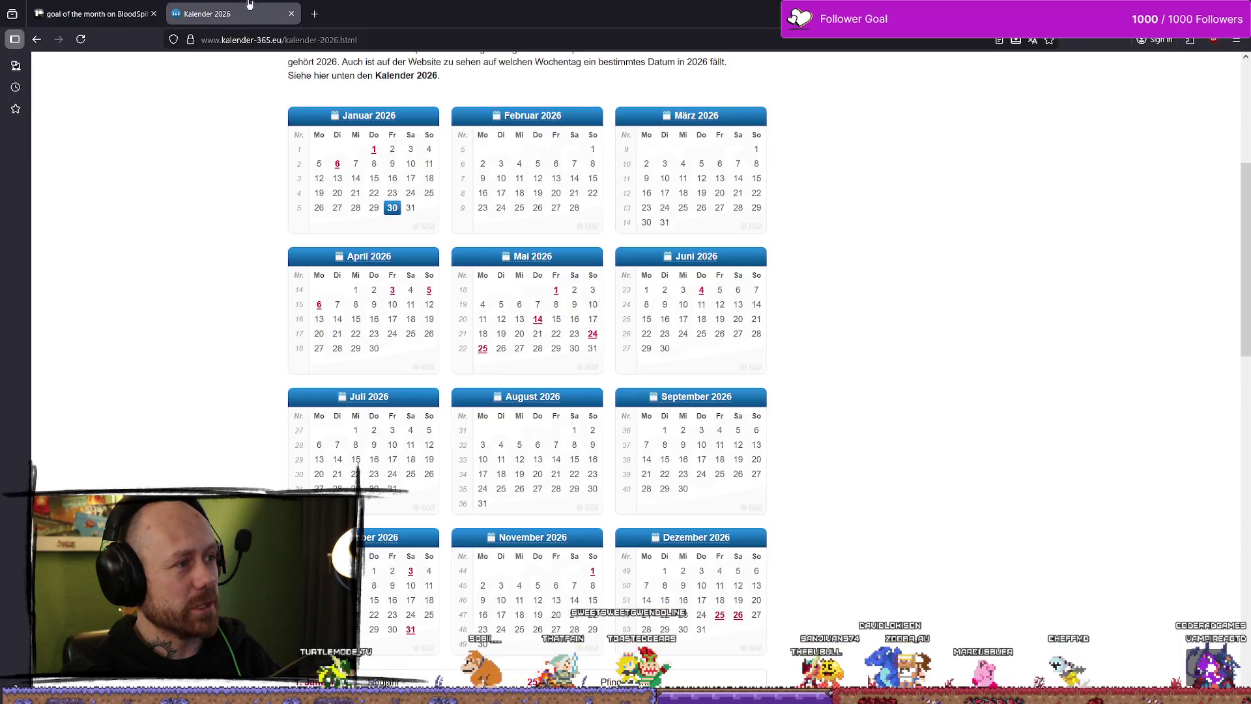
click(247, 14)
click(314, 14)
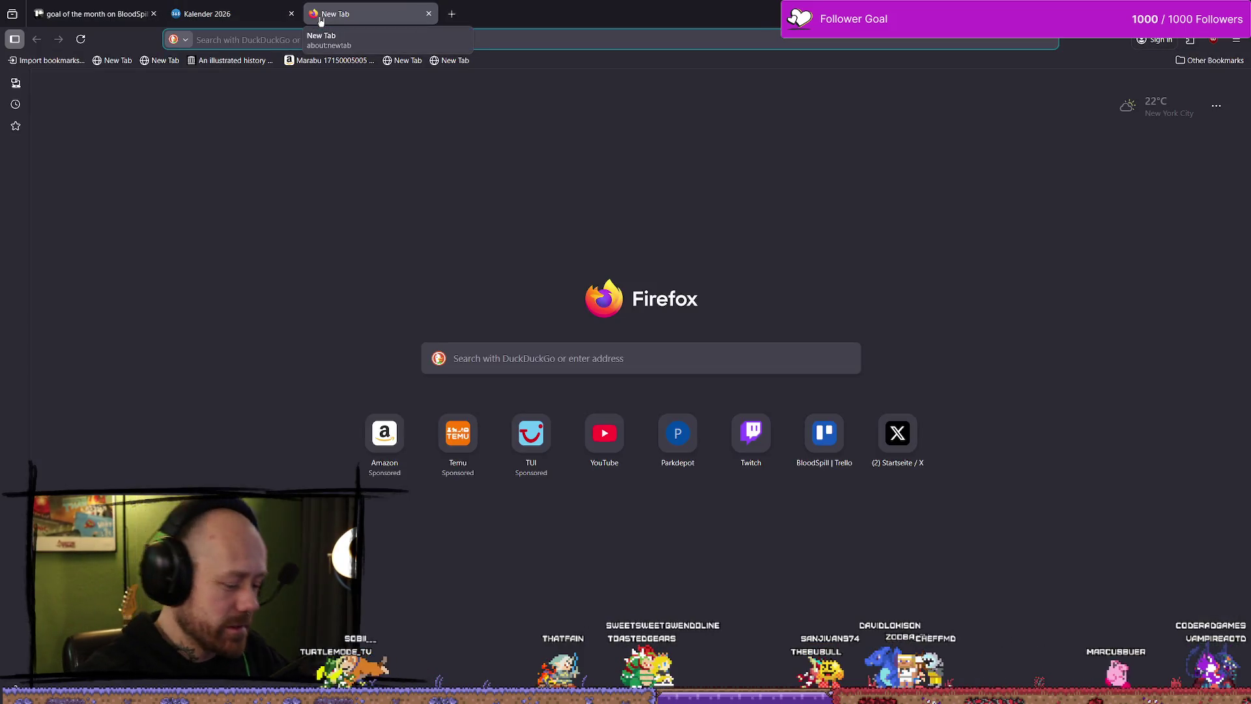
Browse DuckDuckGo image results for 'calendar 2026 night view', then close that results tab
text(calander)
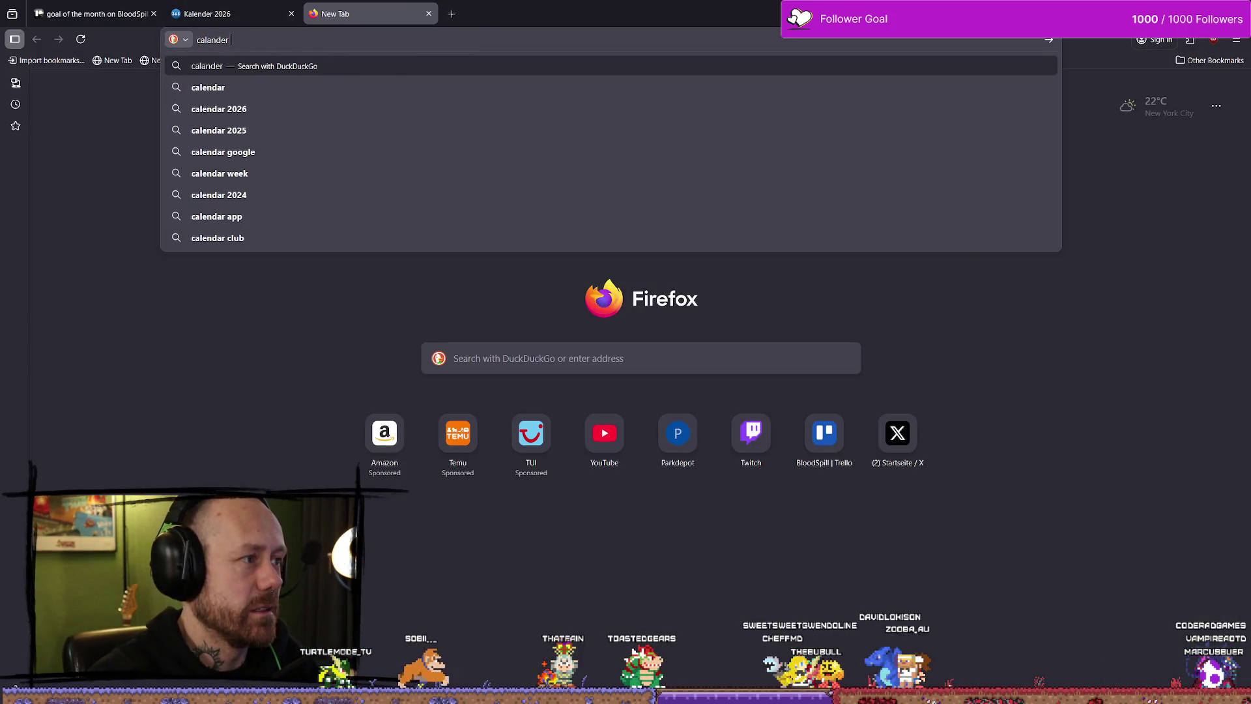
key(Down)
key(Down)
text(nigh)
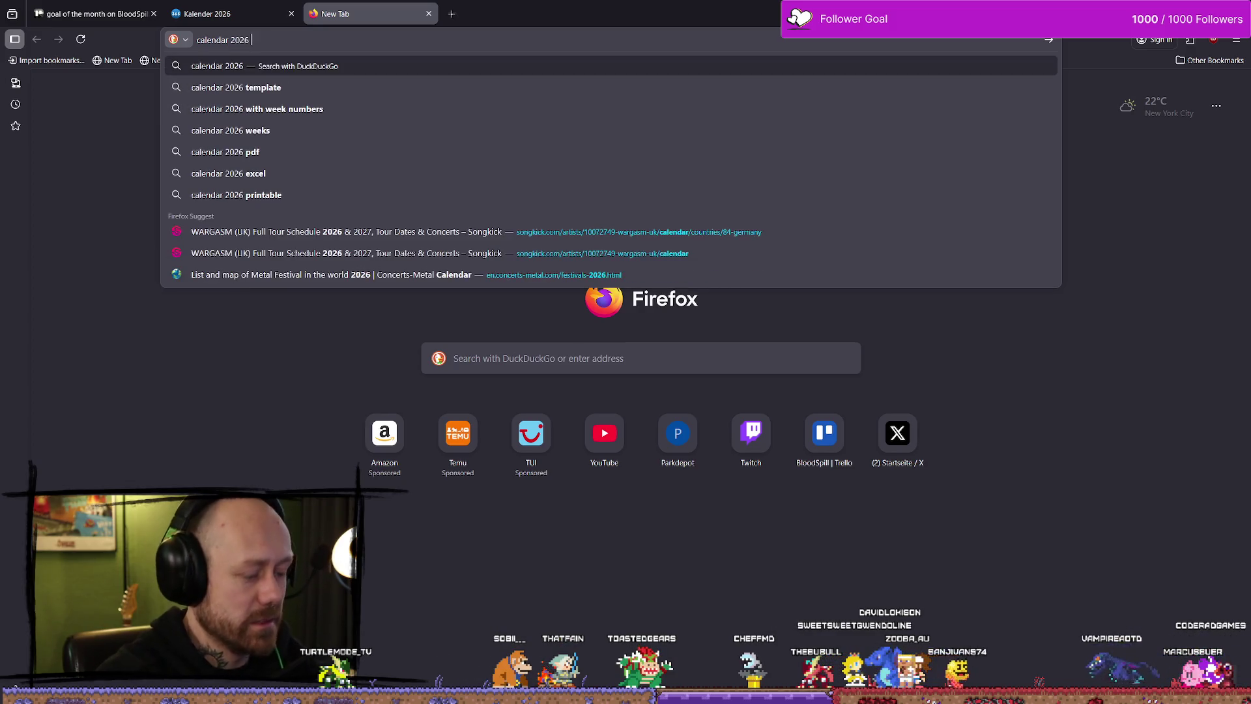
text(t view)
key(Return)
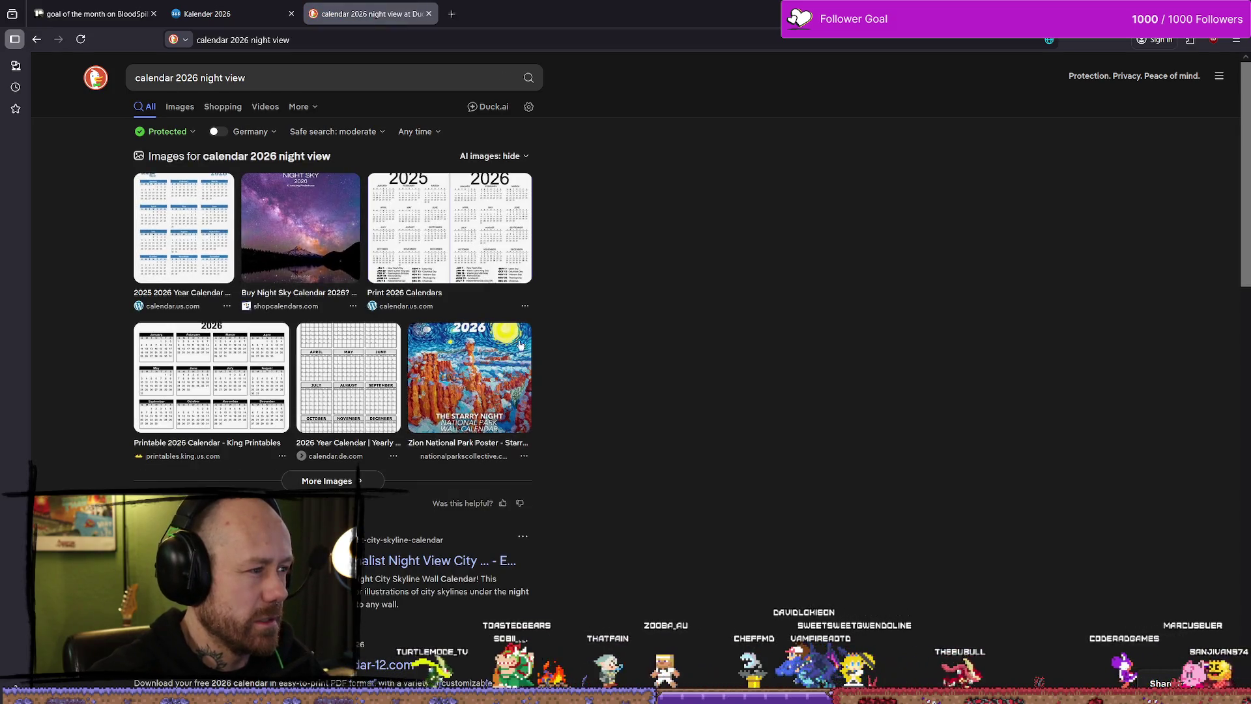
click(180, 107)
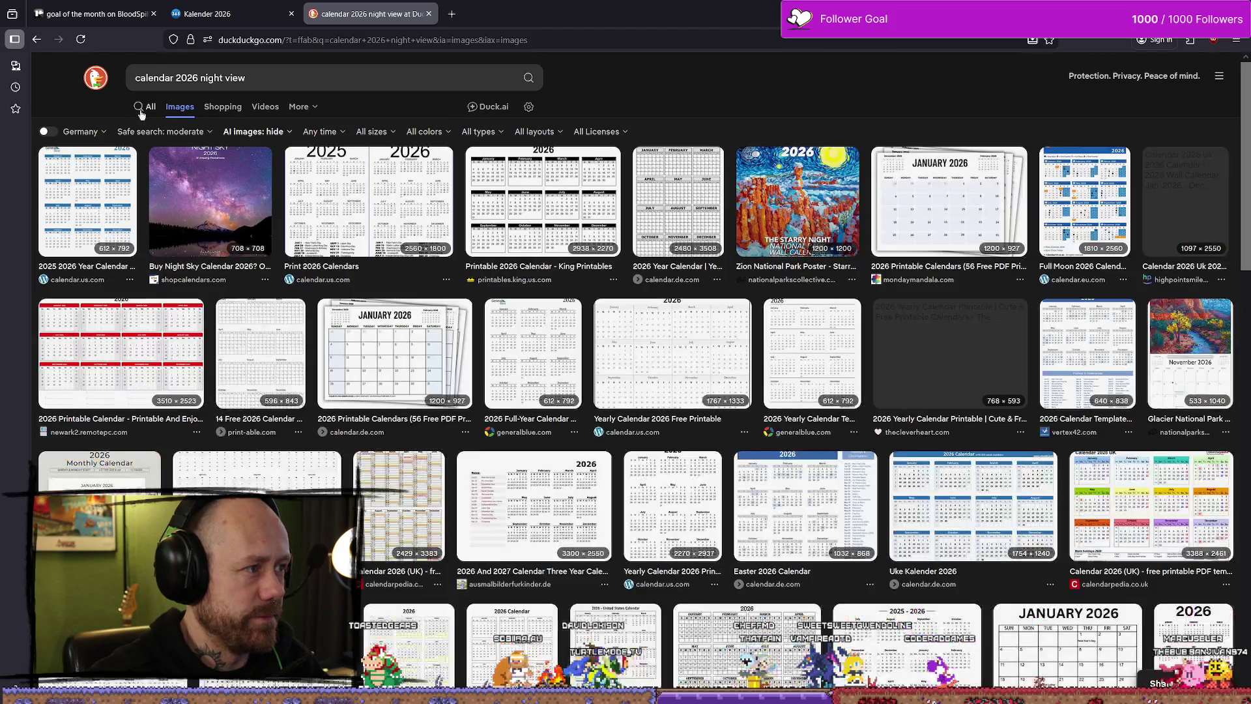
scroll(339, 455, down, 2)
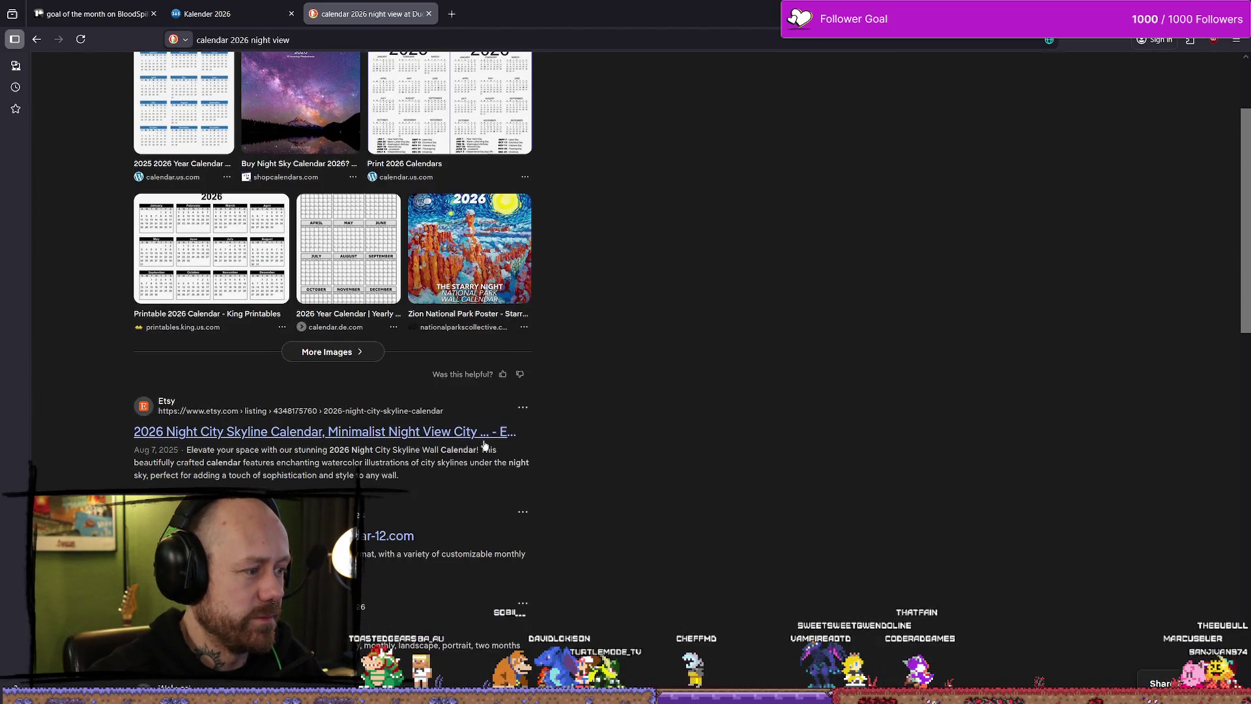
scroll(484, 446, down, 2)
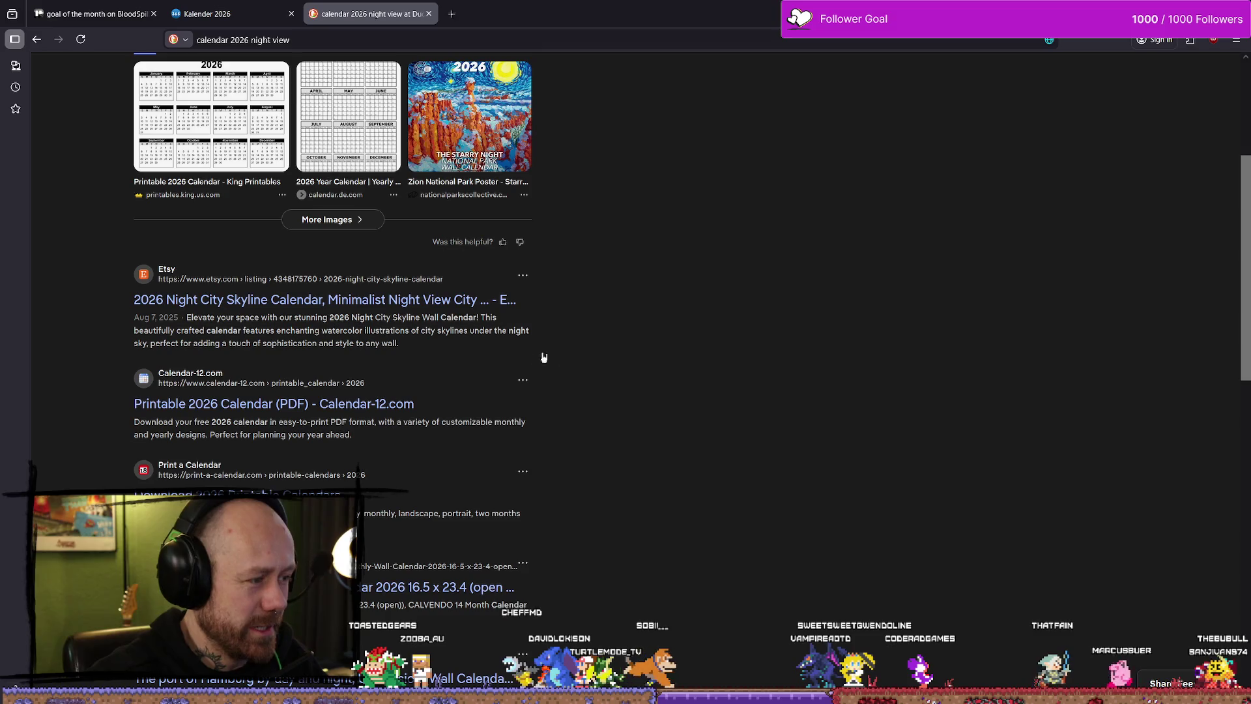
middle_click(396, 4)
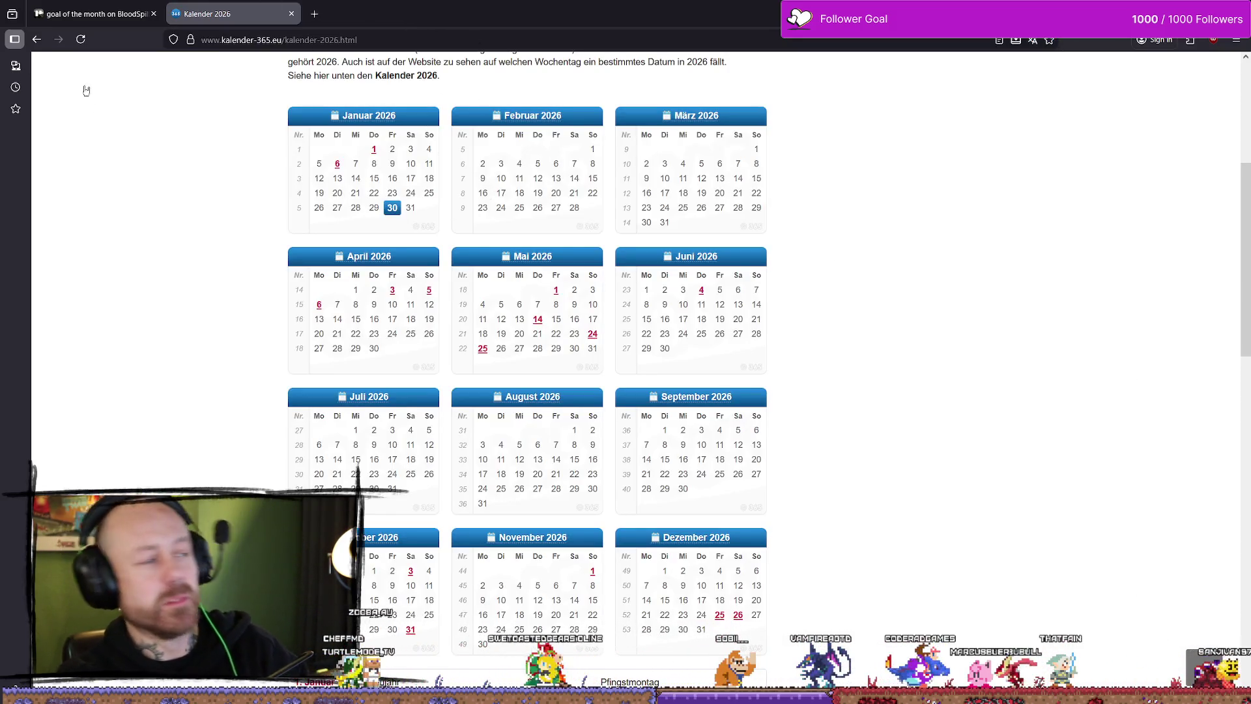
Close the Kalender 2026 tab to return to the 'goal of the month' card
middle_click(221, 14)
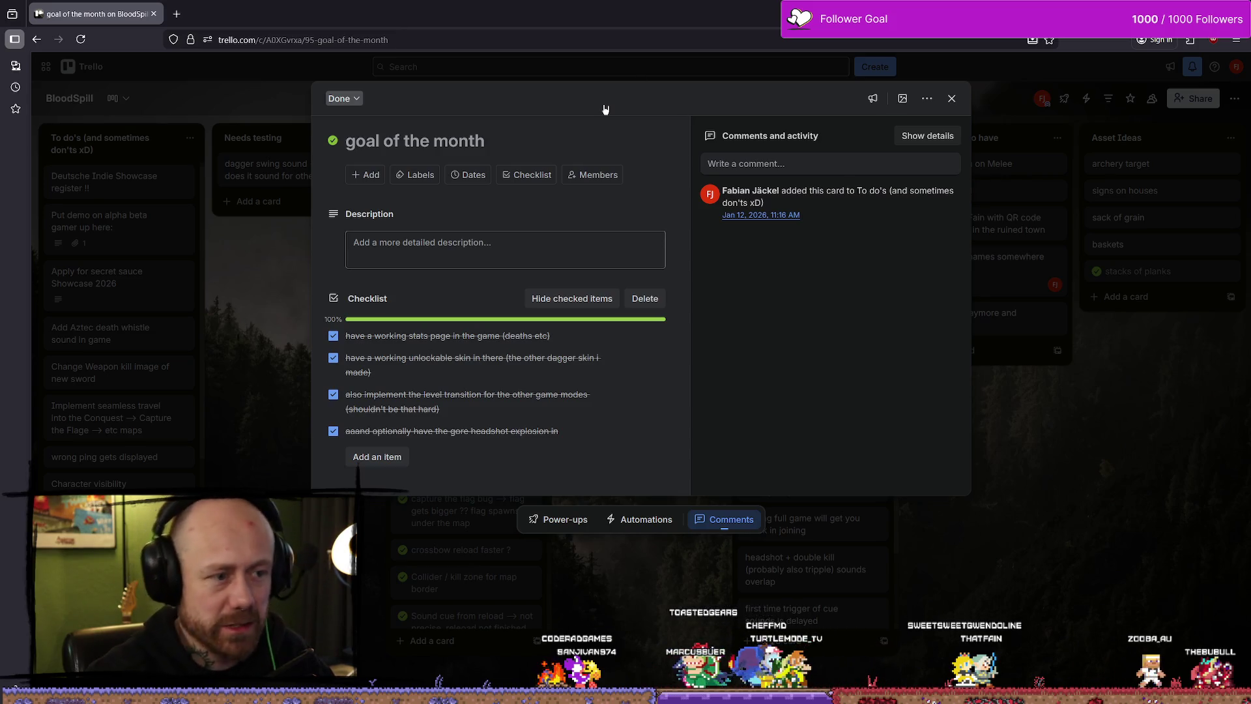
Close the goal of the month card and open the 'IMPORTANT switching of weapons…' bug card
click(1069, 378)
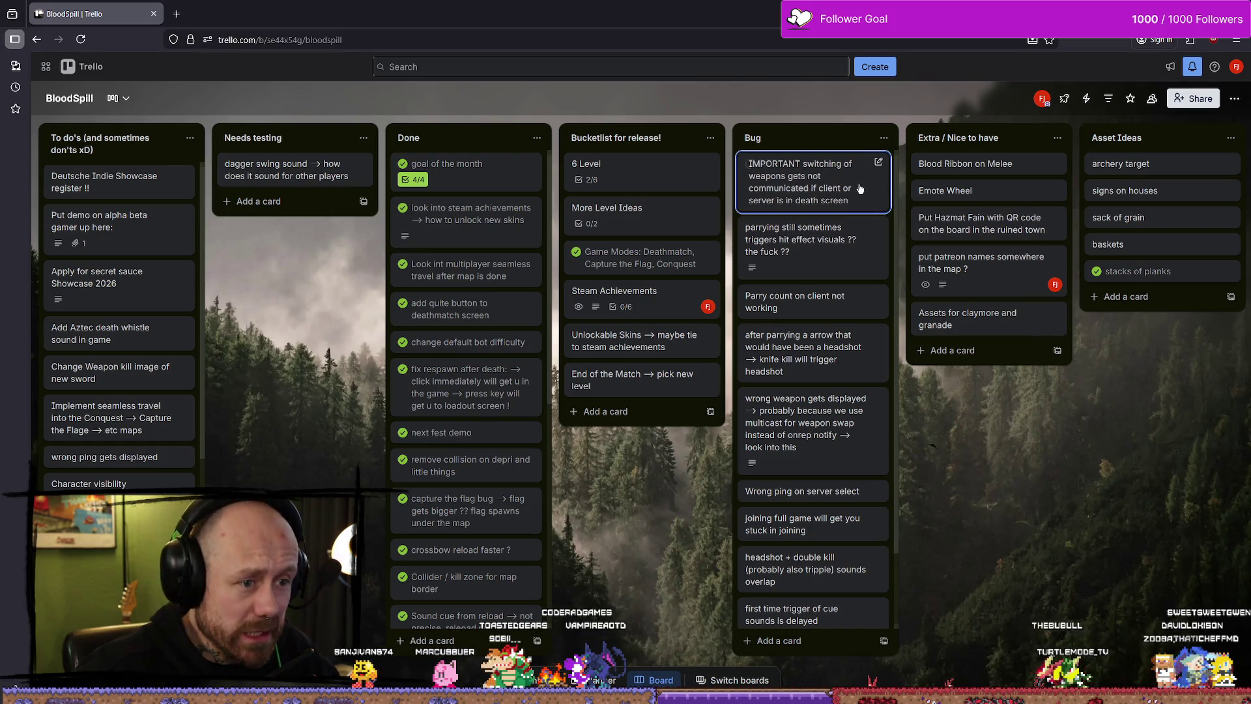
click(811, 189)
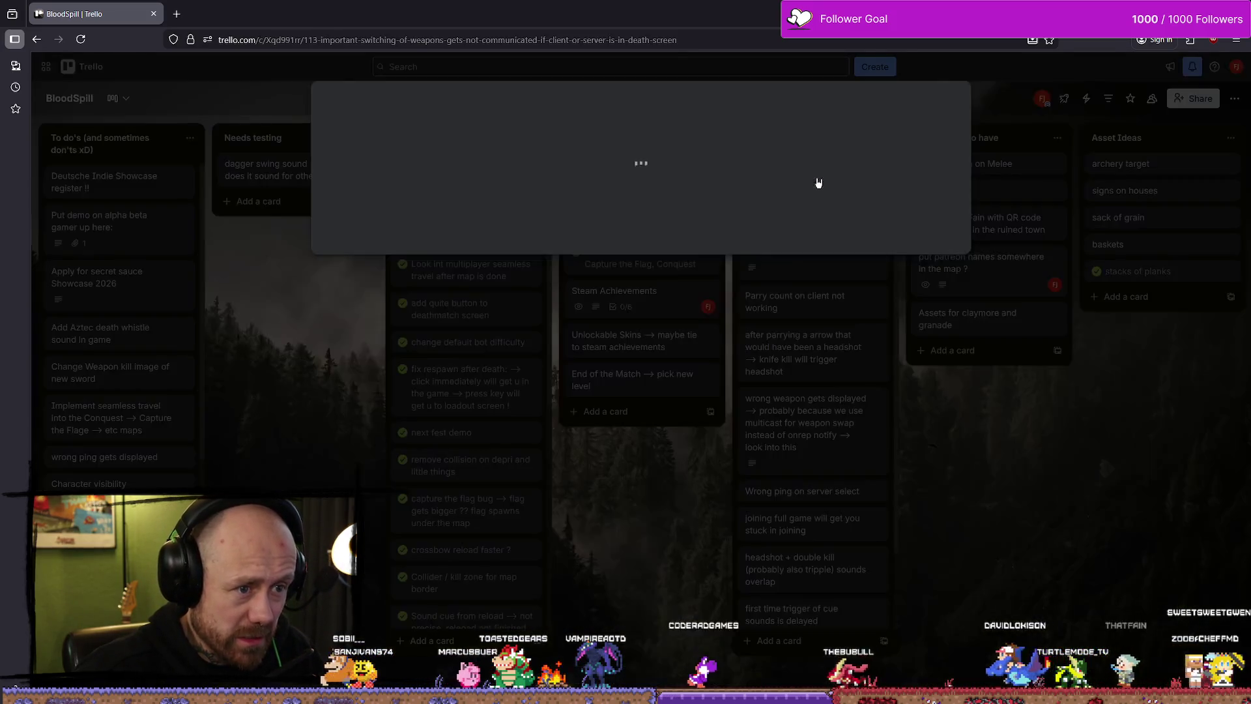
Edit and save the weapon-switching bug card's title, then switch to the Steam store page
click(601, 185)
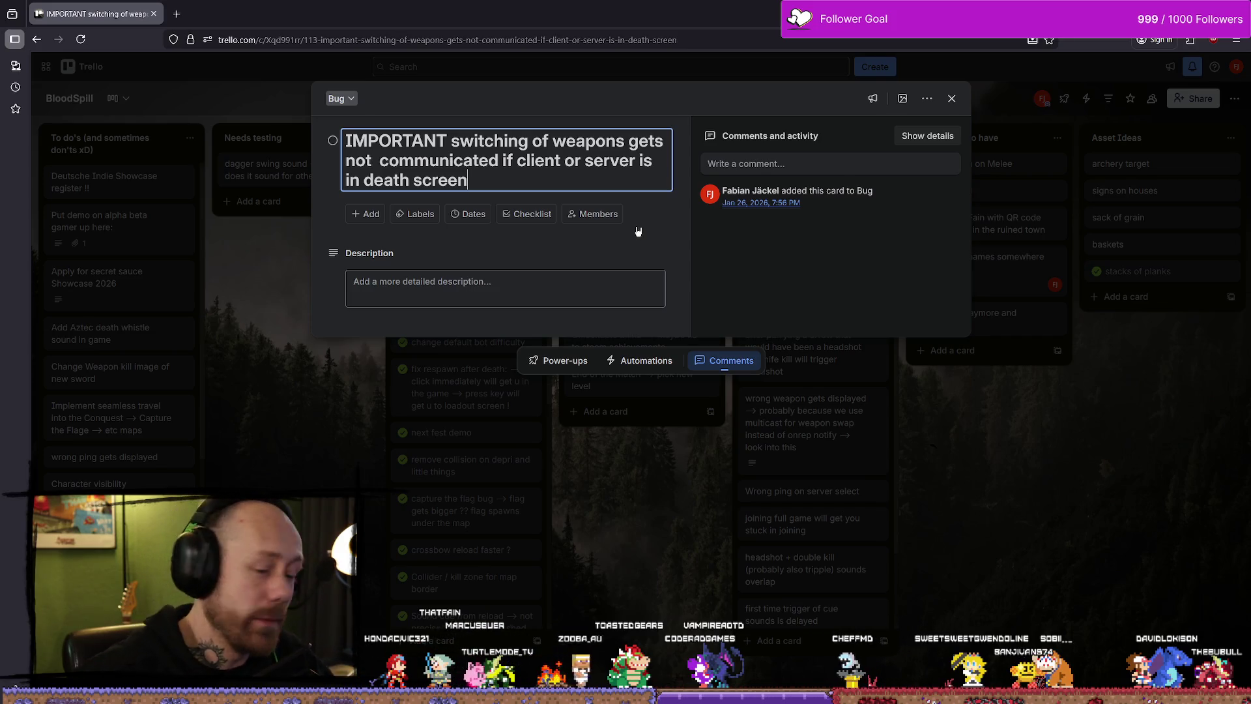
key(Return)
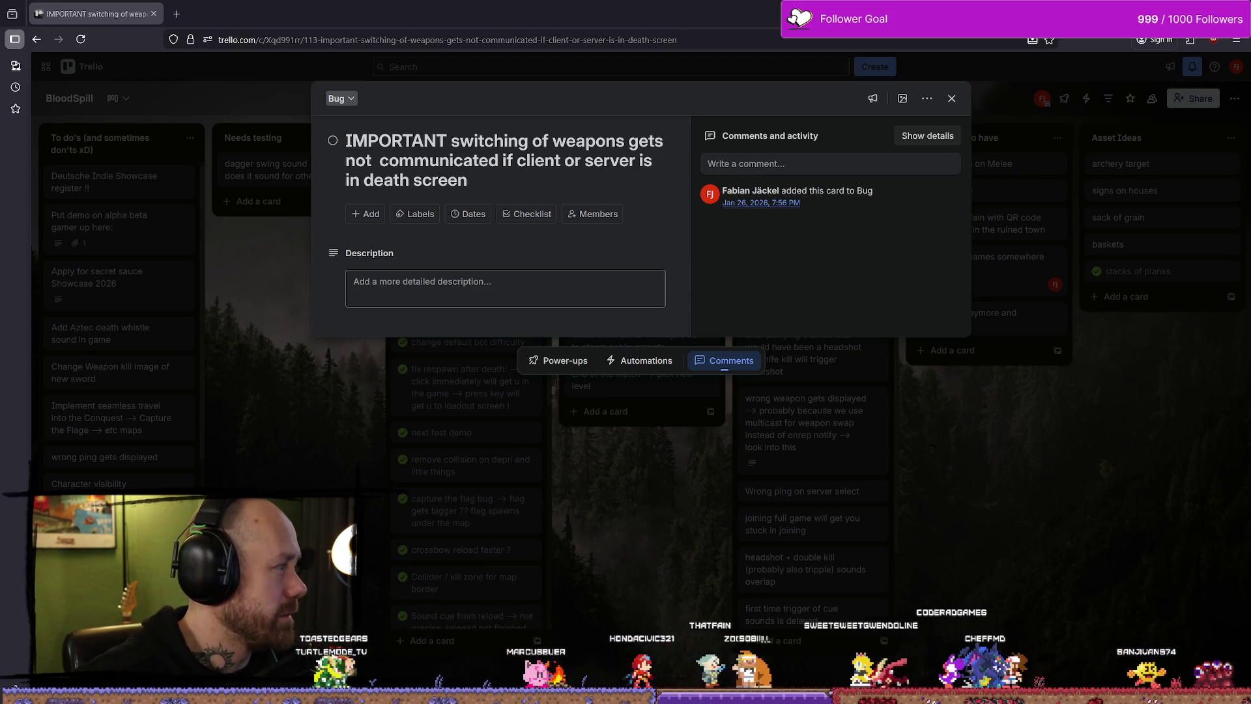
key(alt+Tab)
drag(586, 90, 648, 74)
scroll(615, 304, down, 10)
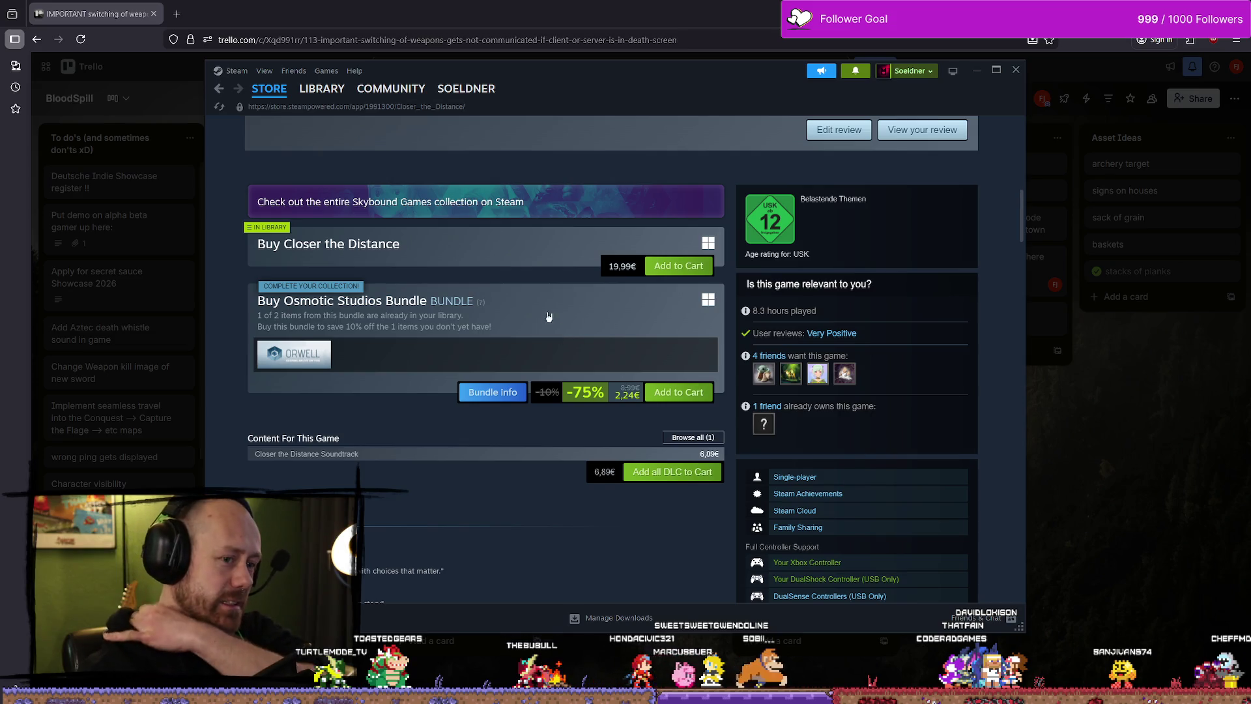
scroll(470, 345, up, 3)
scroll(374, 422, up, 3)
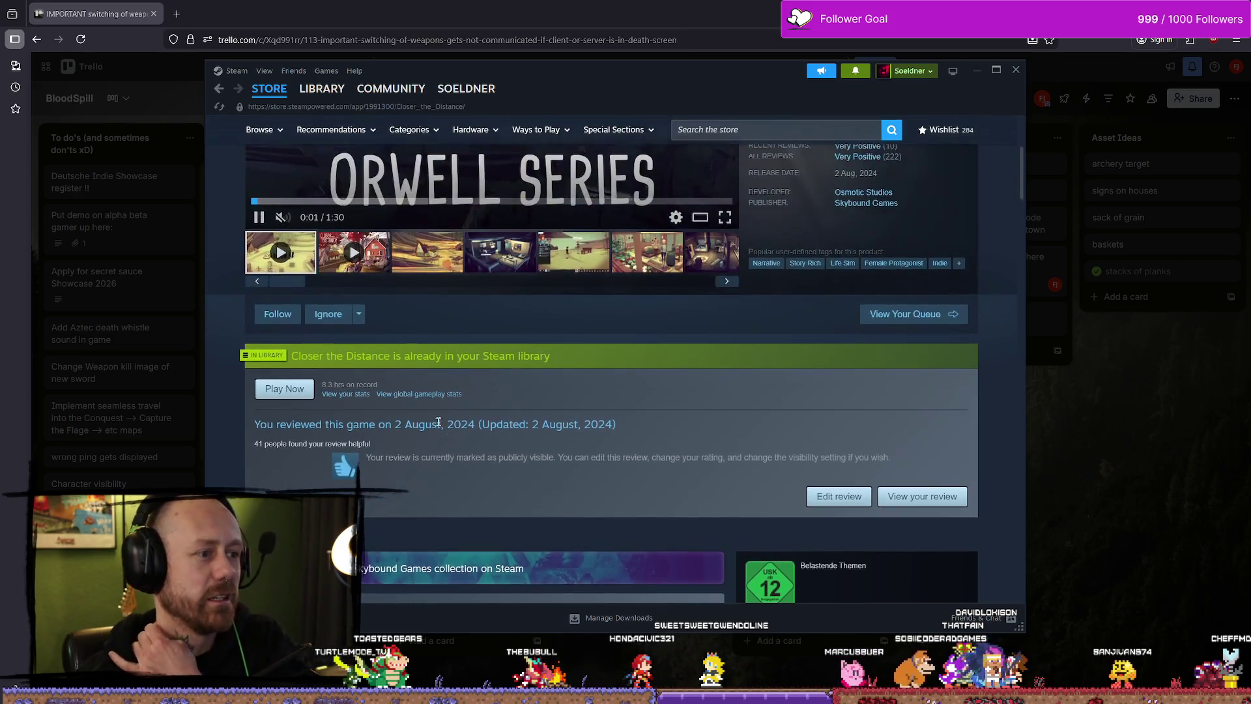
scroll(550, 408, up, 3)
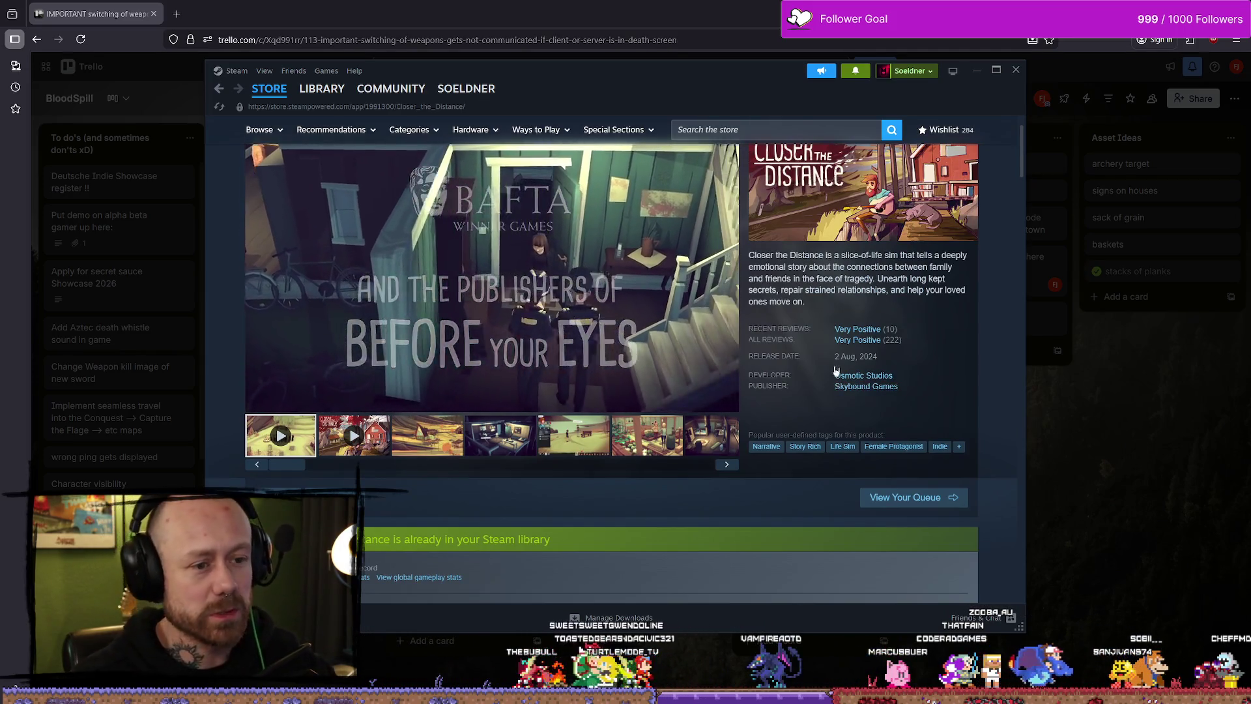
scroll(639, 396, down, 5)
scroll(639, 396, down, 5)
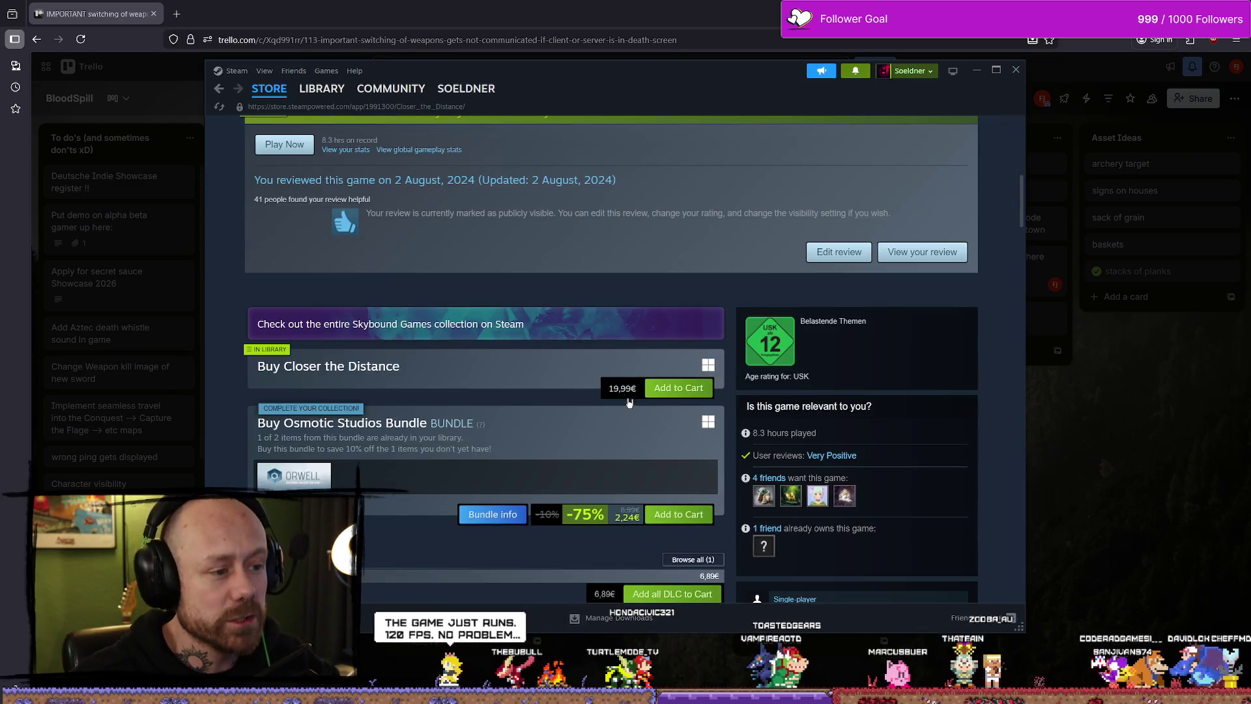
scroll(856, 454, up, 10)
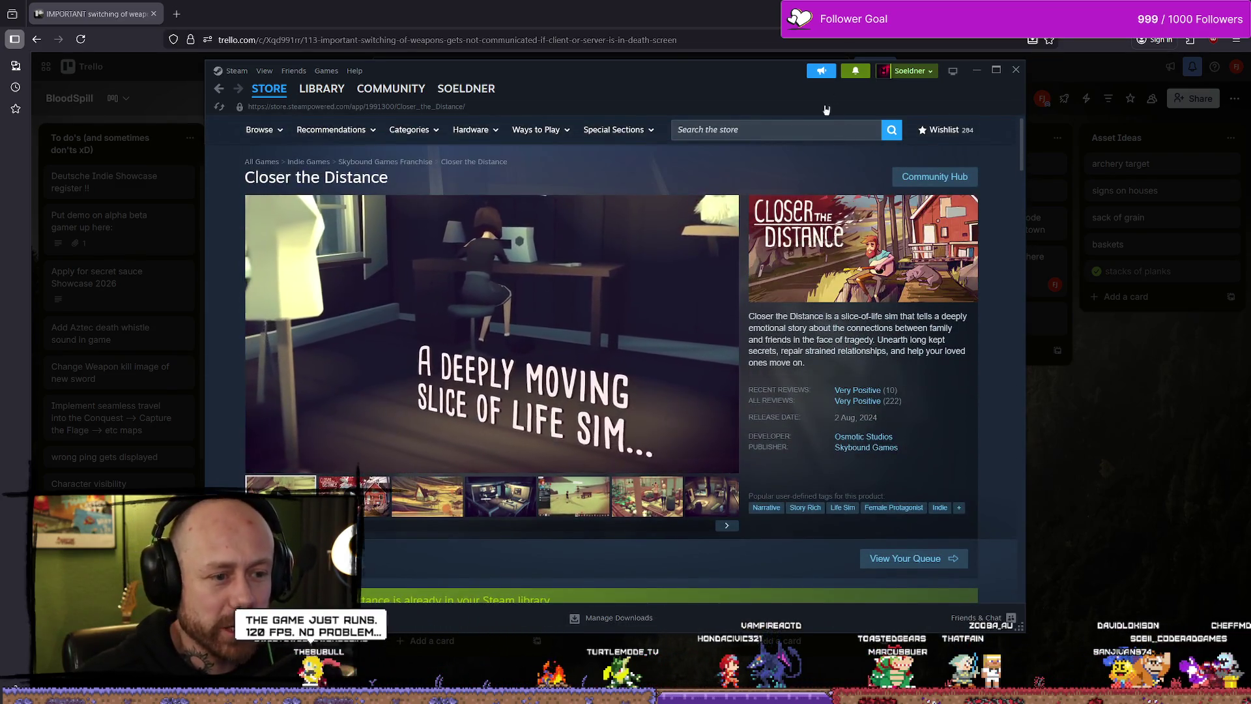
click(977, 69)
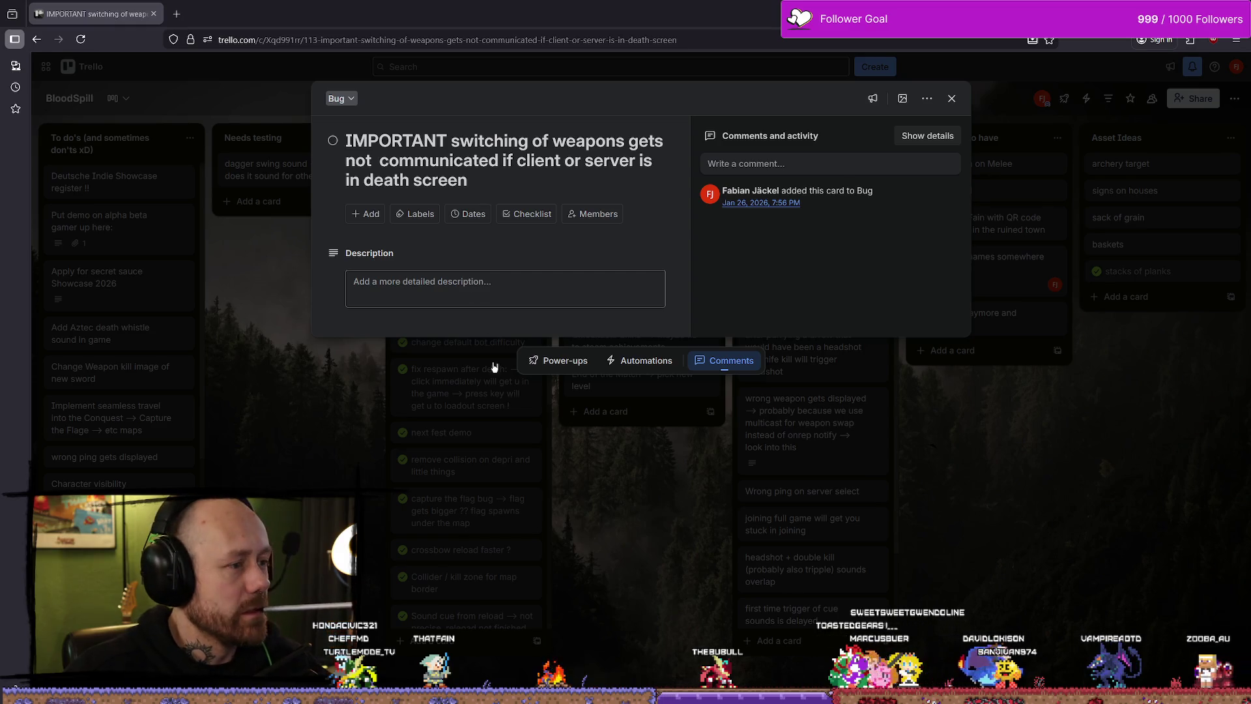
Enter and leave the bug card's description and title without changes, then open a new Firefox tab
click(502, 285)
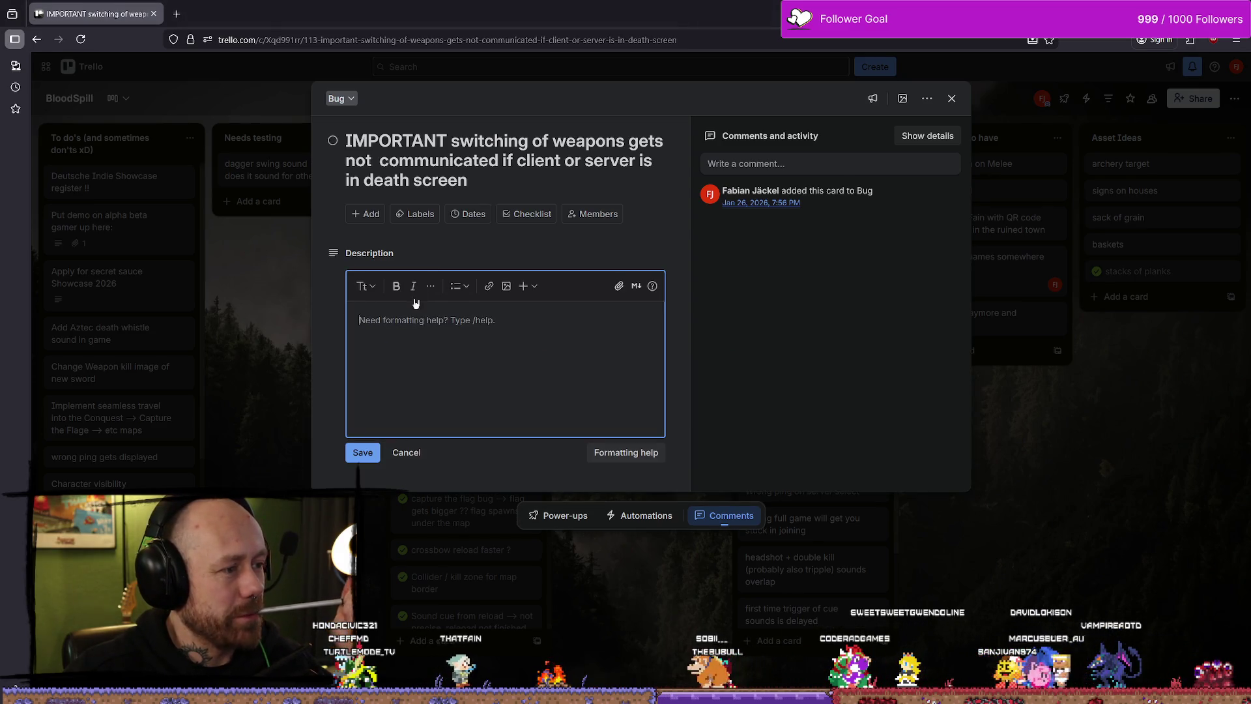
click(515, 260)
click(493, 184)
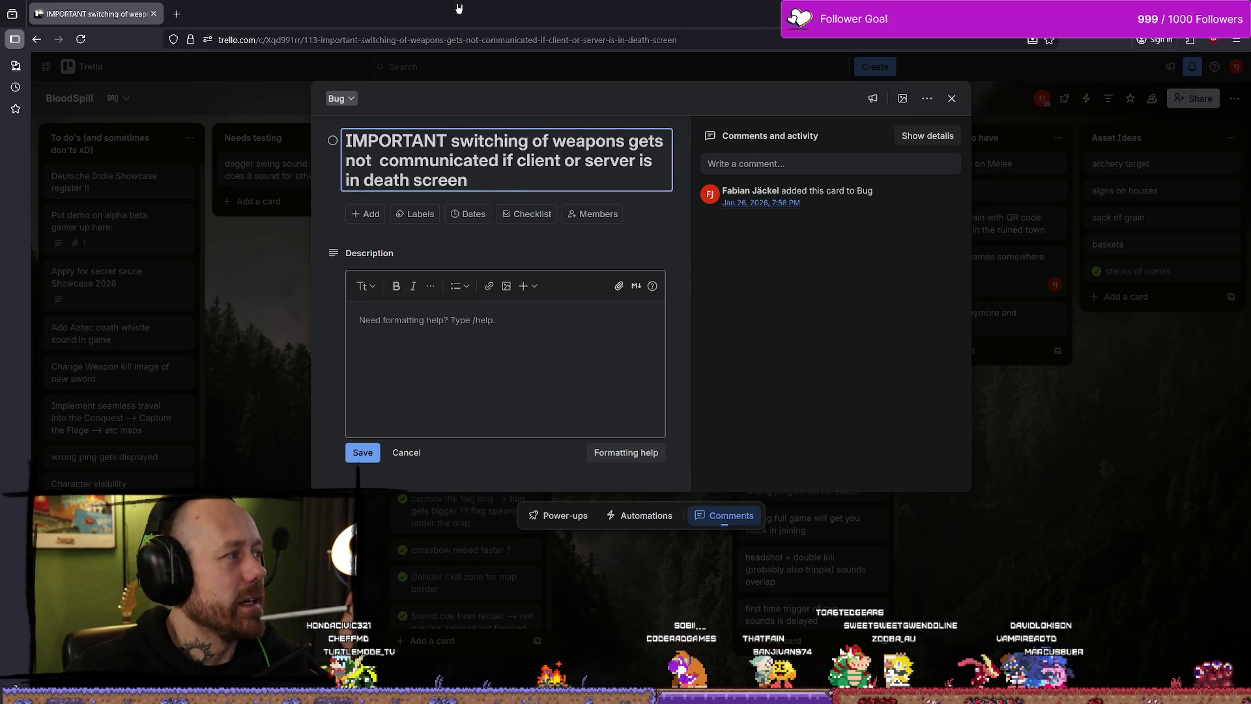
key(Escape)
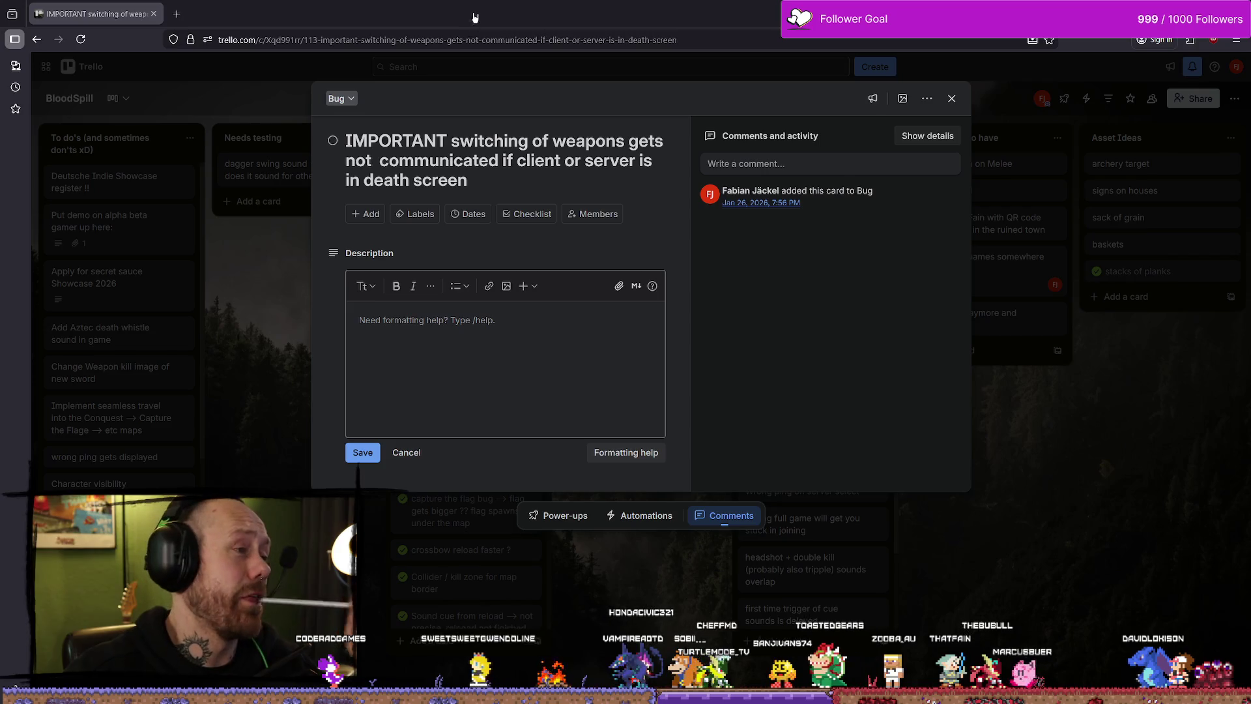
click(186, 13)
Begin typing 'ma' as an address, then clear it and dismiss the suggestions
text(ma)
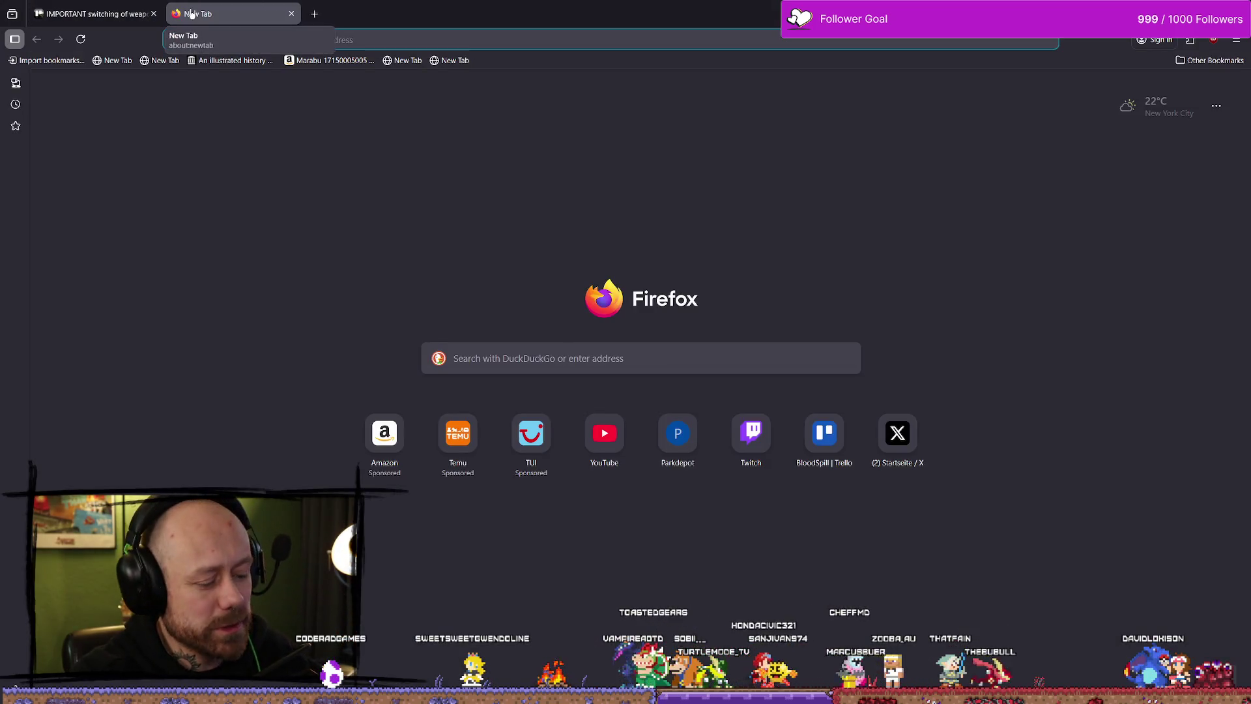
key(BackSpace)
key(BackSpace)
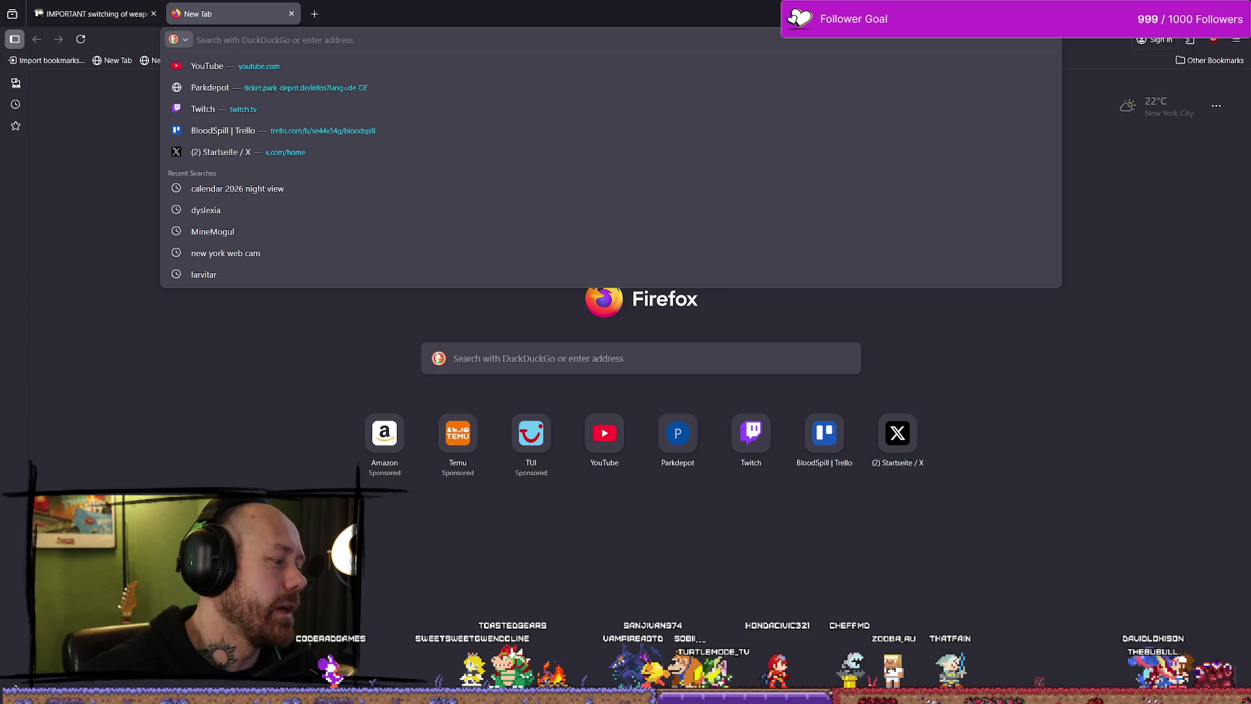
key(Escape)
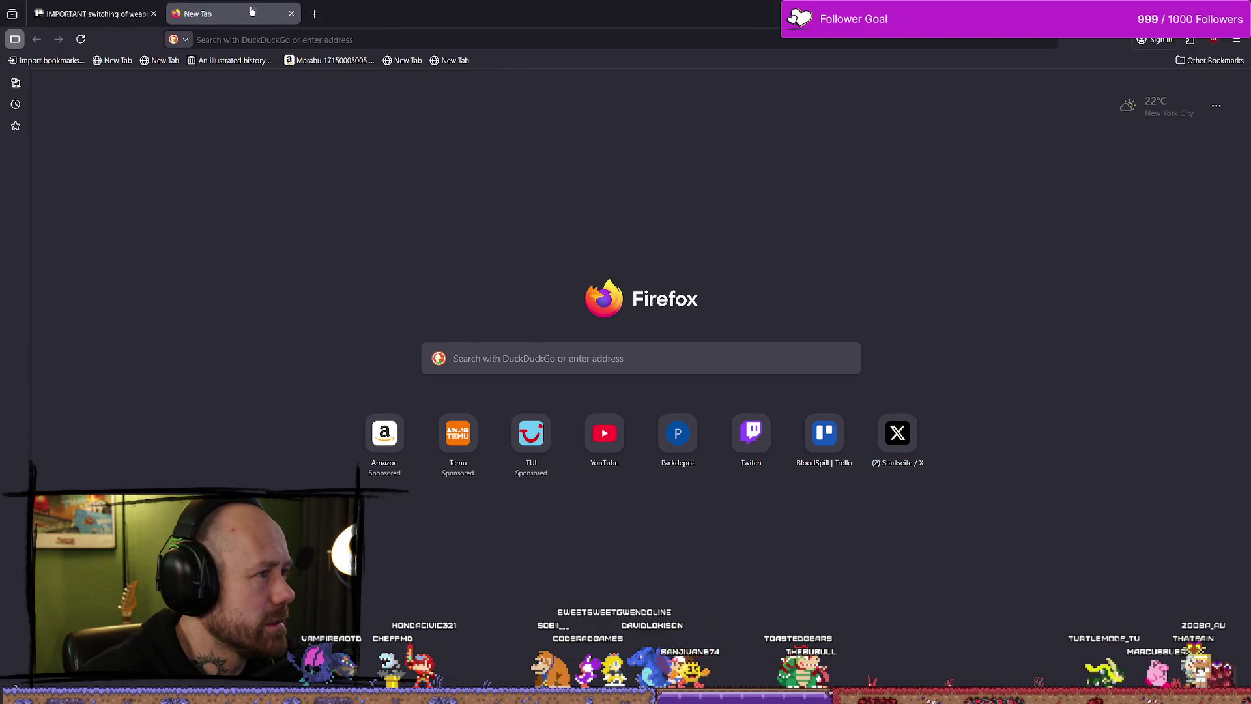
Load the Google homepage by entering 'g' in the address bar, then switch to Unreal Editor
click(409, 40)
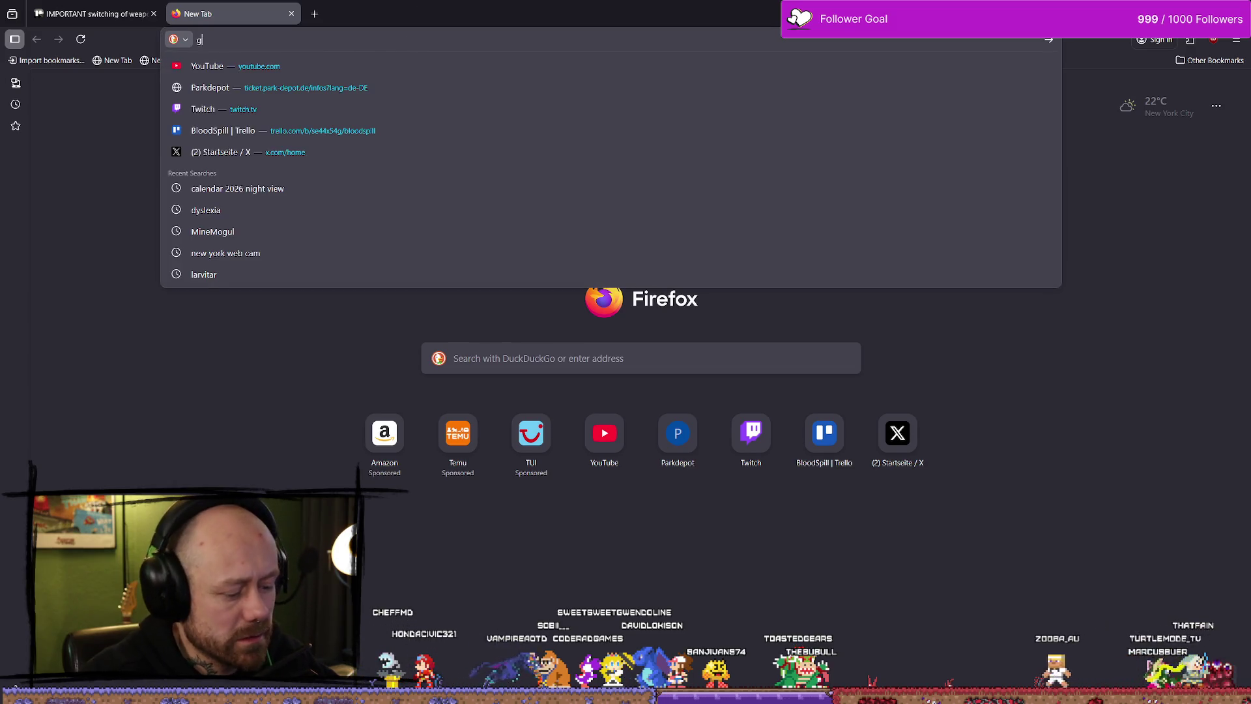
text(g)
key(Return)
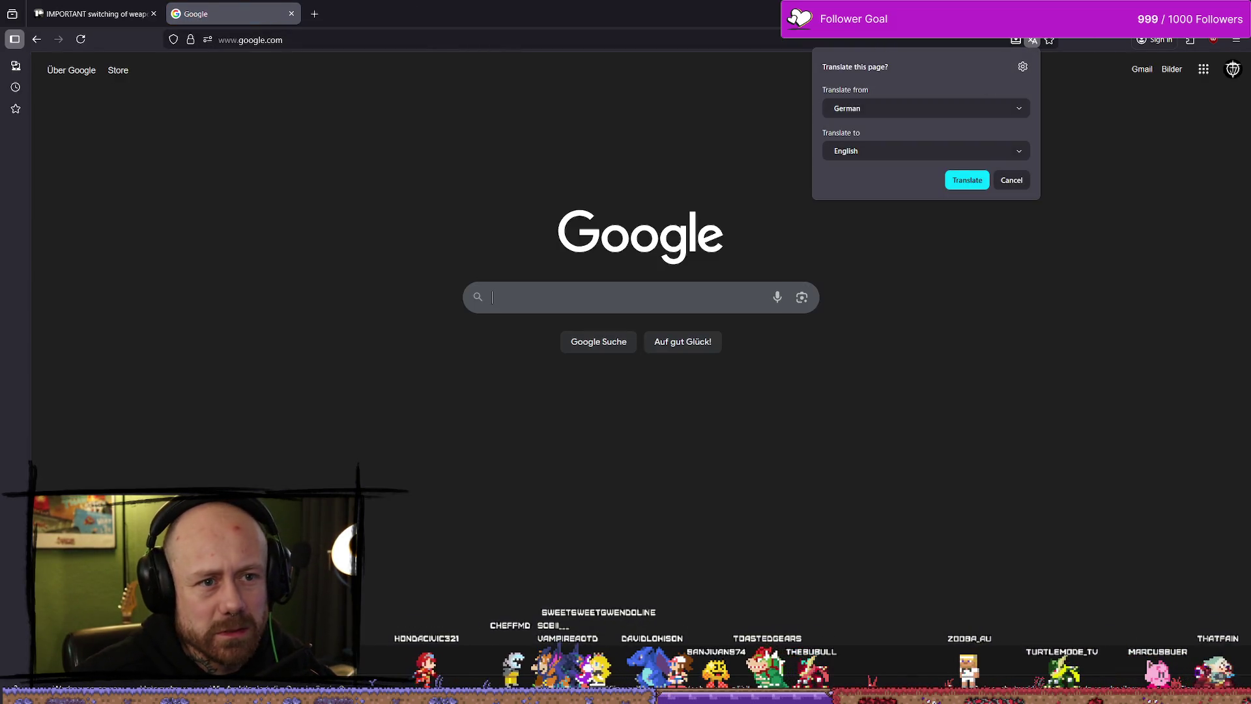
key(alt+Tab)
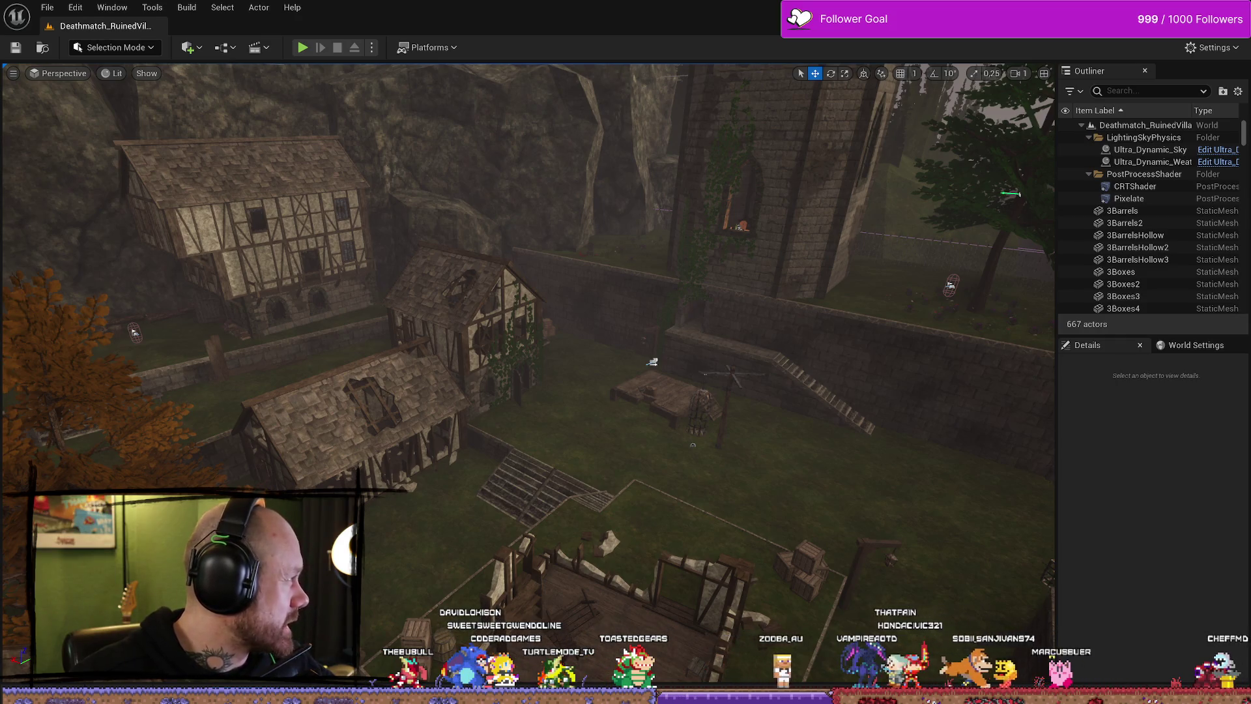
Move the browser aside and orbit the camera to survey the Ruined Village level
drag(0, 132, 602, 105)
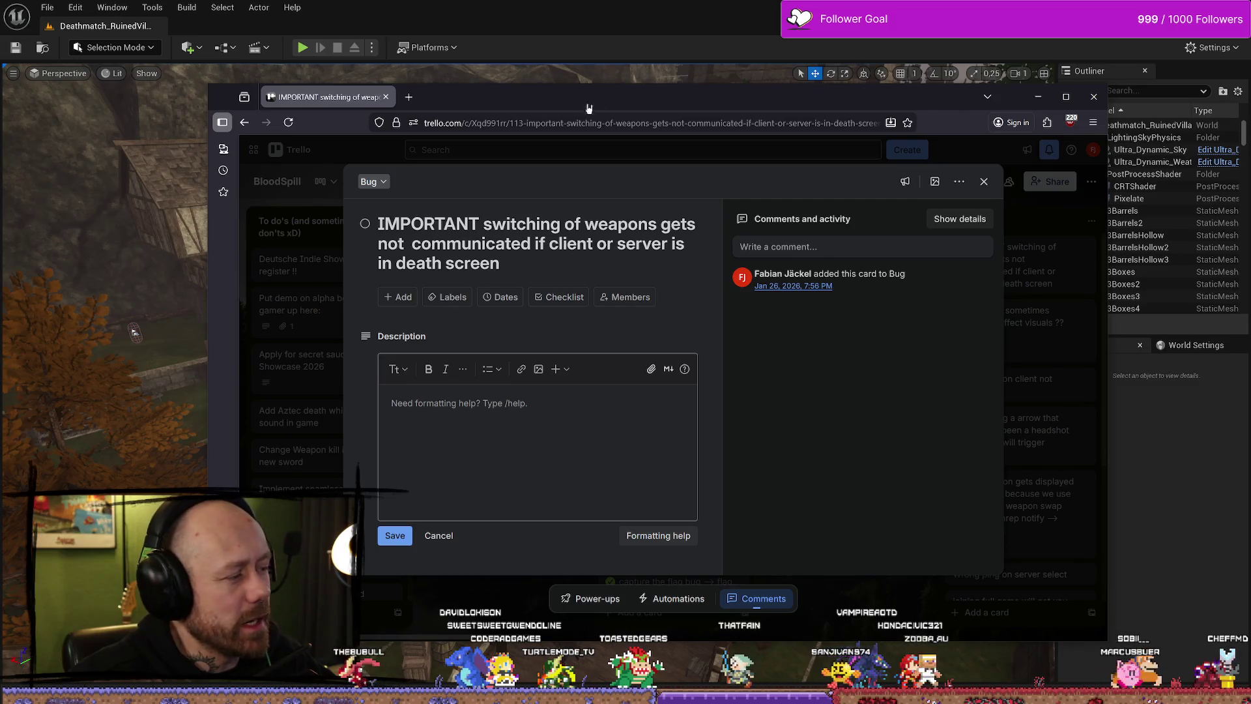
click(1047, 97)
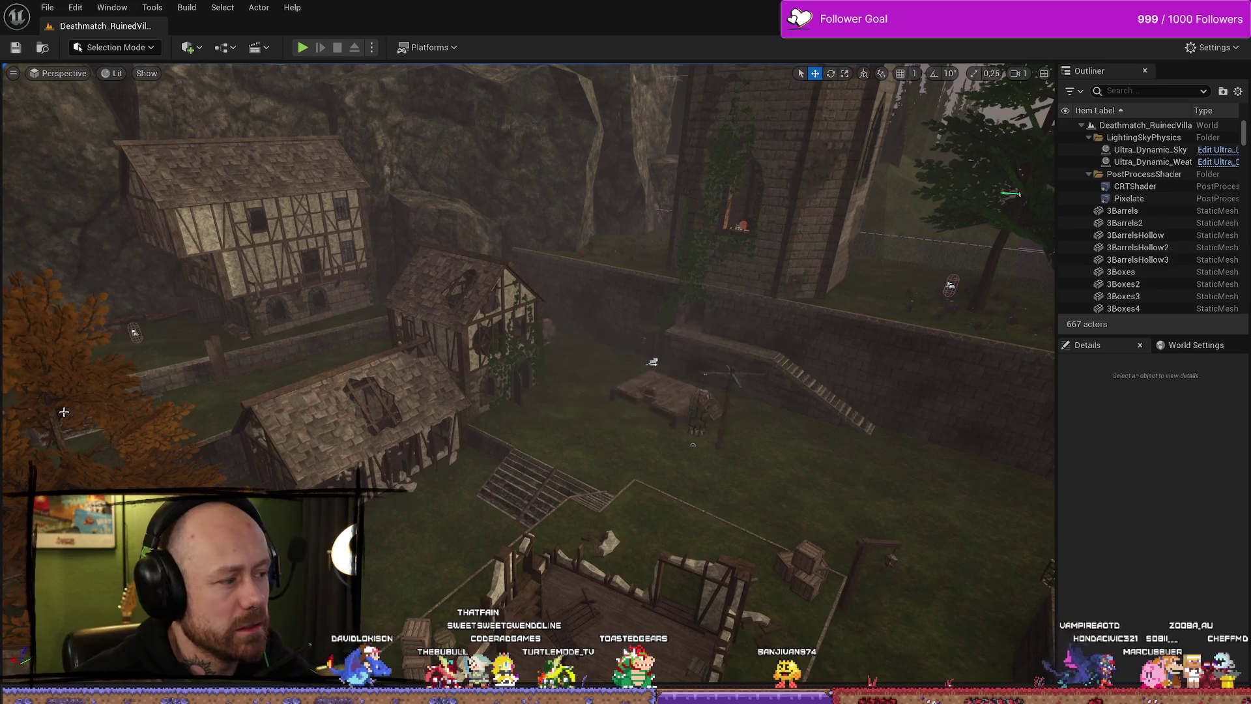
drag(637, 316, 675, 284)
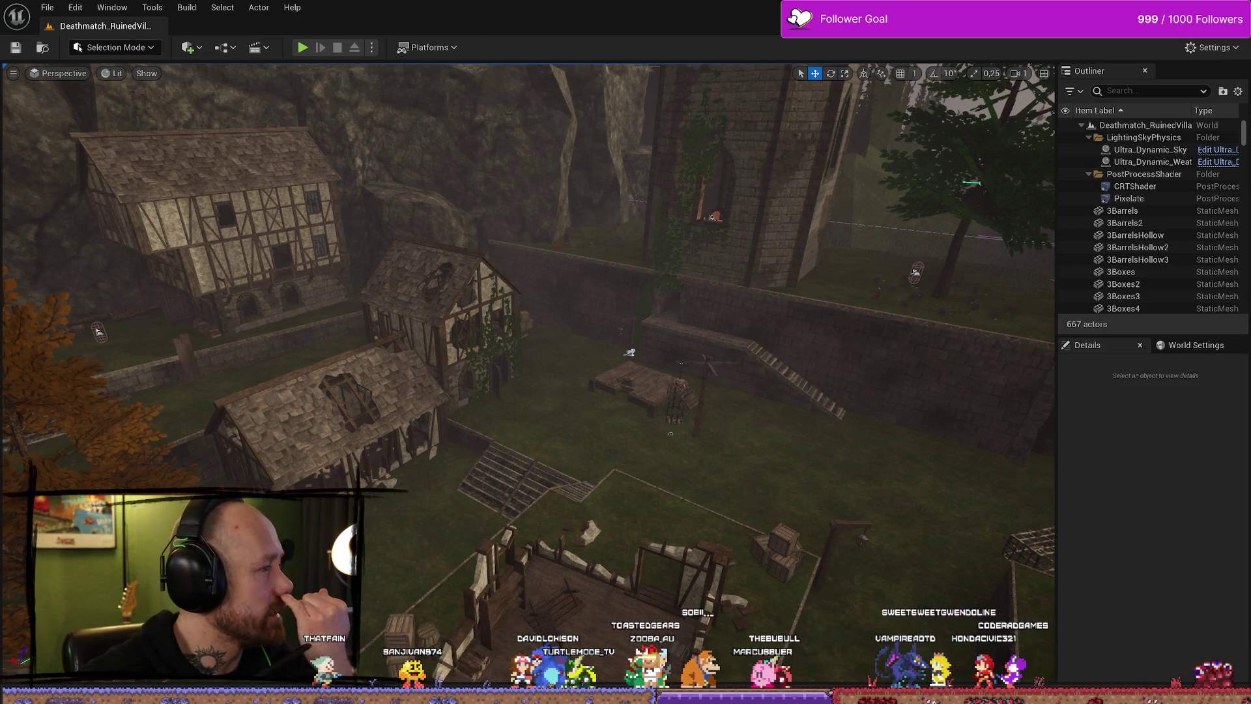
Back in Trello, close the weapon-switching bug card and open the 6 Level card
key(alt+Tab)
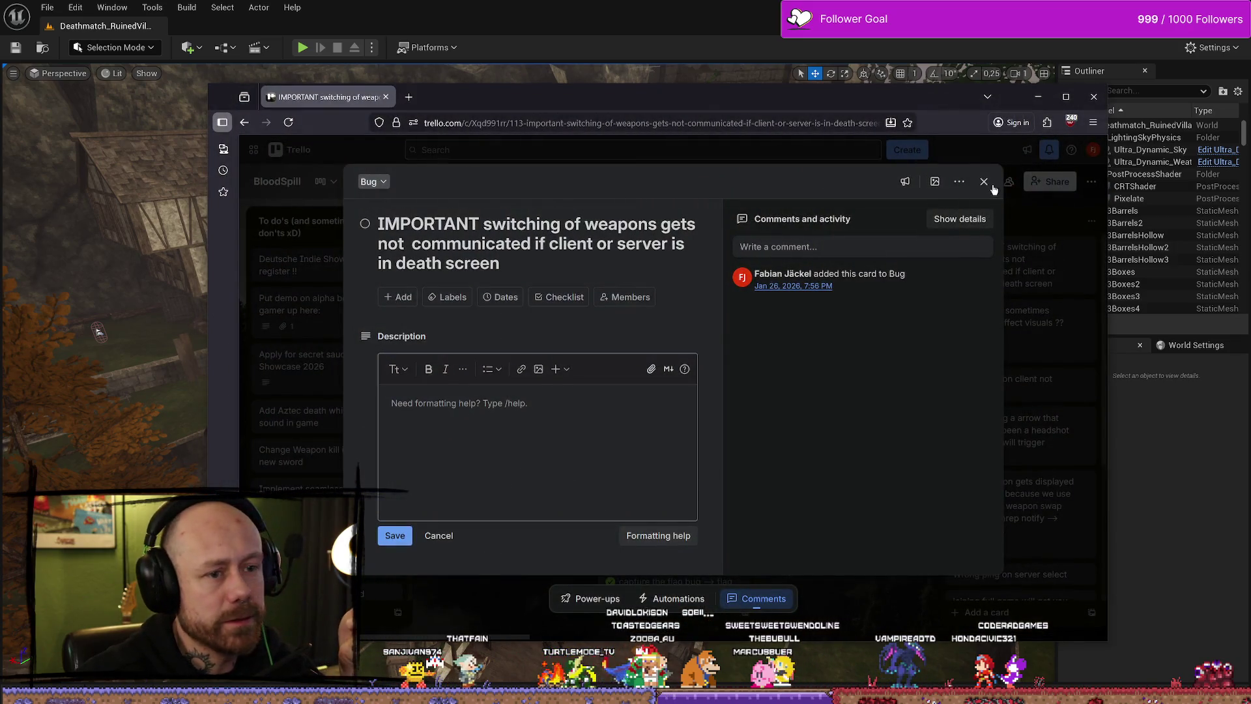
click(992, 187)
click(800, 263)
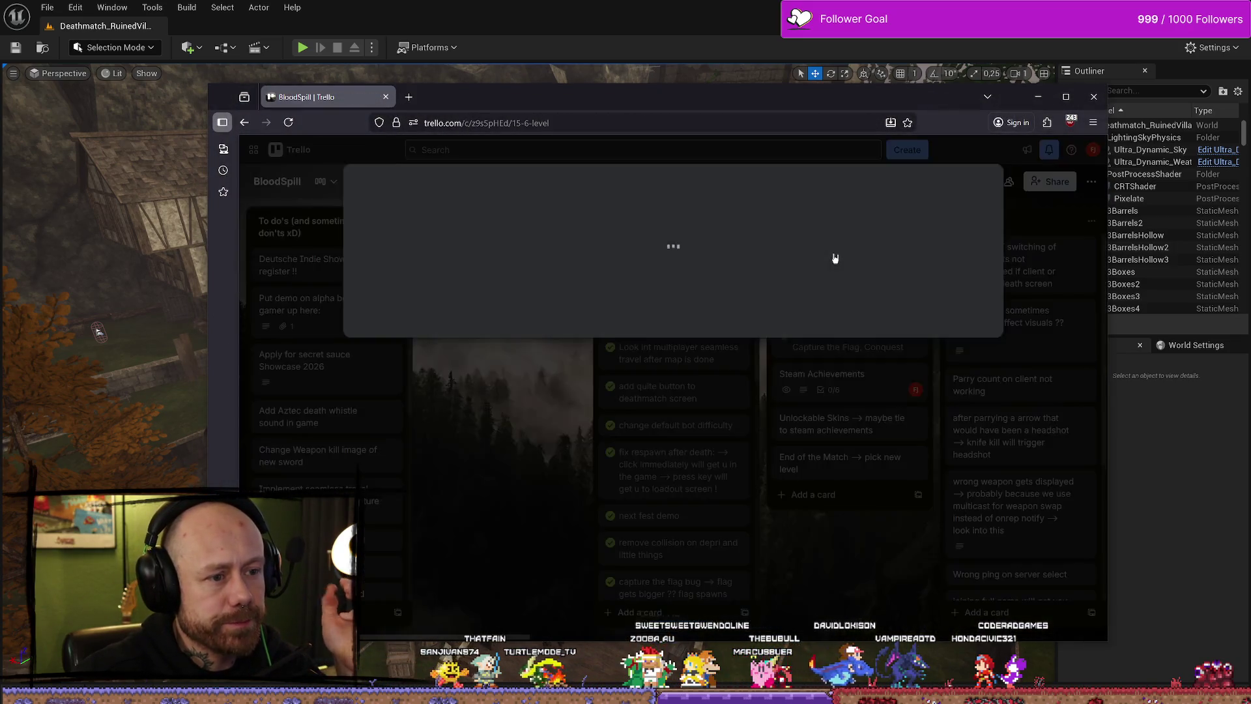